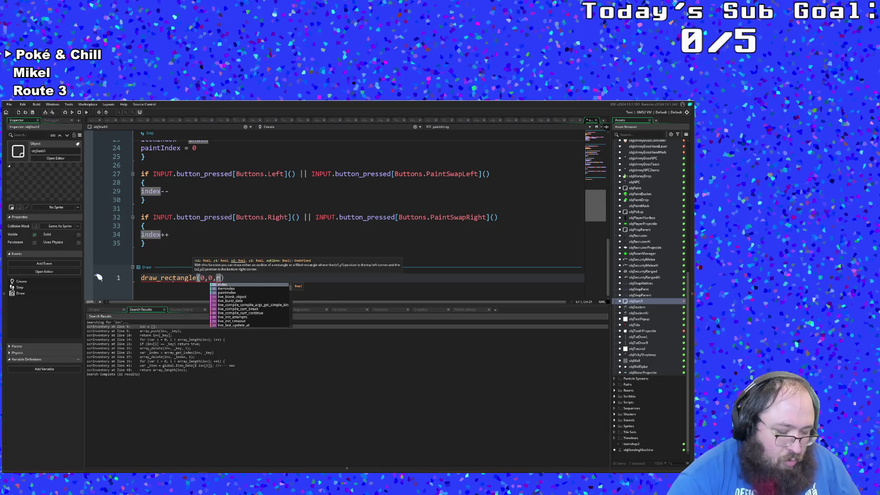
Complete the rectangle call's arguments as 0,0,room_width,room_height,false using autocomplete
type("oom_wid")
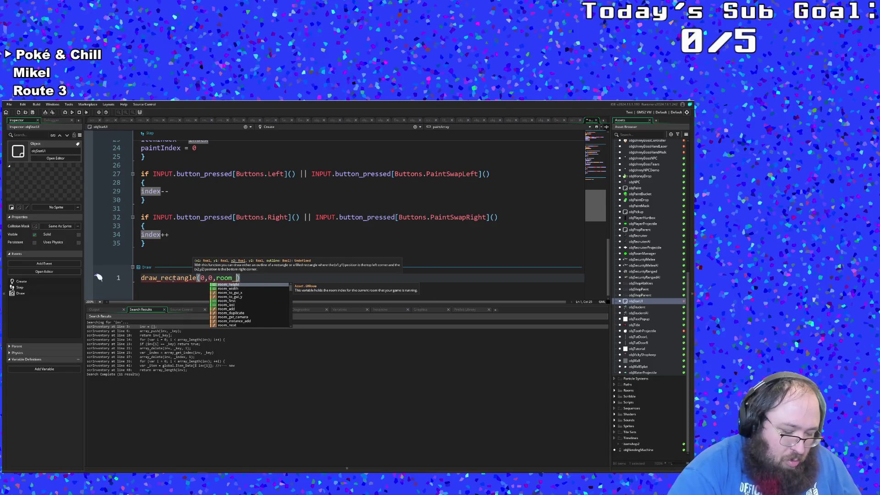
key("Return")
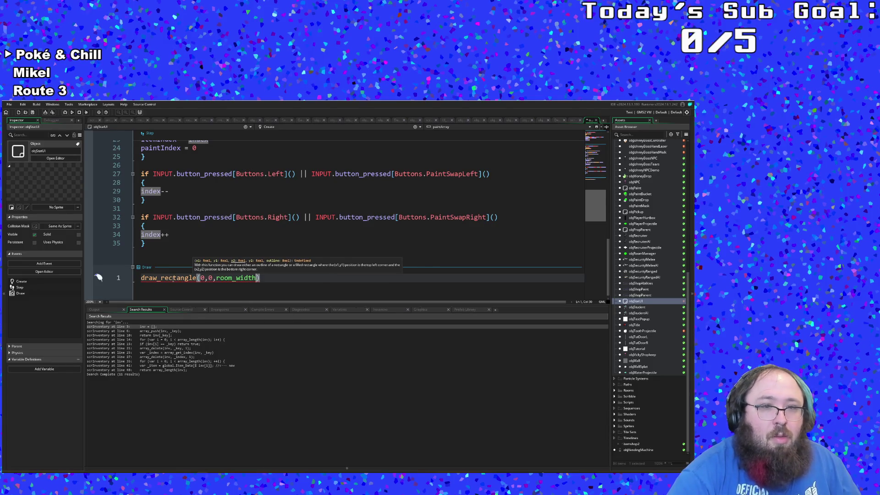
type(",")
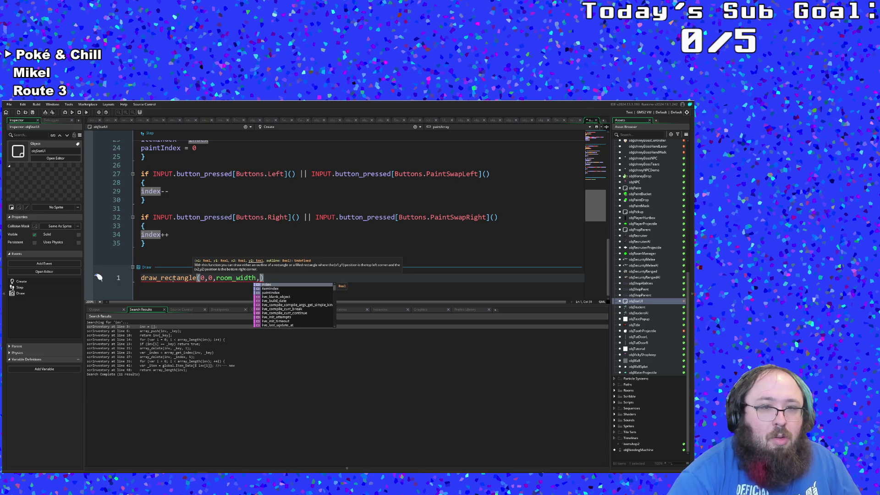
type("rooo")
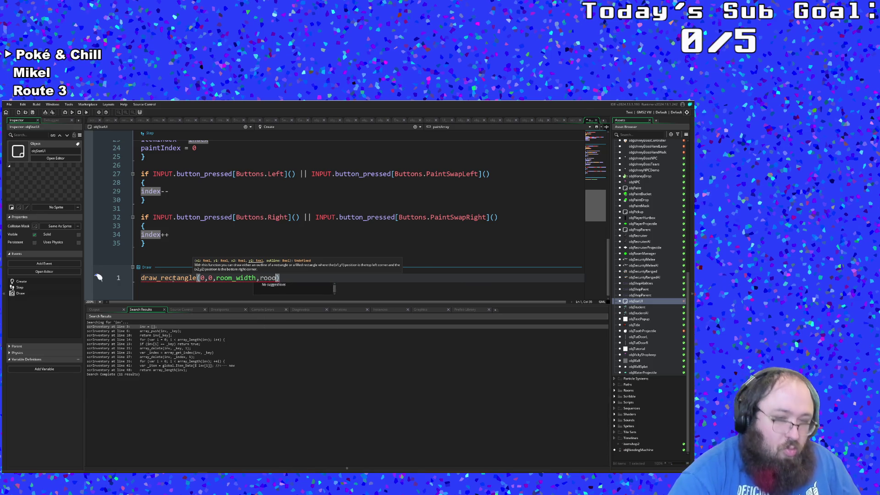
key("BackSpace")
type("m_he")
key("Return")
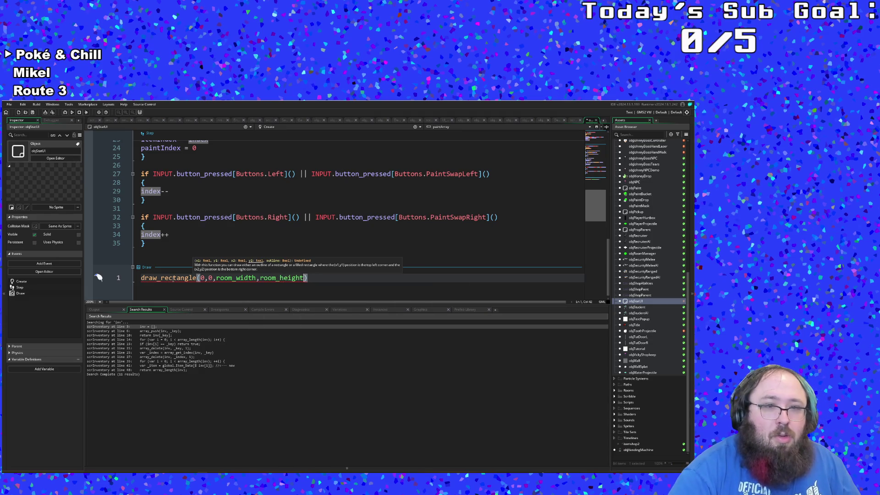
type(",false")
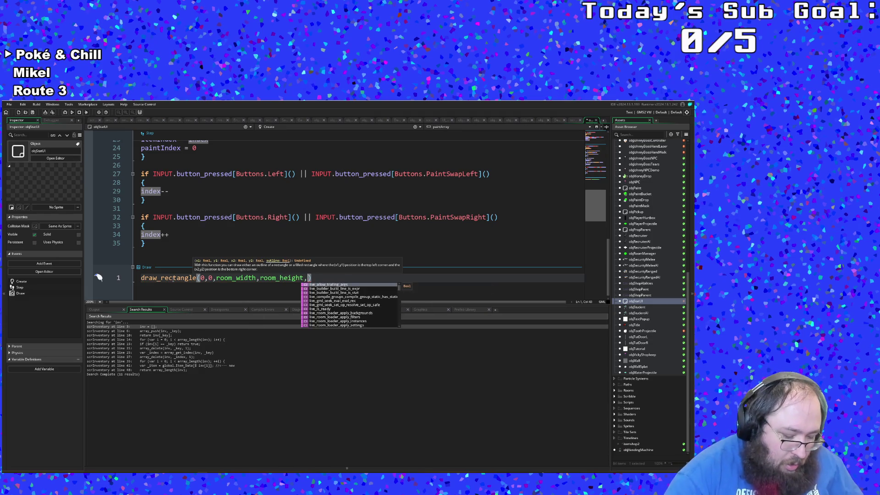
Rename the function from draw_rectangle to draw_rectangle_color
key("ctrl+Left")
key("ctrl+Left")
key("ctrl+Left")
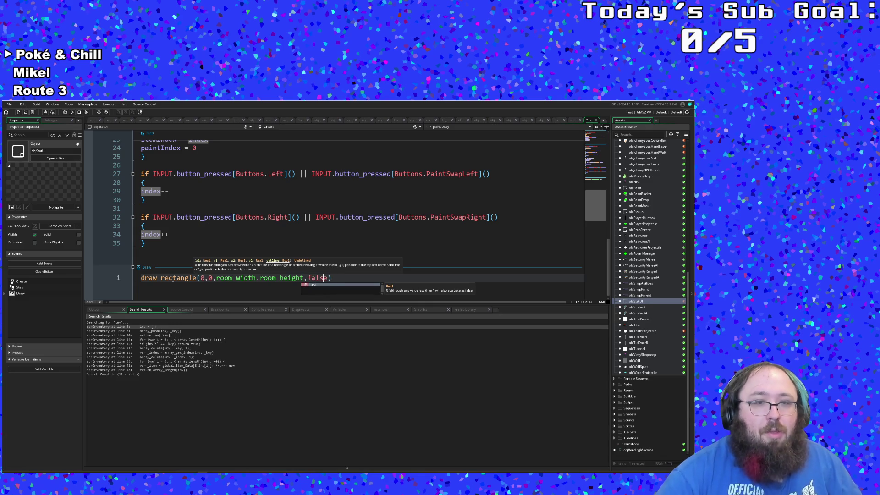
key("Right")
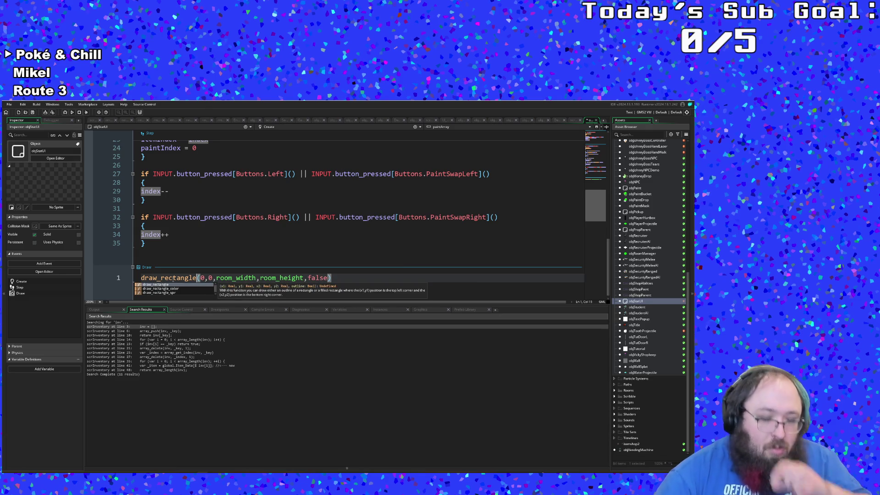
type("_")
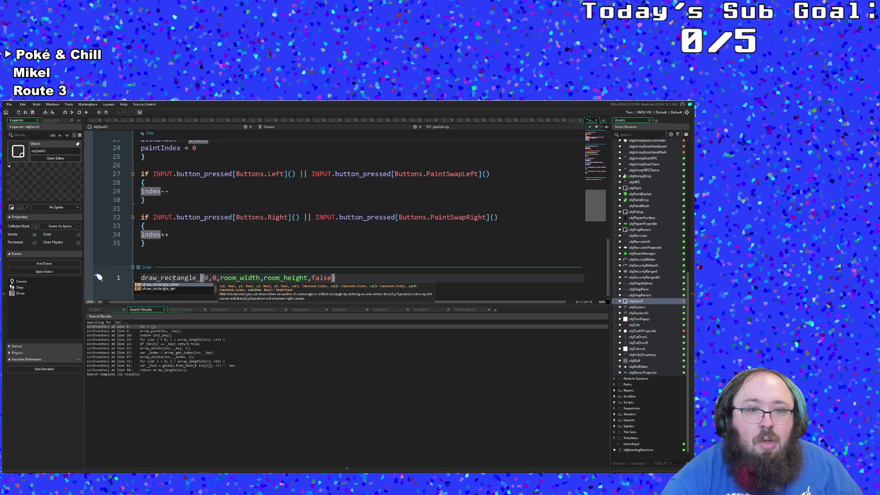
key("Down")
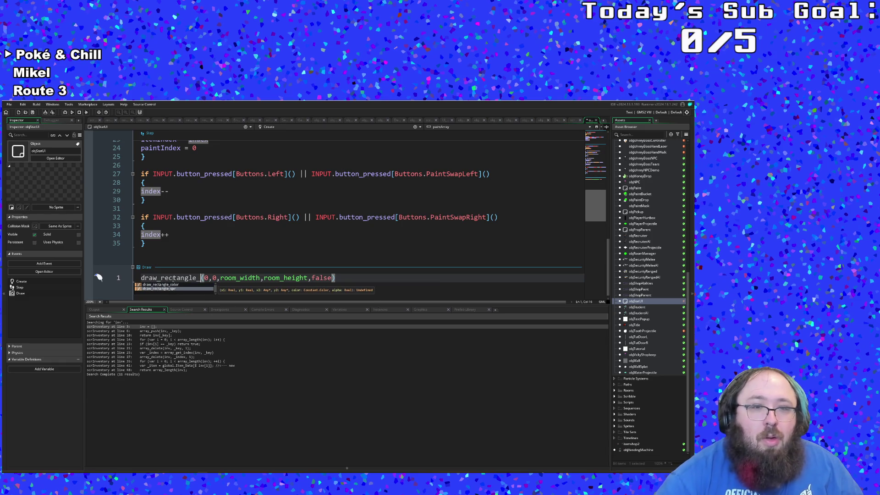
type("color")
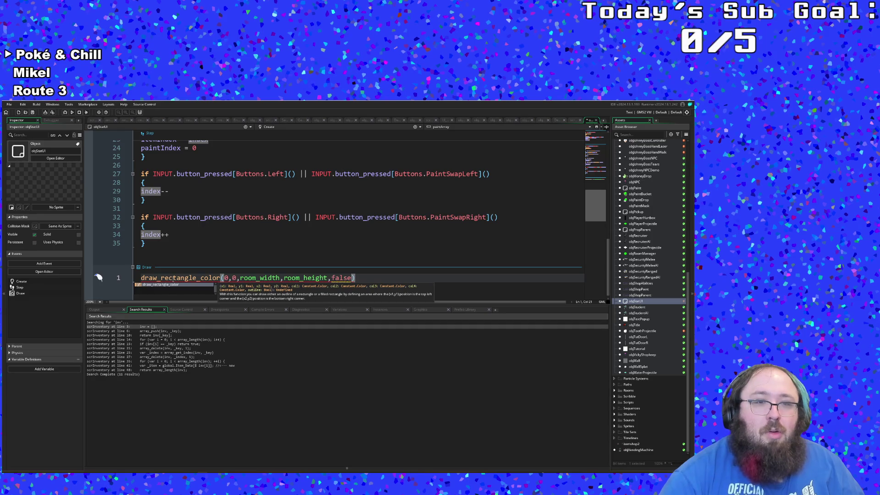
key("BackSpace")
key("BackSpace")
key("BackSpace")
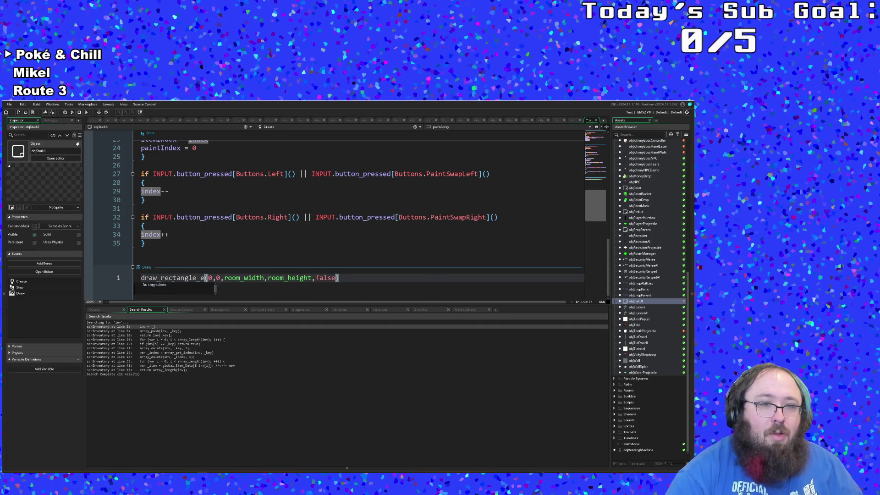
type("ex")
key("BackSpace")
key("BackSpace")
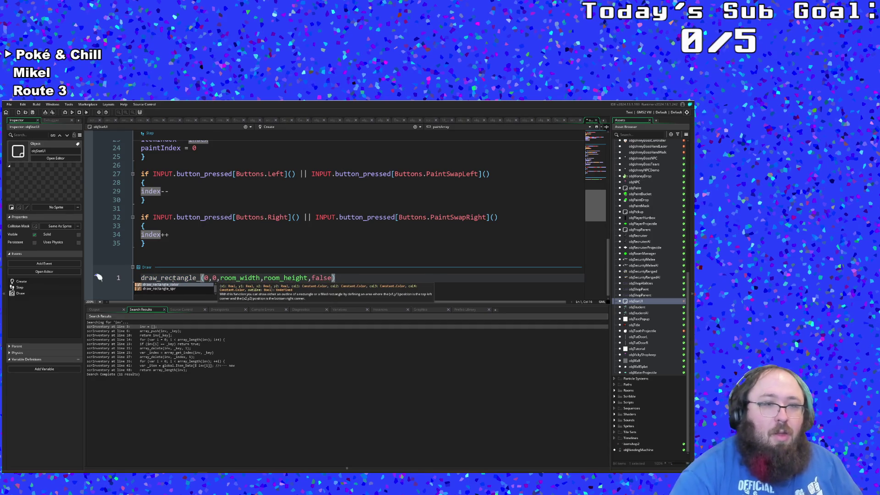
type("color")
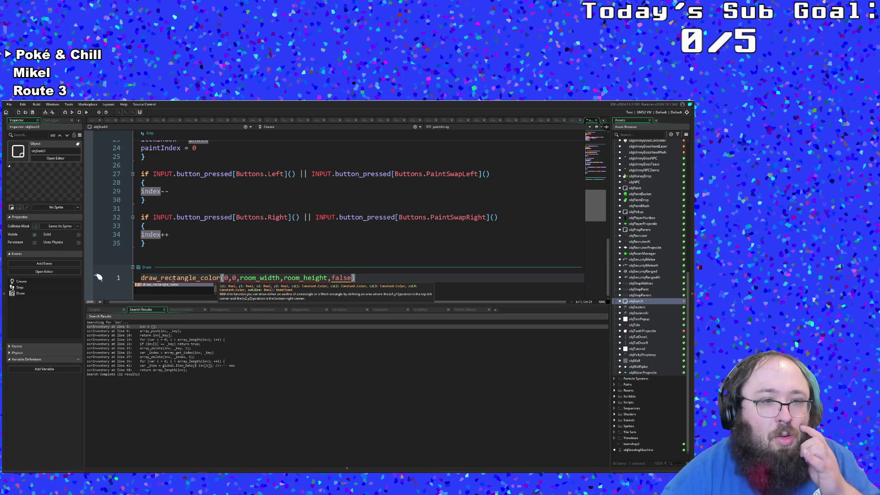
left_click(143, 278)
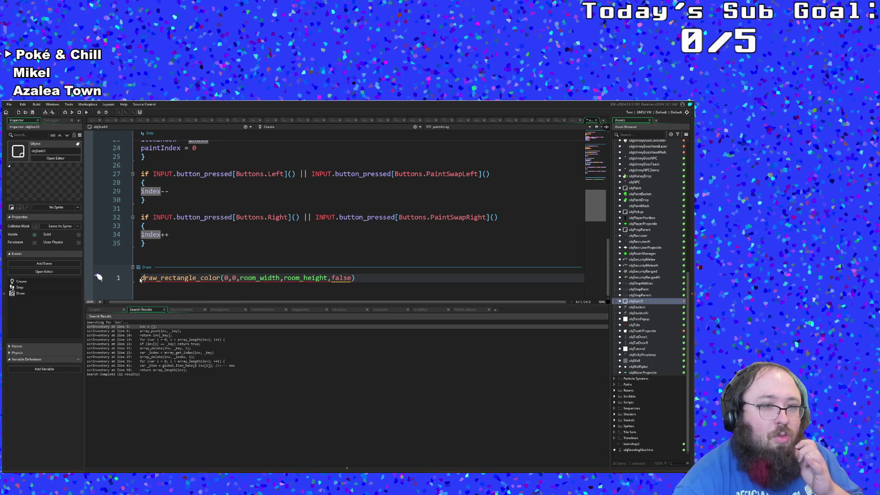
Add var a = draw_get_alpha() as a new first line above the rectangle
key("Return")
key("Up")
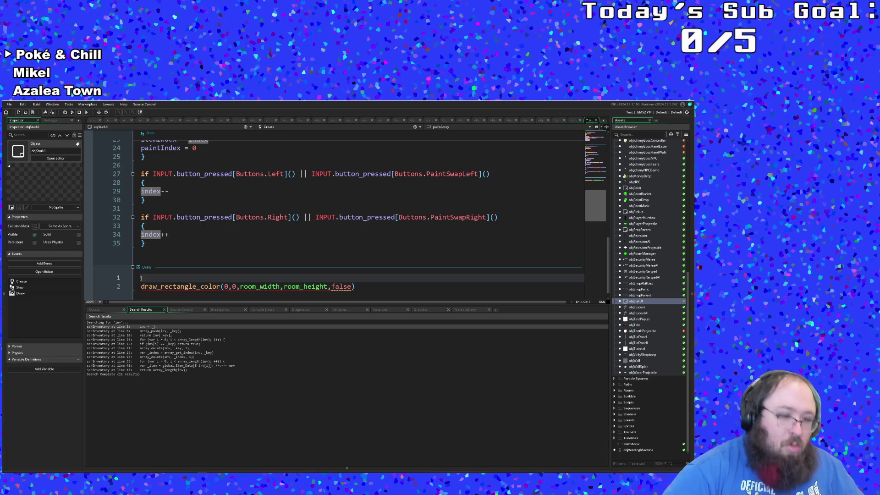
type("draw_get")
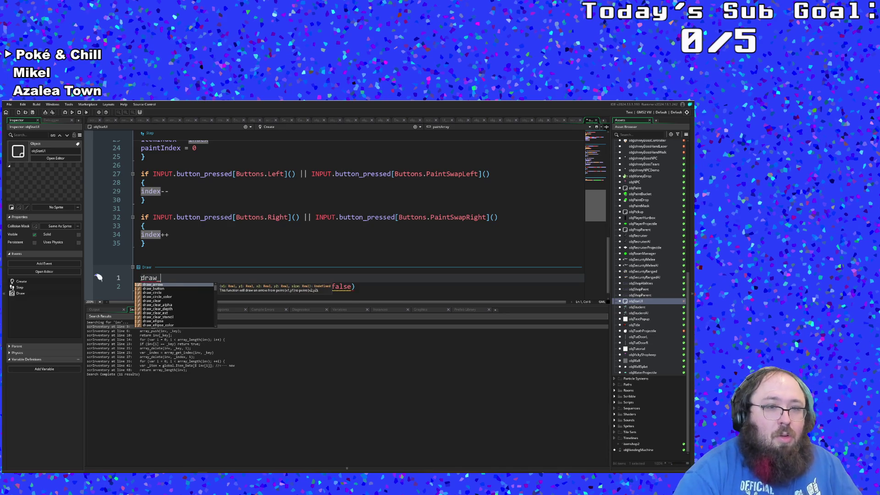
key("Return")
key("Left")
key("Left")
key("Left")
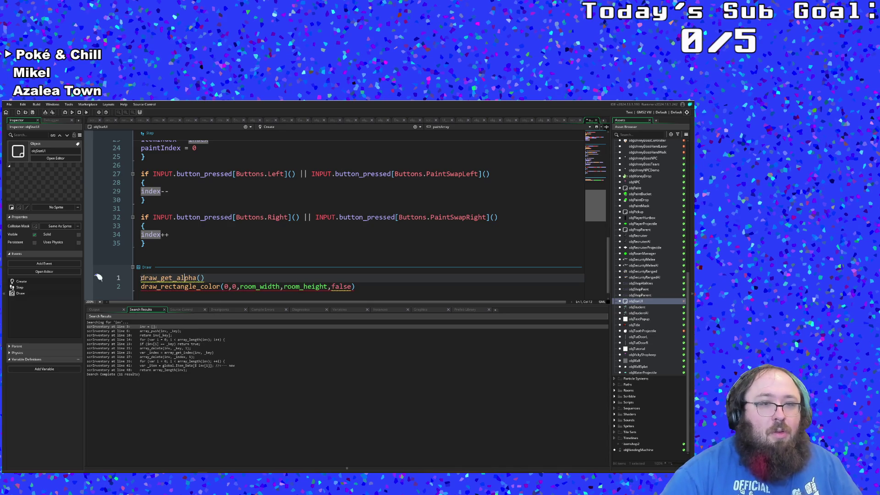
type("var a ")
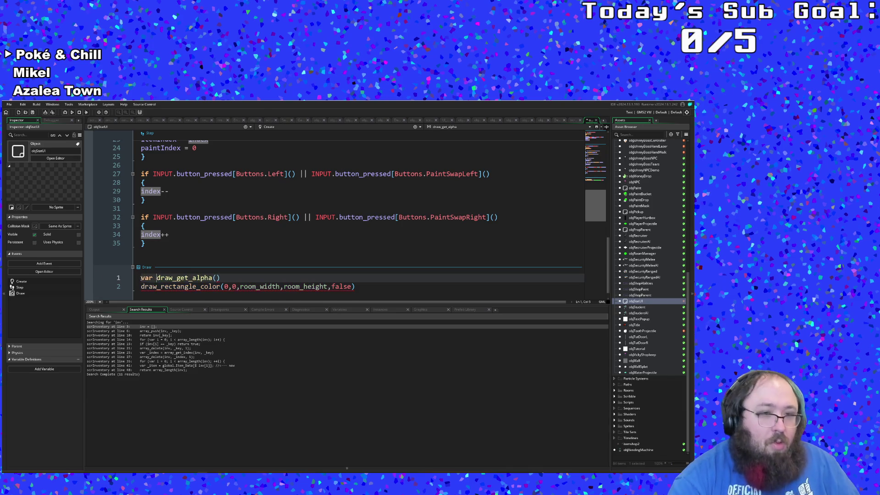
type("=")
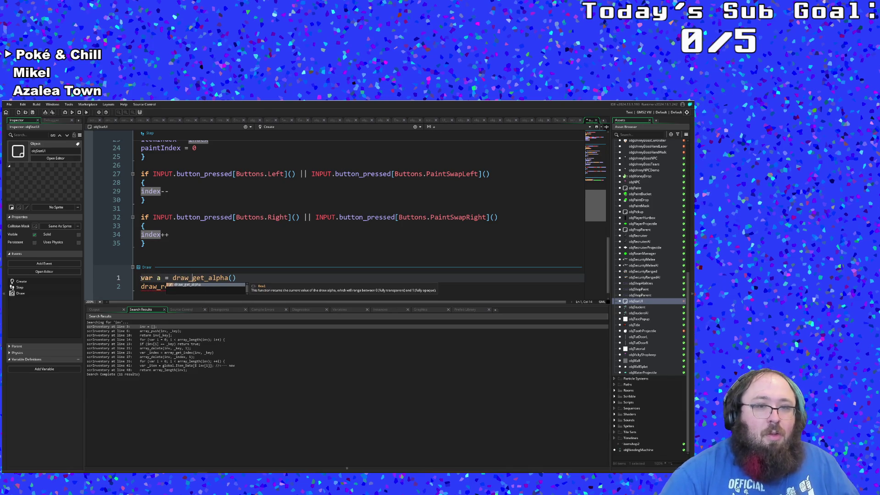
Insert draw_set_alpha(0.3) on the line before the rectangle call
left_click(147, 286)
key("Return")
key("Up")
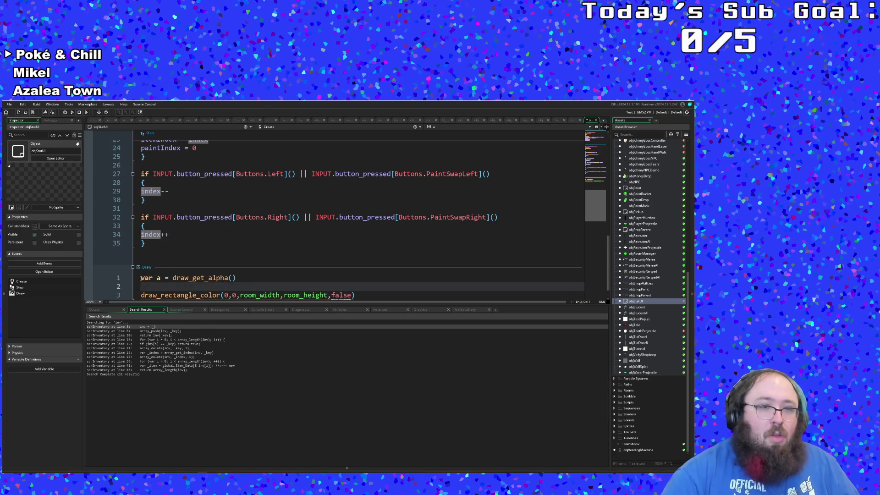
type("draw_set")
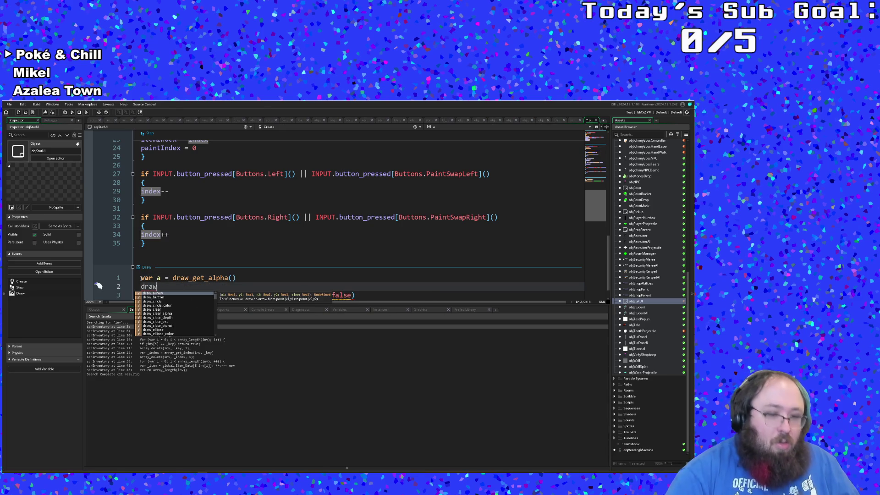
key("Return")
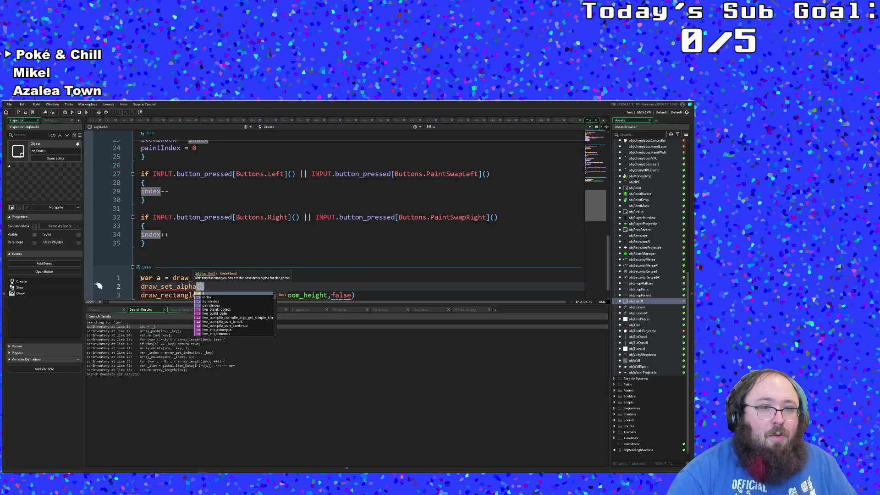
type("0.3")
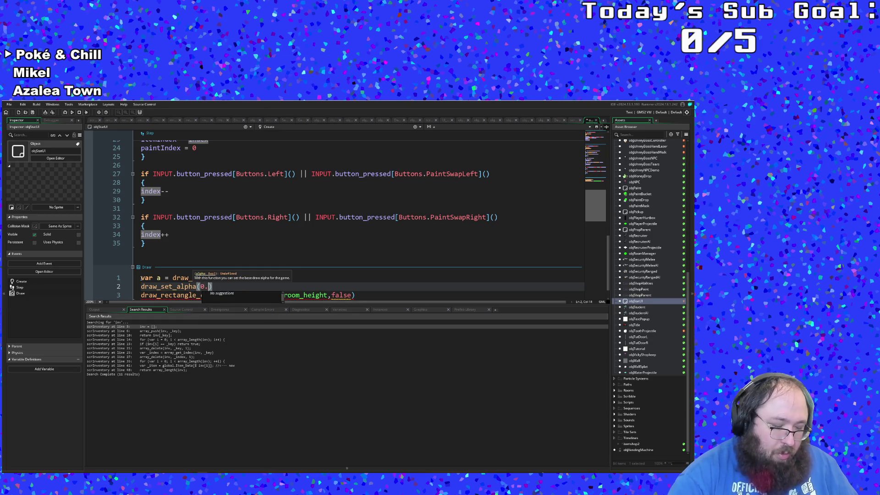
key("End")
key("Return")
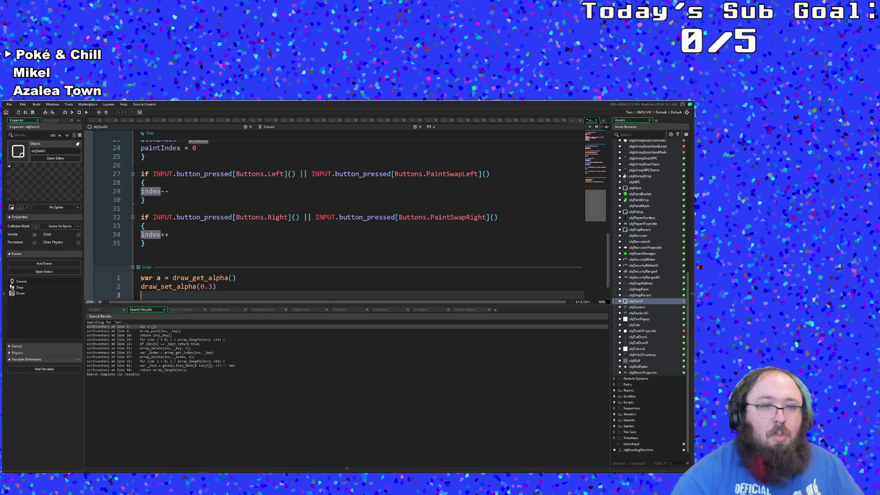
type("draw_rectangle_color(0,0,room_width,room_height,false)")
scroll(159, 287, "down", 1)
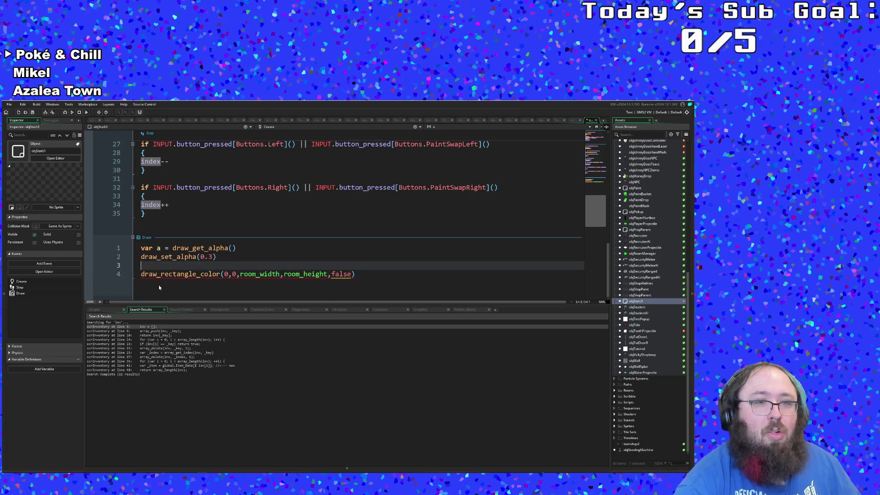
Append four c_black colour arguments after false in the rectangle call
scroll(159, 288, "up", 10)
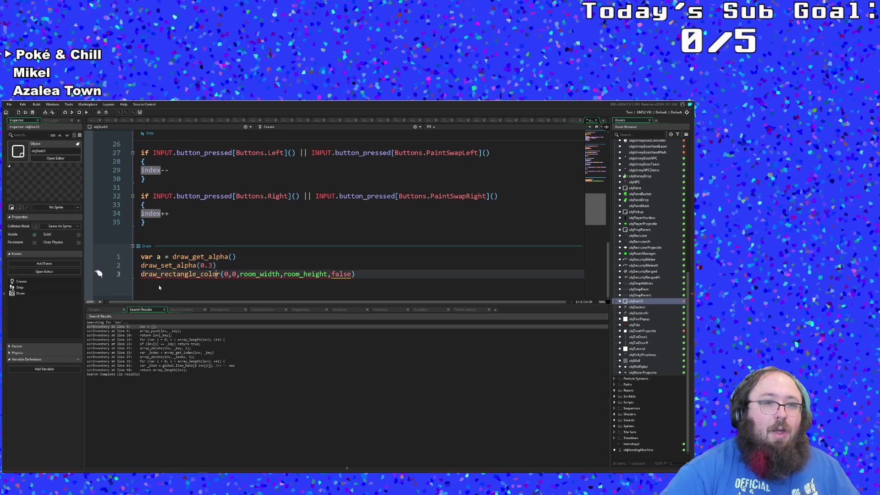
key("Down")
key("Down")
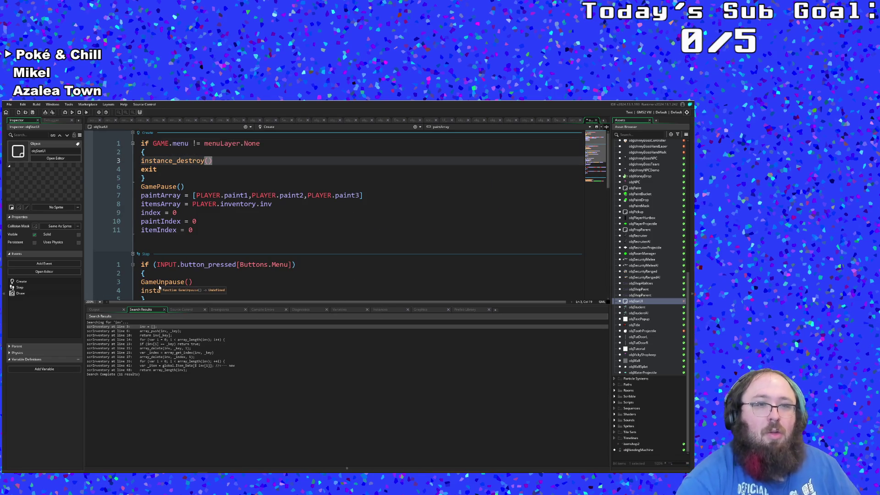
scroll(159, 287, "down", 10)
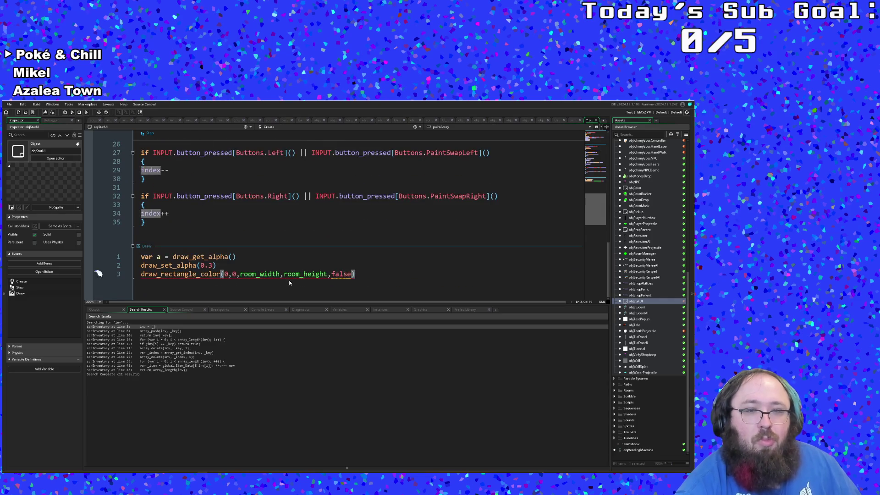
left_click(351, 273)
type(",c")
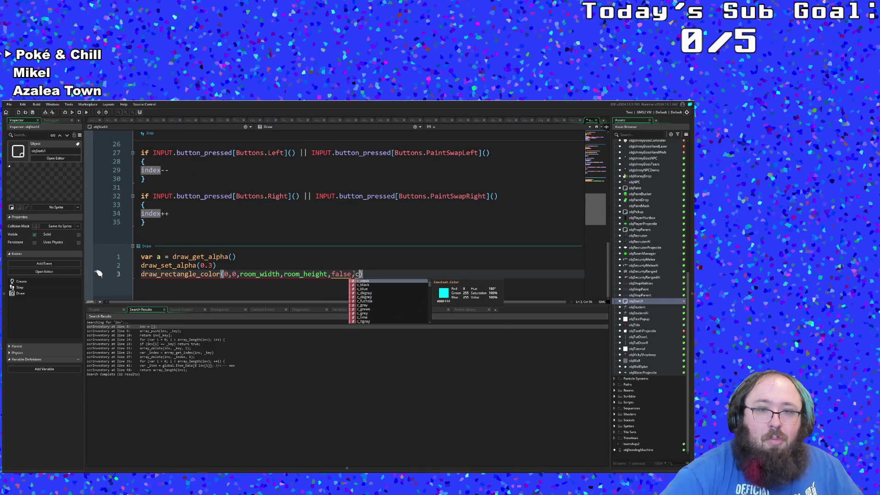
type("_black,c")
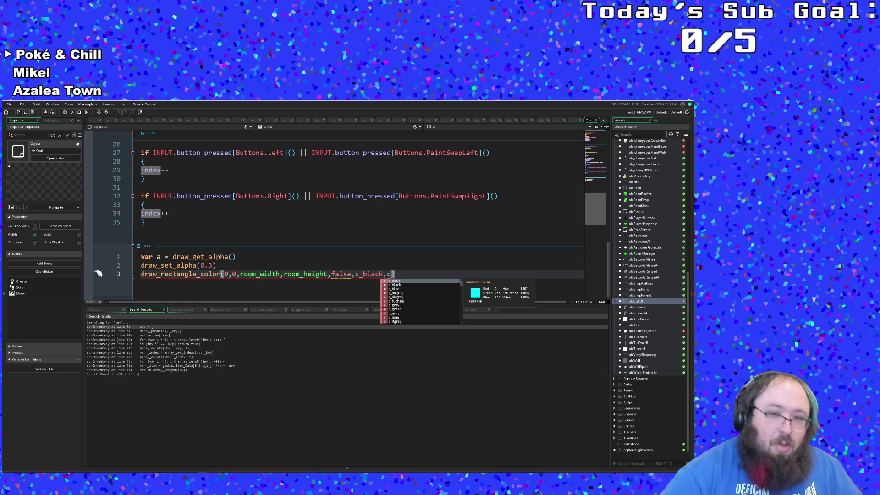
type("_black,c")
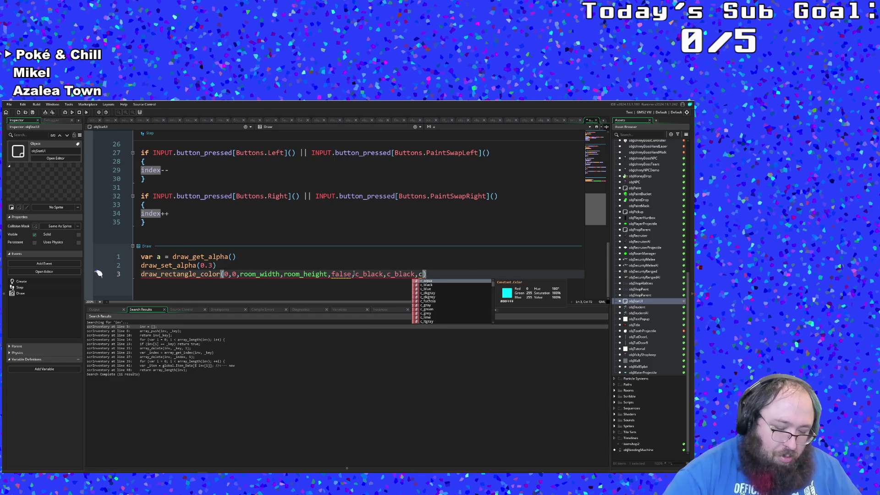
type("_black")
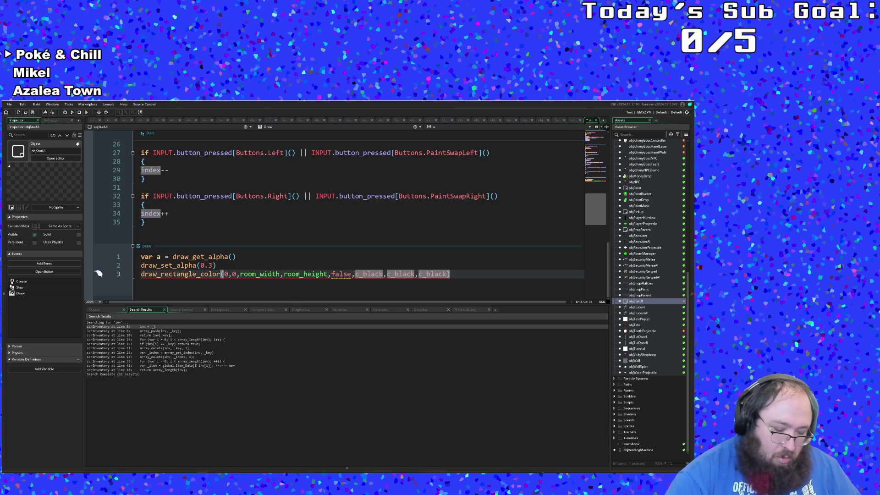
type(",c")
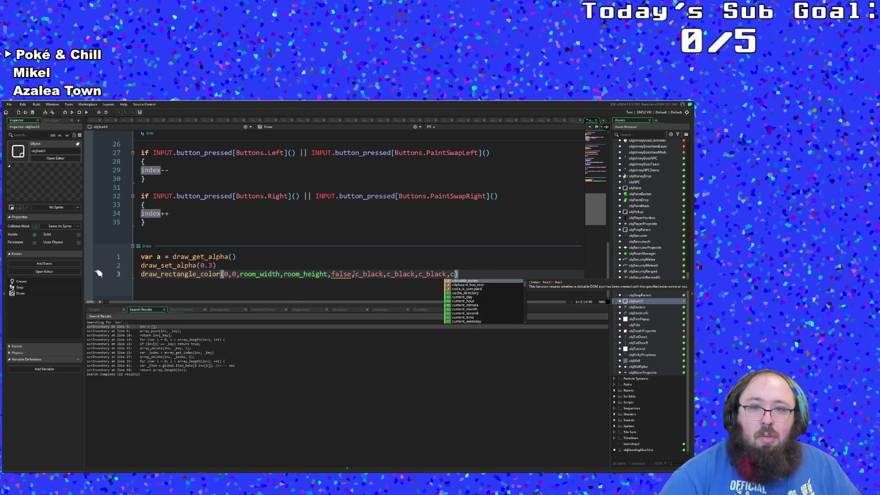
key("Down")
type("_")
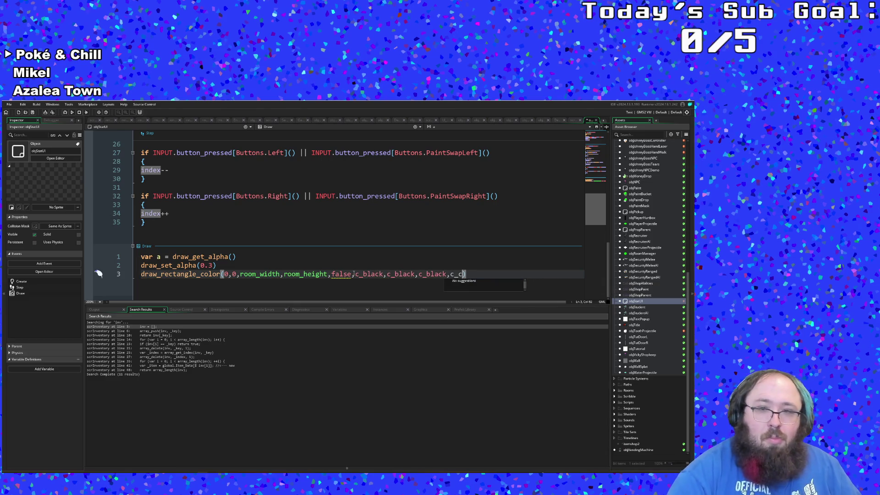
key("Down")
key("Return")
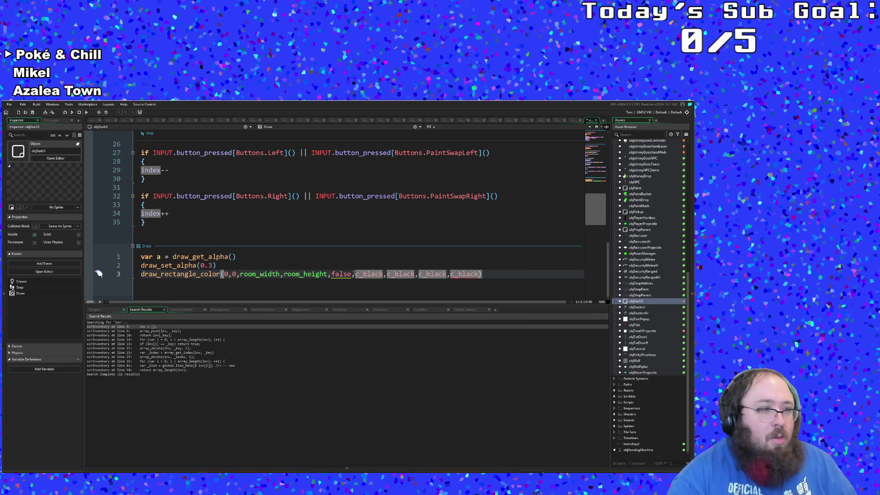
Cut ',false' and paste it after the last c_black argument
left_click(355, 278)
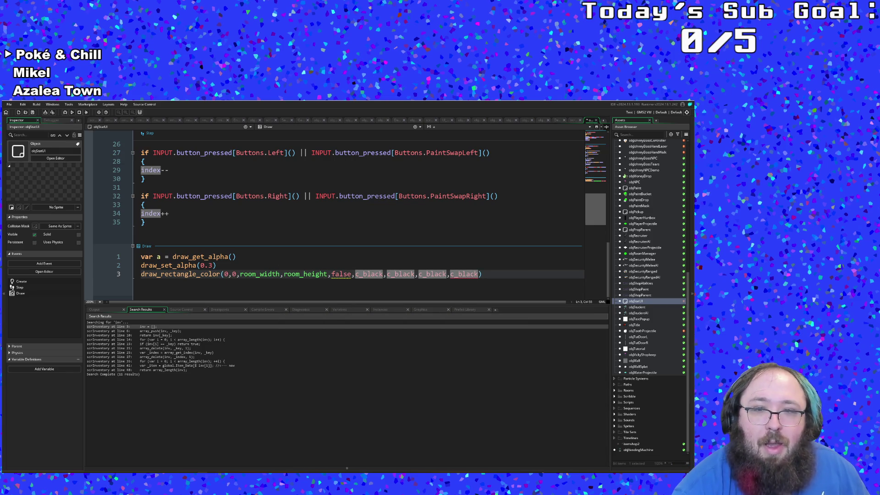
left_click_drag(352, 274, 328, 273)
key("ctrl+c")
right_click(332, 274)
left_click(341, 300)
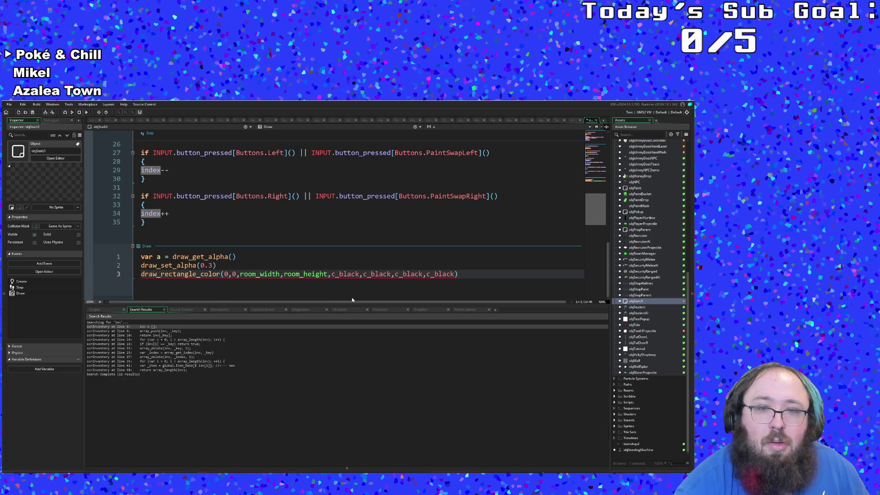
key("ctrl+v")
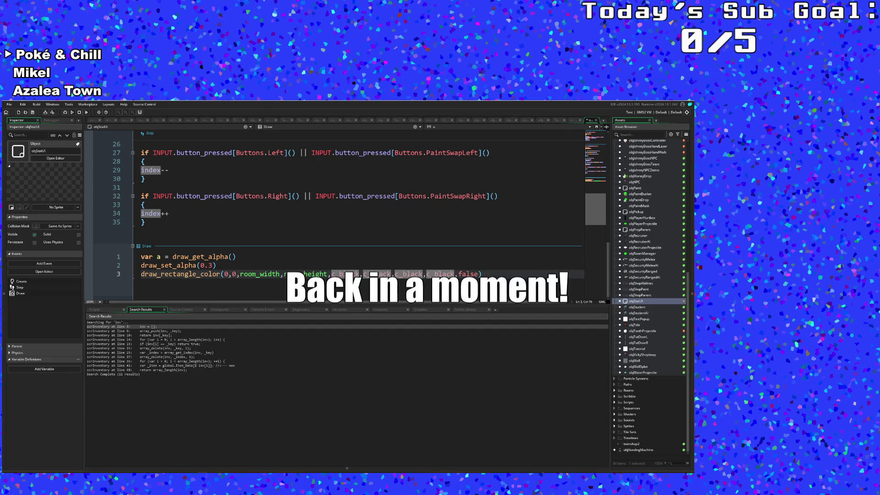
Review the room-sized c_black draw_rectangle_color call at 0.3 alpha
key("XF86AudioLowerVolume")
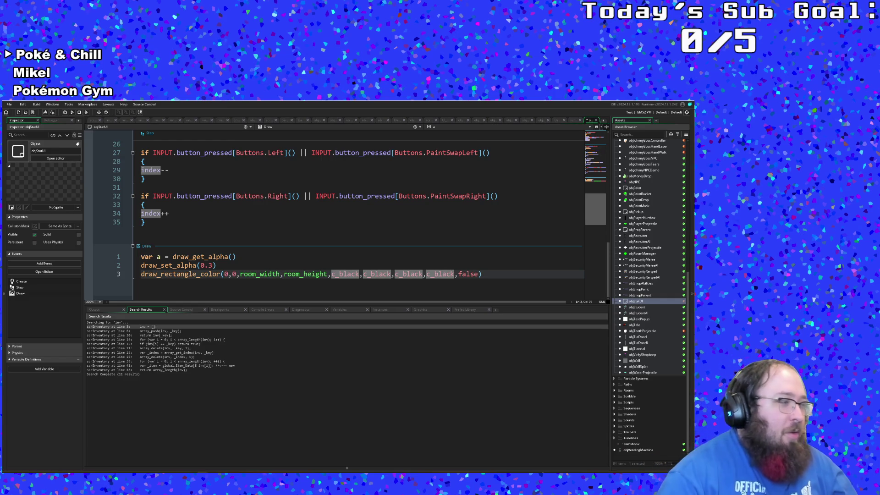
left_click(411, 289)
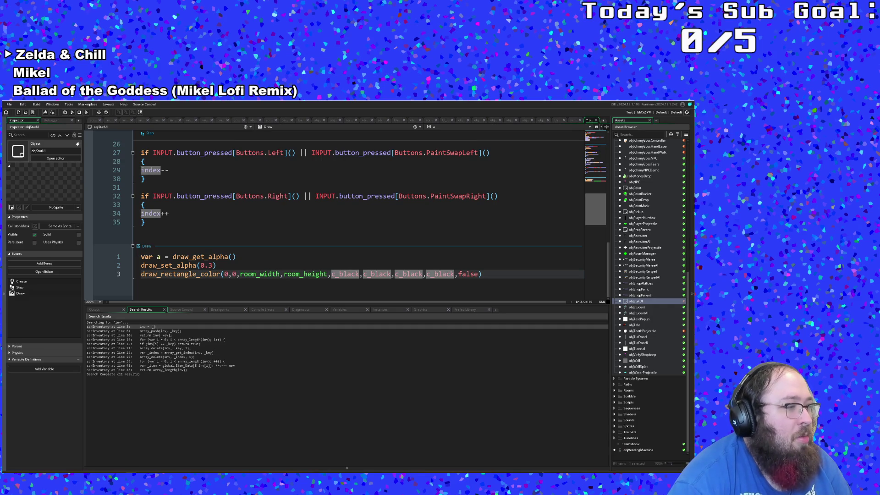
left_click(247, 267)
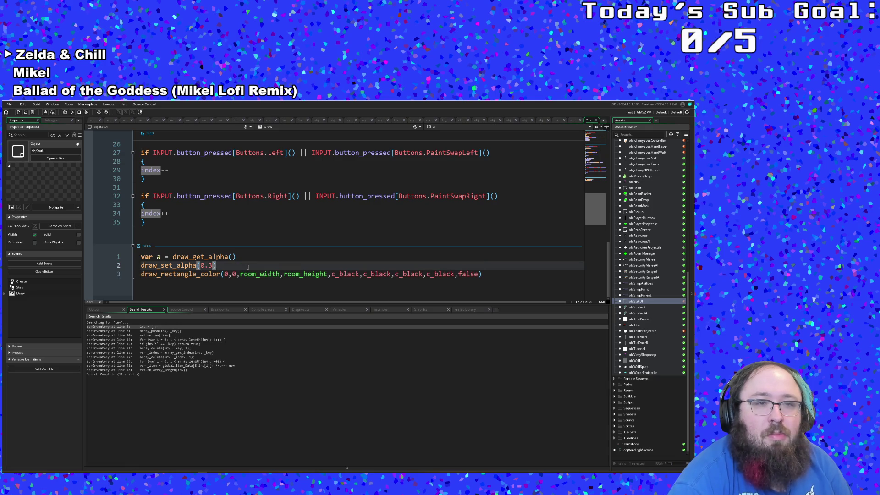
scroll(247, 267, "up", 5)
scroll(246, 267, "down", 5)
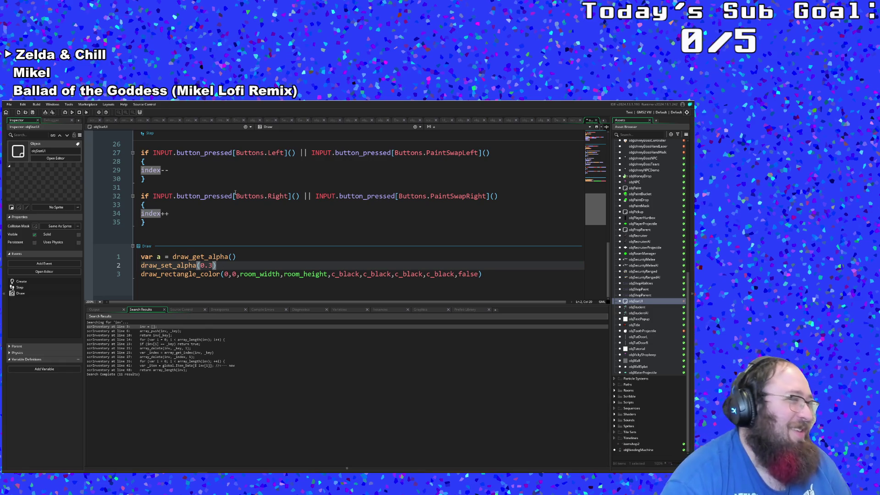
left_click(285, 273)
left_click(243, 266)
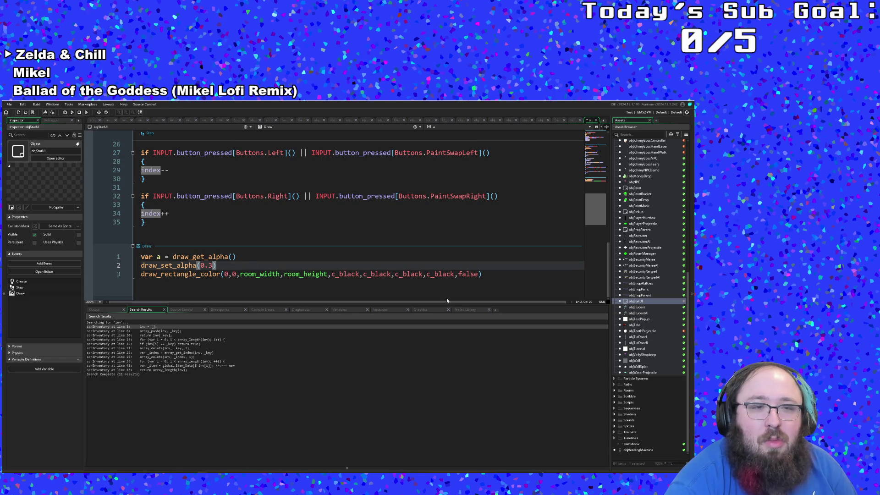
left_click(489, 275)
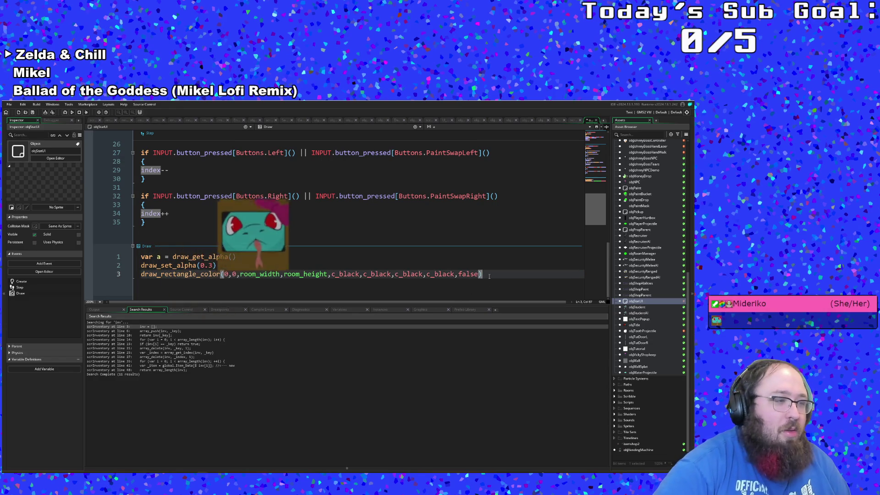
key("Return")
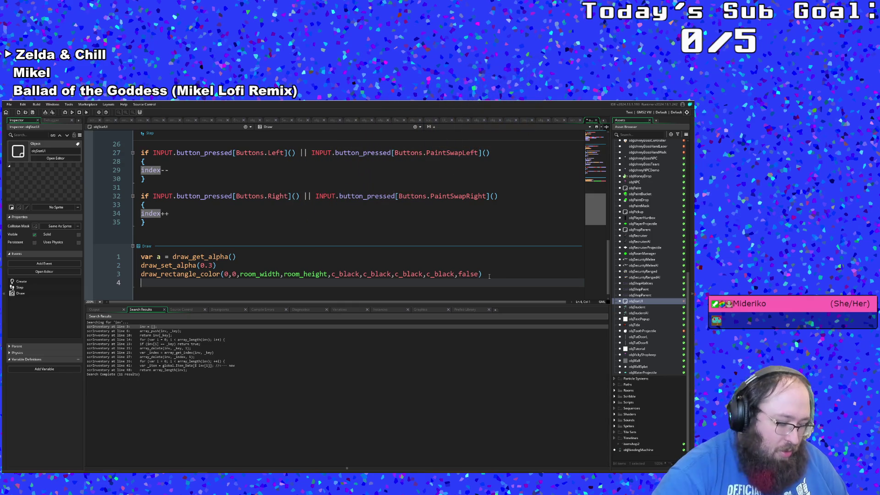
Add draw_set_alpha(a) after the rectangle call to restore the saved alpha
type("draw")
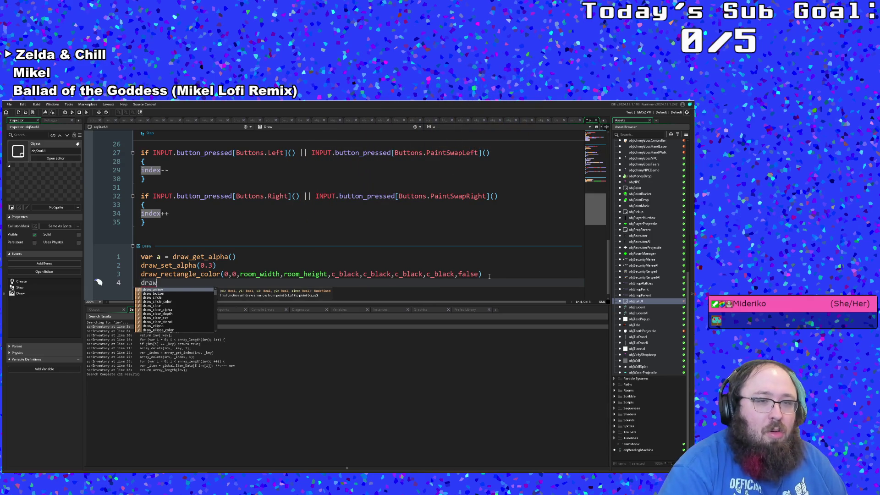
type("_set")
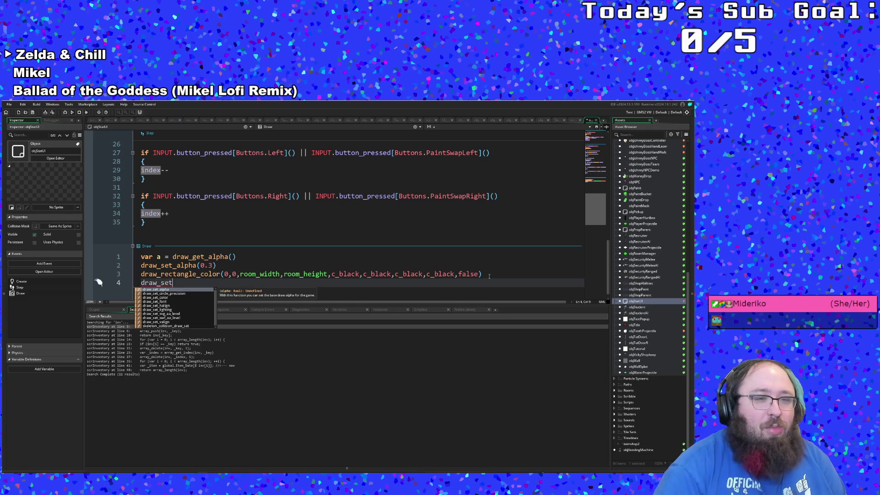
key("Return")
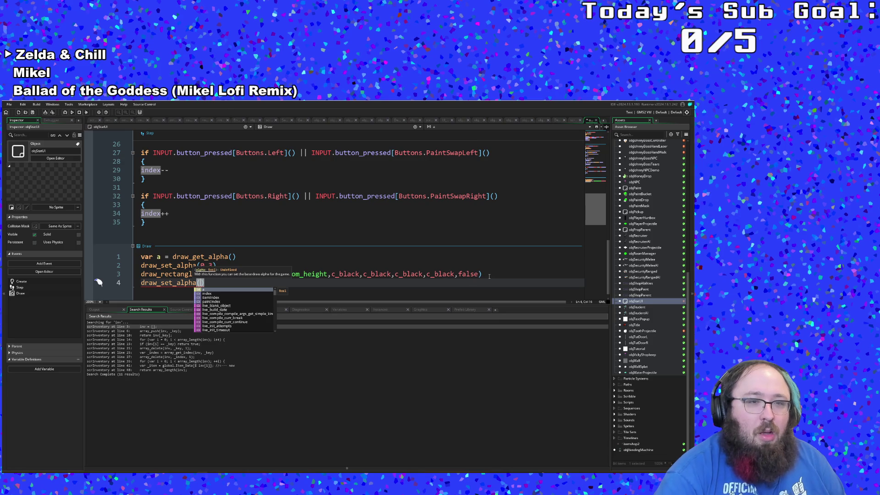
type("a")
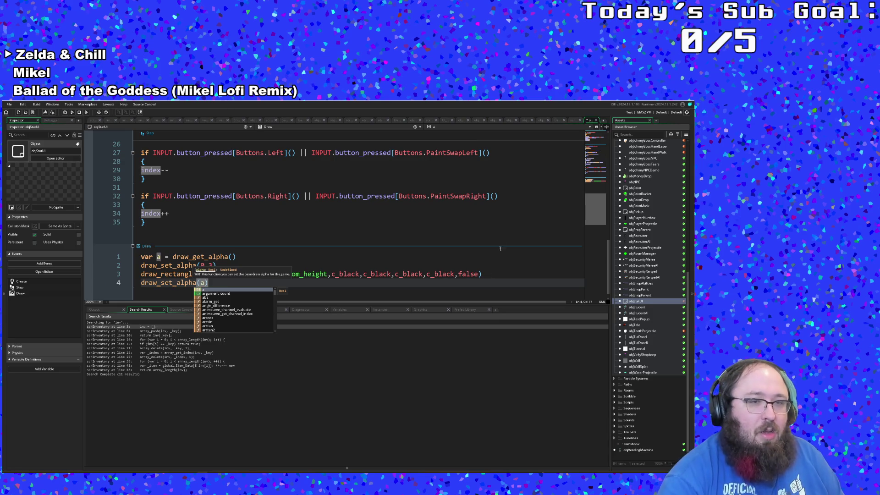
left_click(346, 267)
scroll(346, 268, "down", 1)
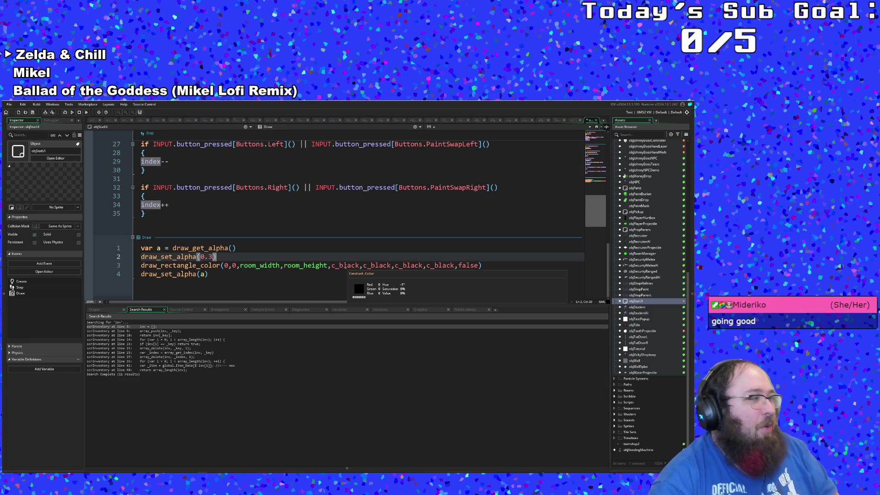
left_click(228, 276)
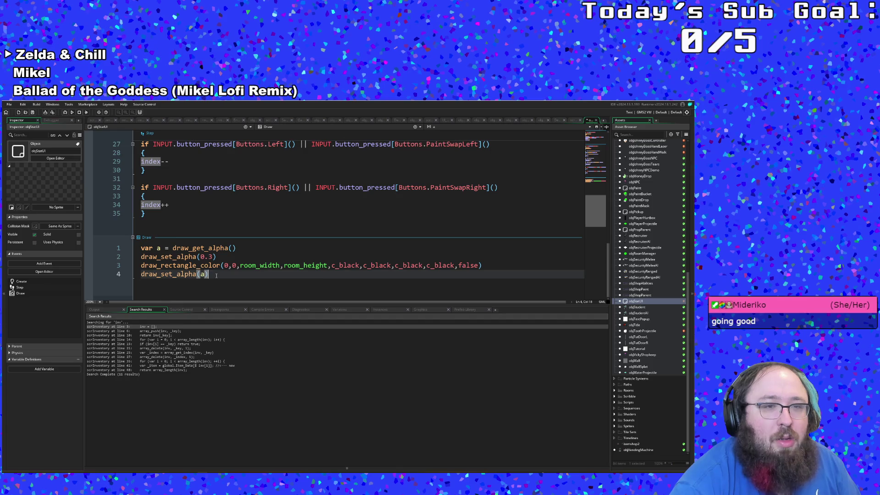
right_click(149, 240)
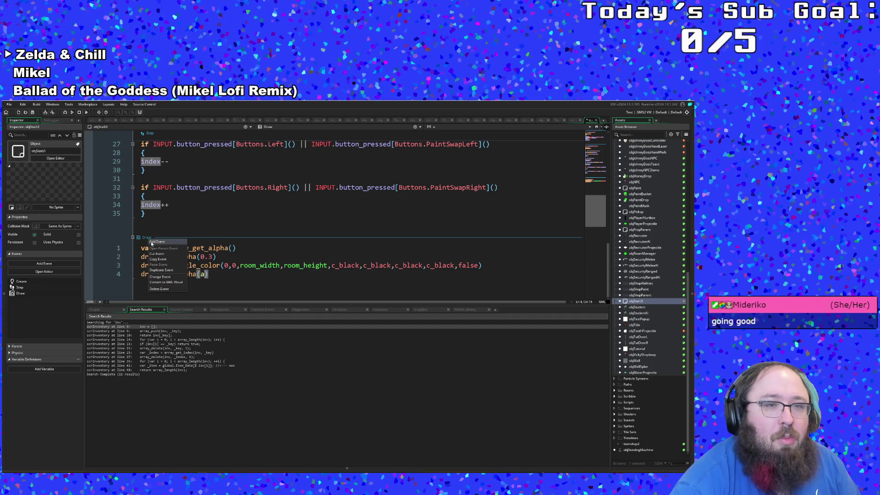
Add a Draw GUI event and begin draw_sprite_ext with UI_arrowUp under if index < 3
left_click(155, 242)
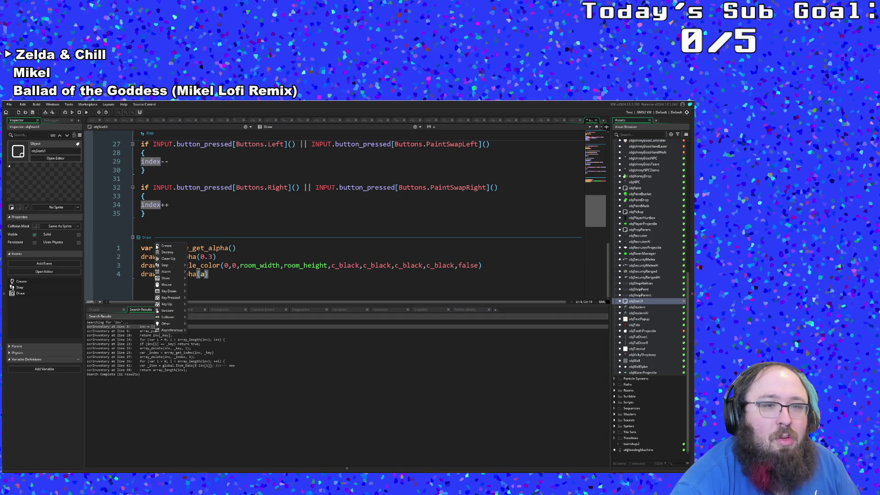
mouse_move(167, 278)
left_click(196, 284)
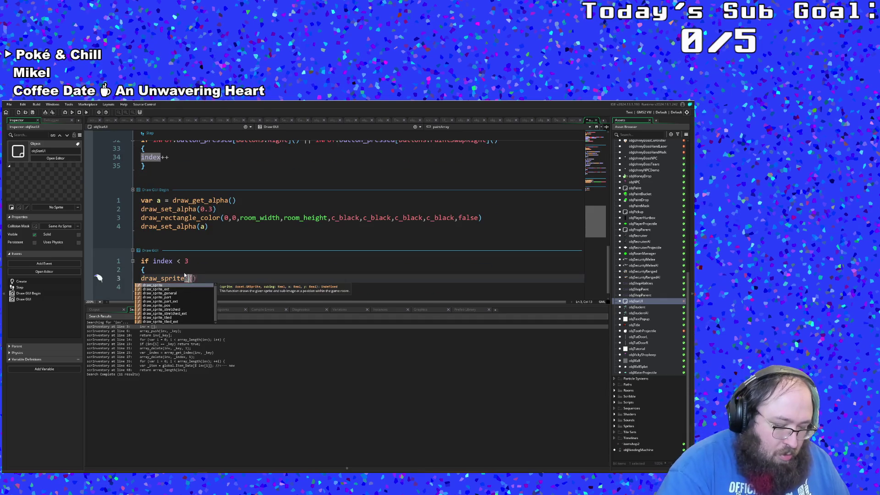
key("Return")
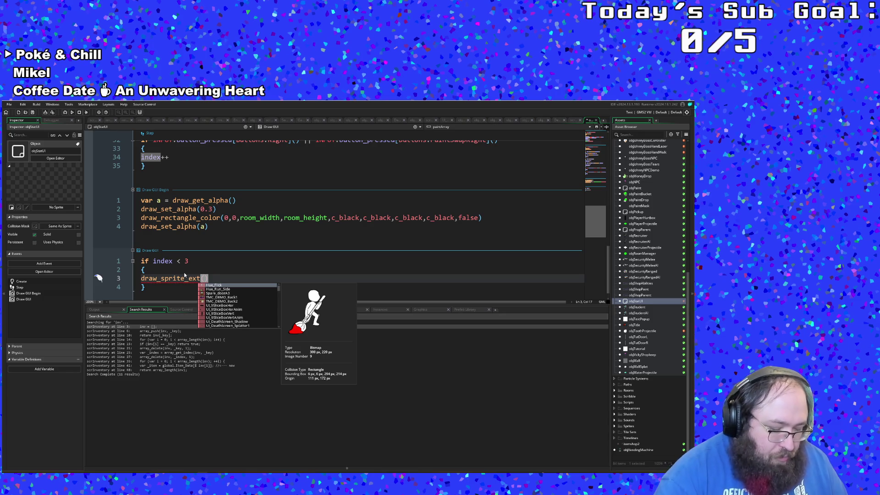
type("sprAr")
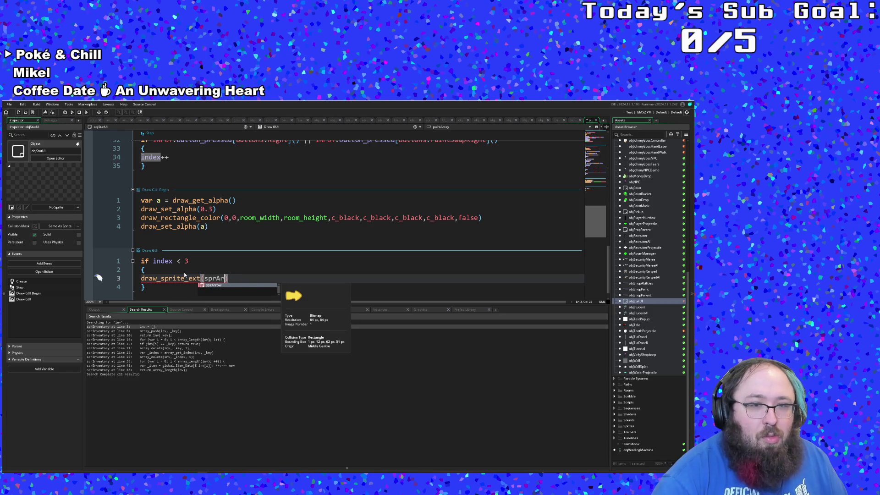
key("BackSpace")
key("BackSpace")
key("BackSpace")
key("BackSpace")
key("BackSpace")
type("UI")
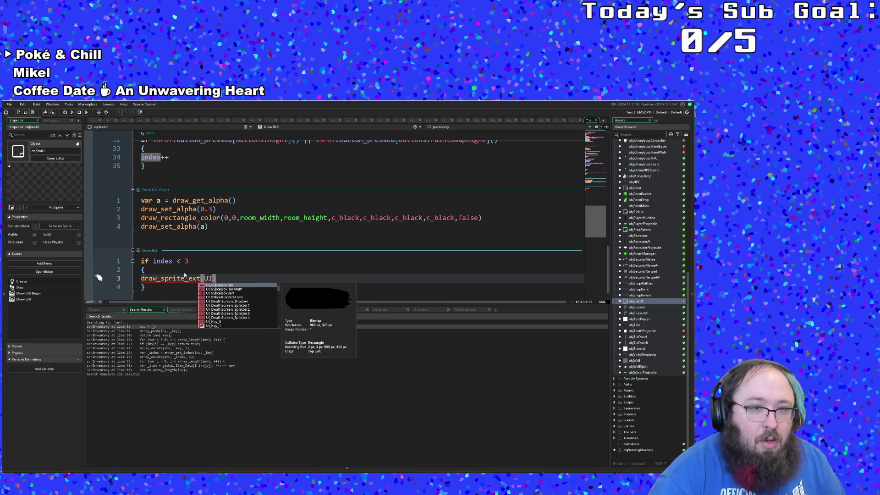
type("_ar")
key("Down")
key("Down")
key("Down")
key("Return")
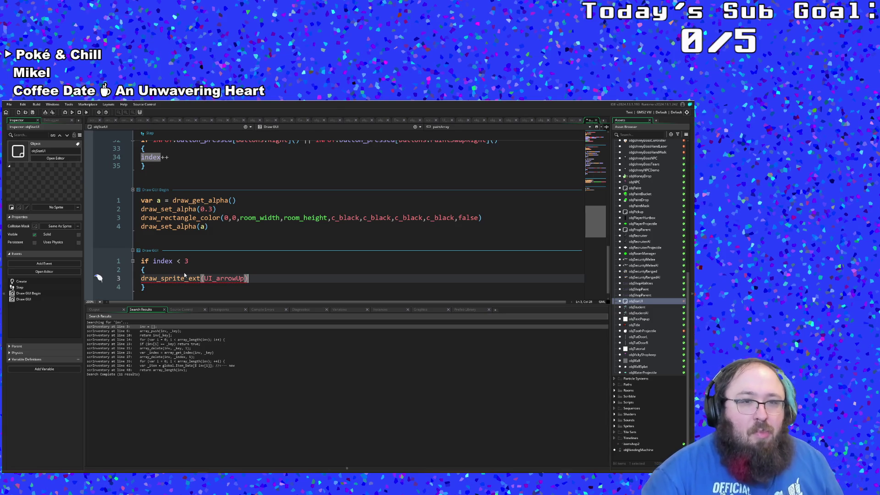
Add the 0 subimage argument, checking draw_sprite_ext's argument help
left_click(184, 277)
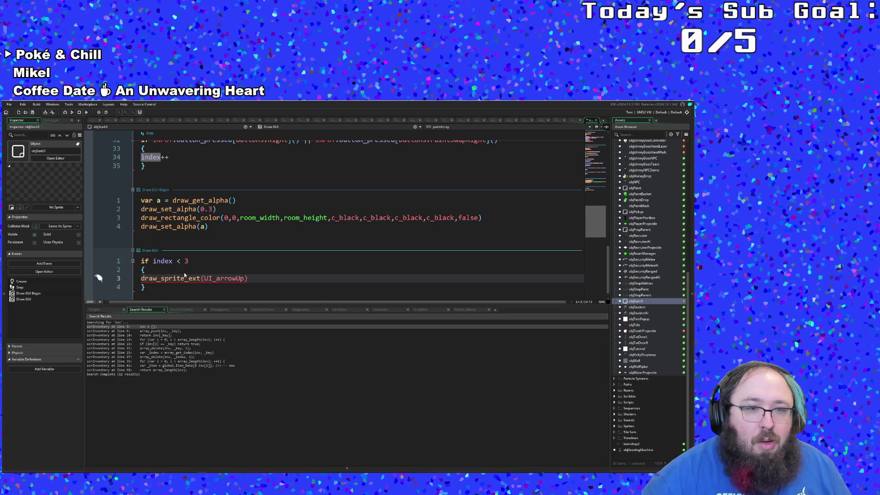
left_click(192, 278)
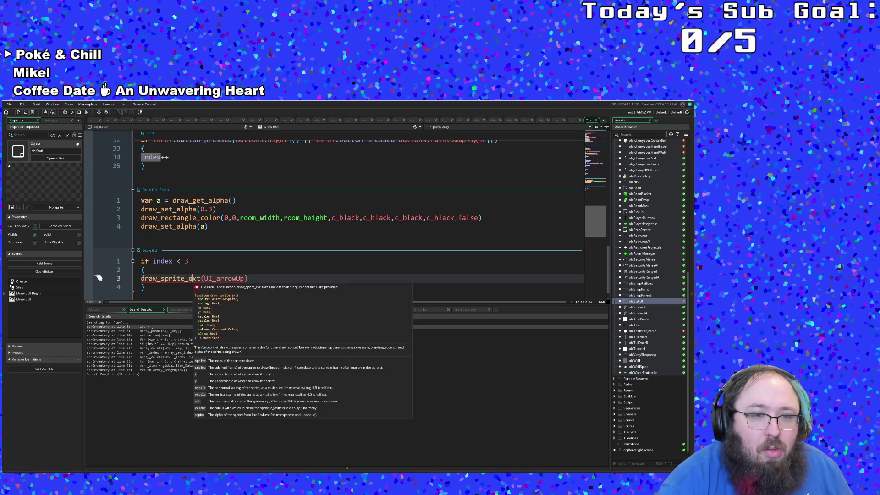
left_click(244, 278)
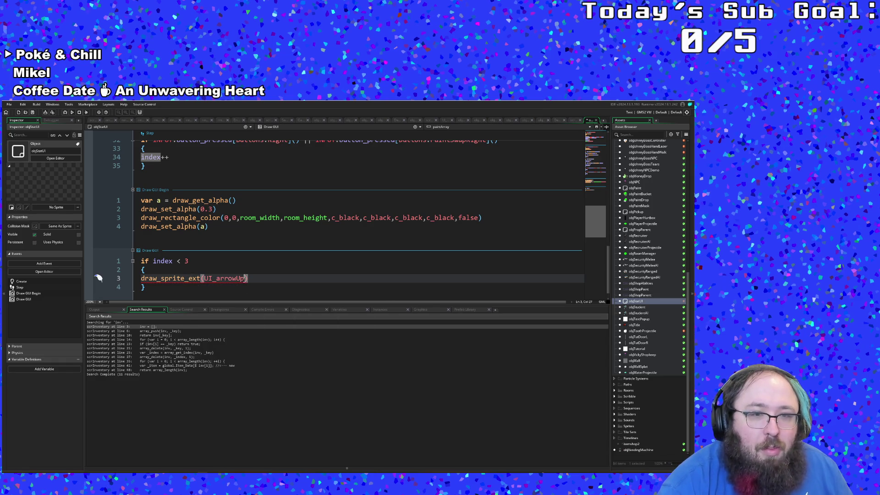
type(",0.")
key("BackSpace")
type(",")
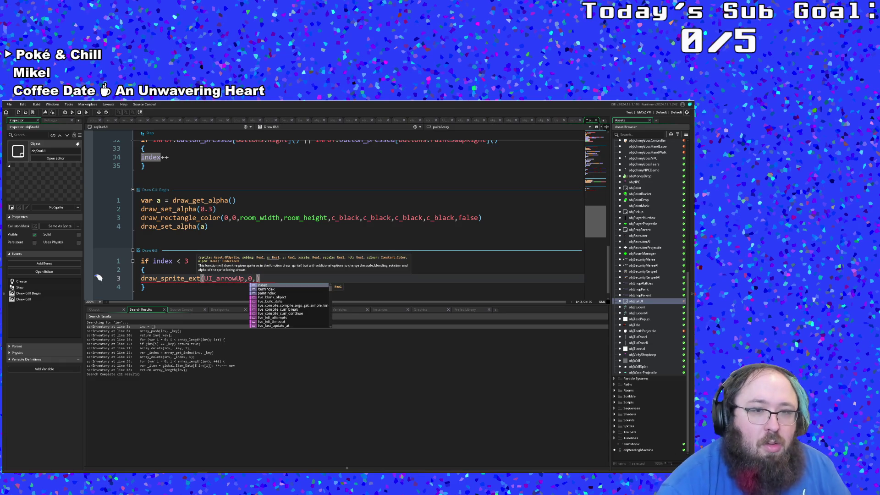
mouse_move(174, 278)
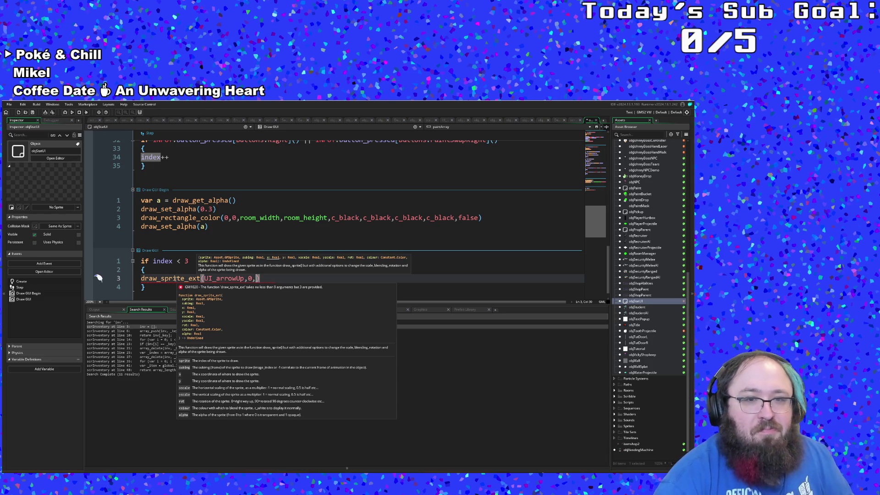
key("ctrl+space")
key("Escape")
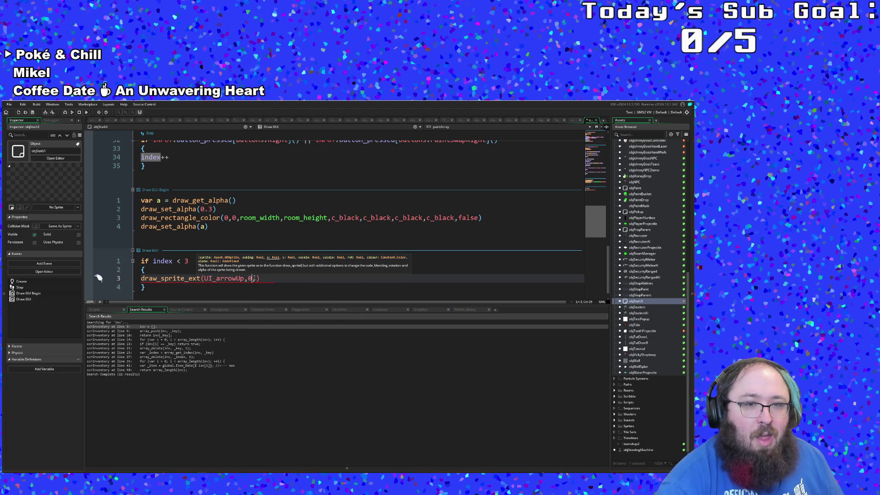
mouse_move(253, 278)
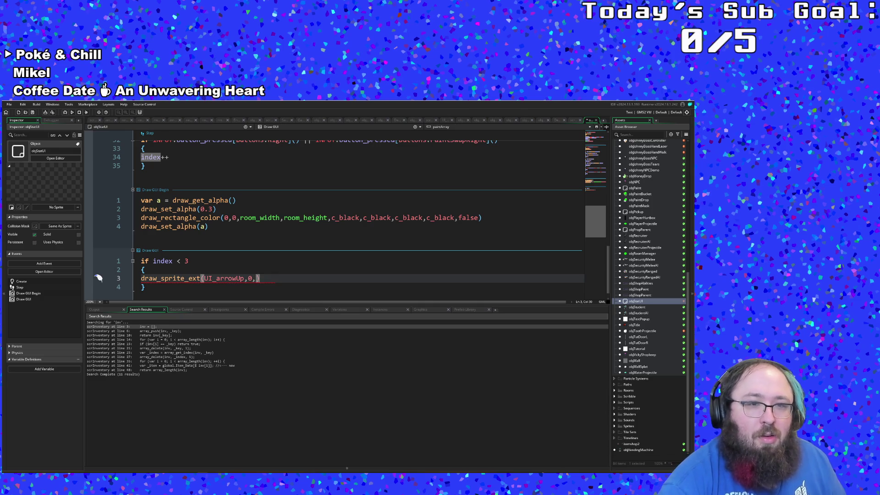
Filter the Asset Browser to the UI_paint sprites
key("ctrl+t")
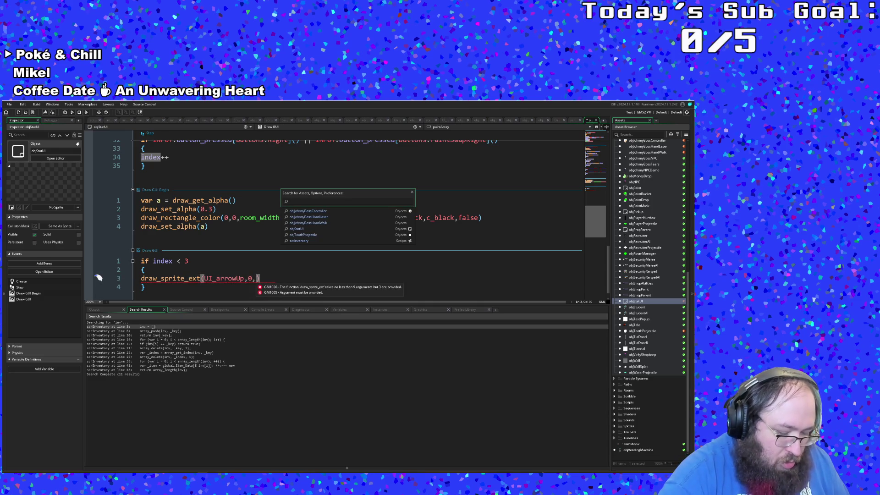
key("BackSpace")
key("BackSpace")
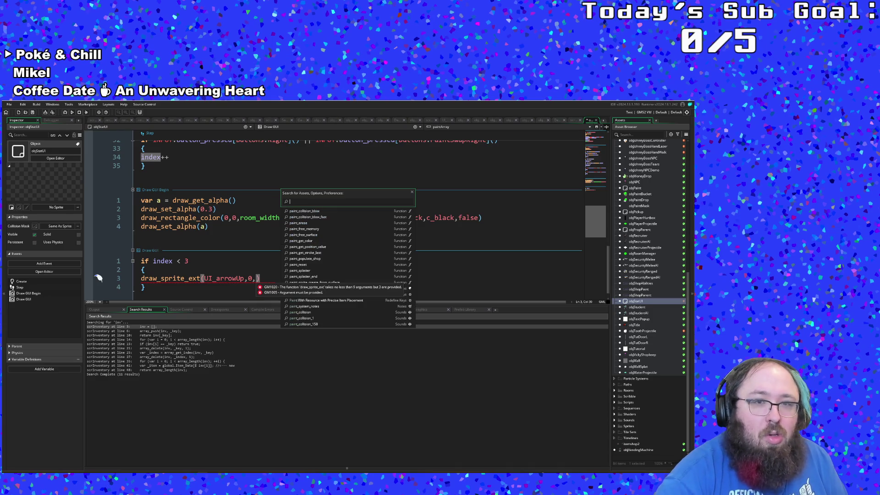
type("uip")
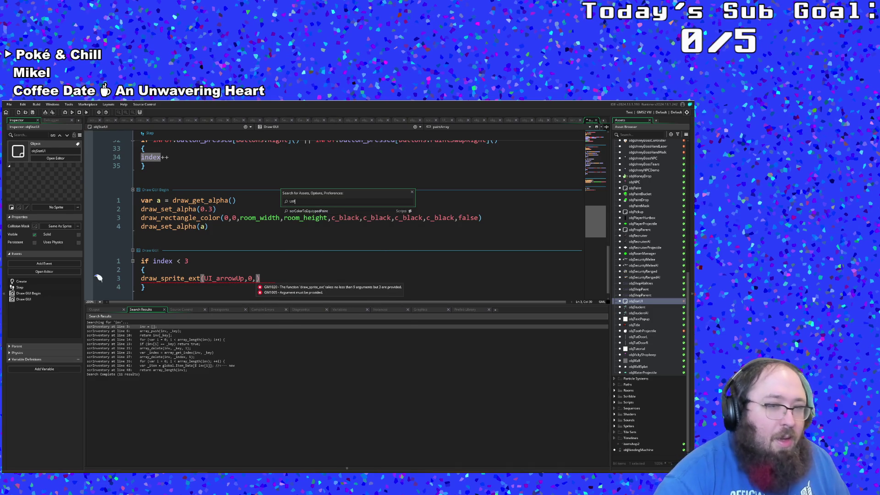
key("BackSpace")
key("BackSpace")
key("BackSpace")
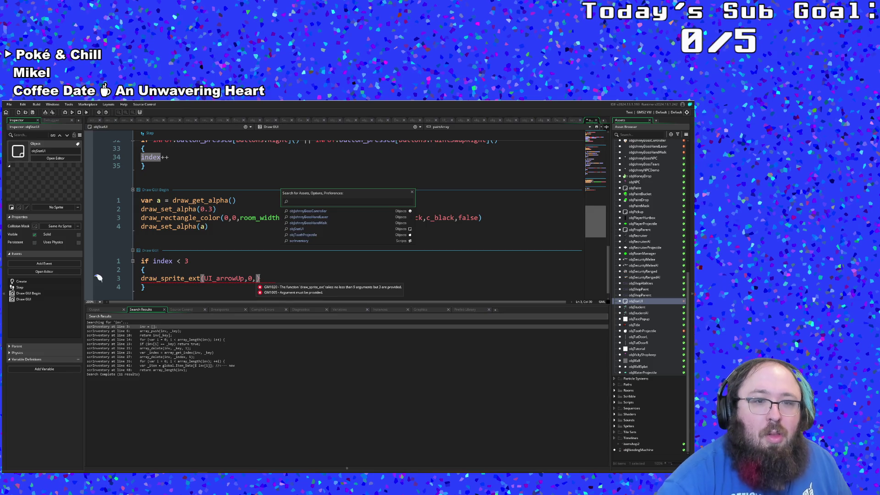
key("Escape")
key("Down")
left_click(628, 135)
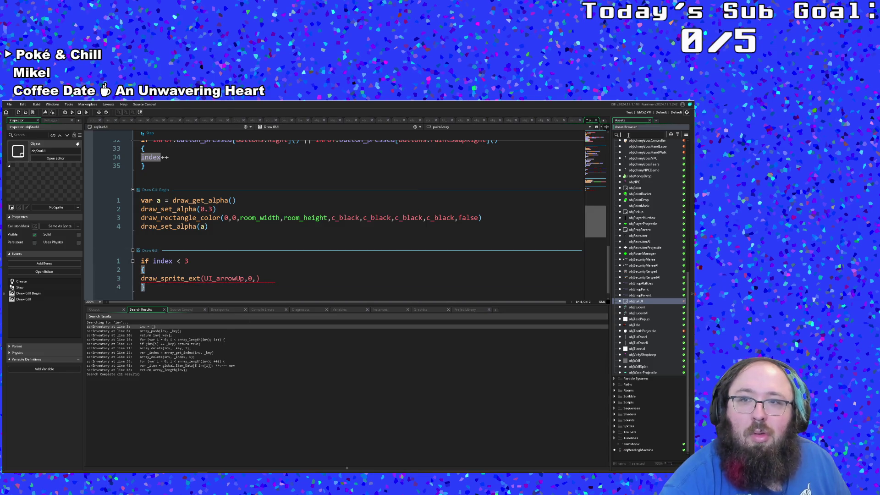
type("UI_paint")
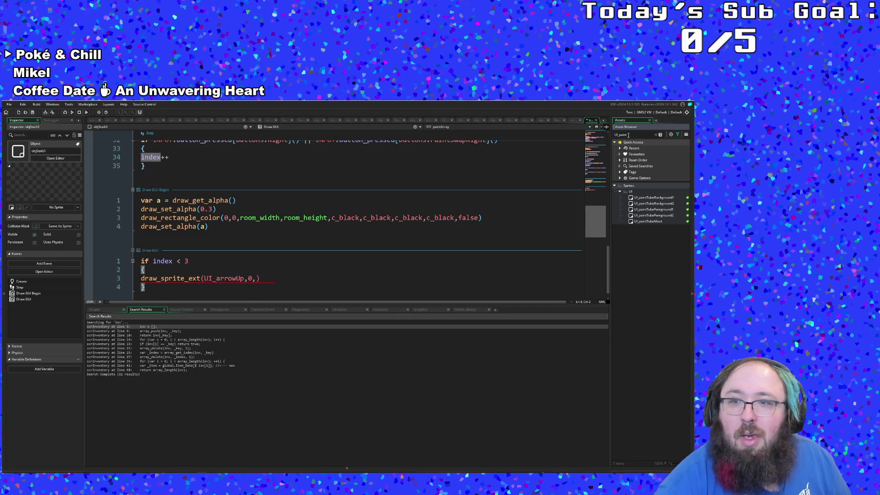
Search all project code for UI_PaintTubeBackground
left_click(270, 278)
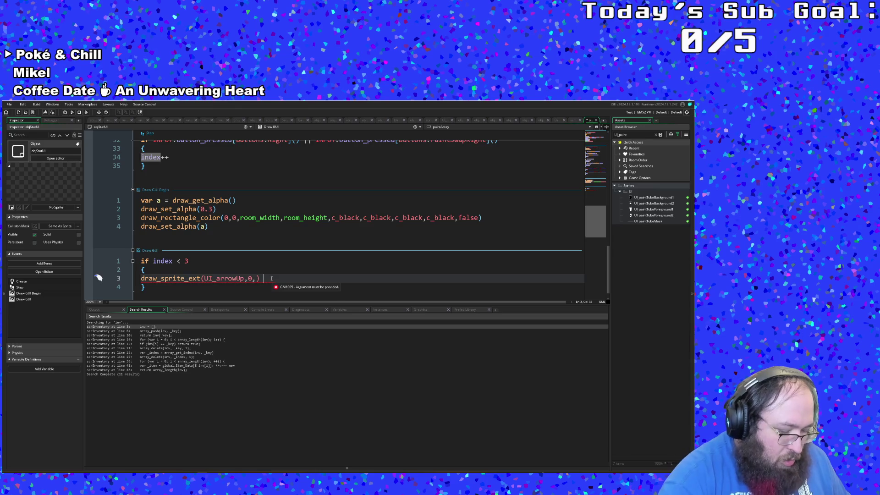
key("ctrl+f")
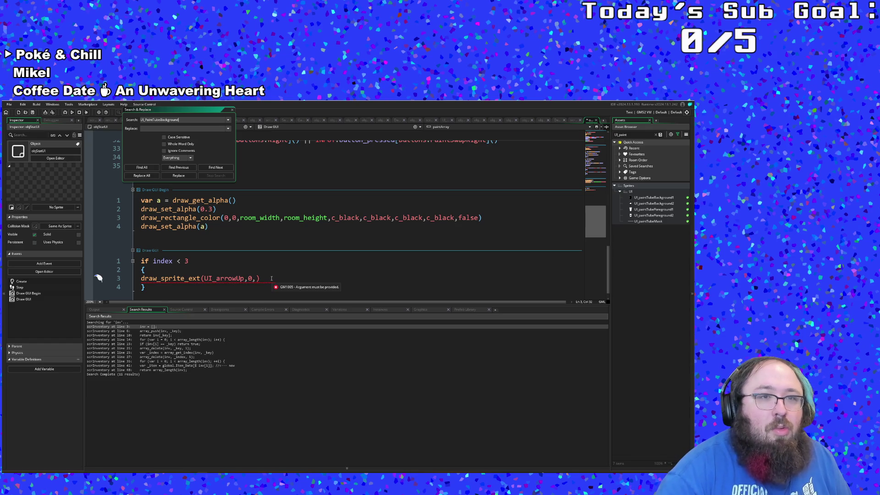
key("Return")
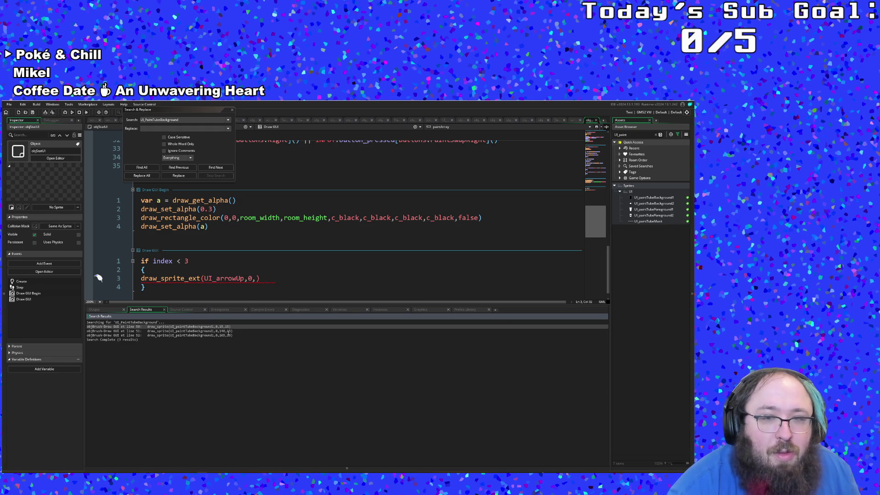
Open the UI_paintTubeBackground1 sprite to inspect it, then close its editor
double_click(653, 198)
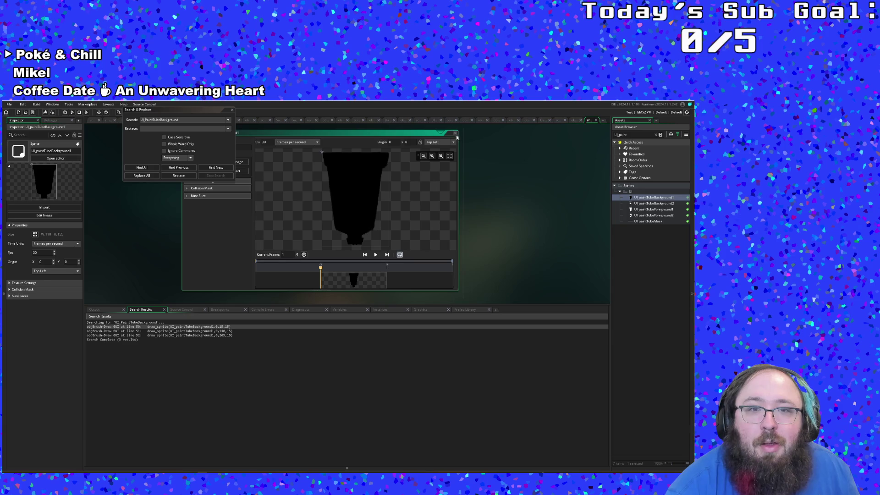
left_click_drag(170, 115, 132, 208)
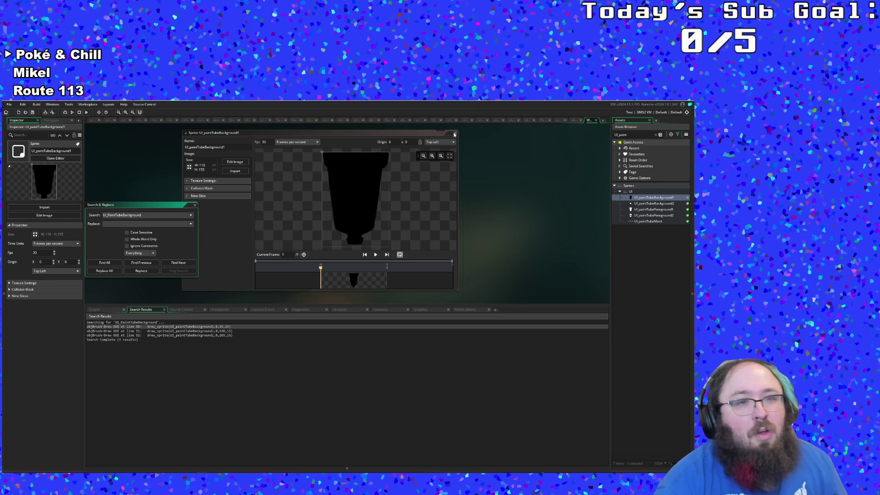
left_click(454, 135)
In objStatUI's Draw GUI code, type 70*index as the arrow's x position
left_click(595, 120)
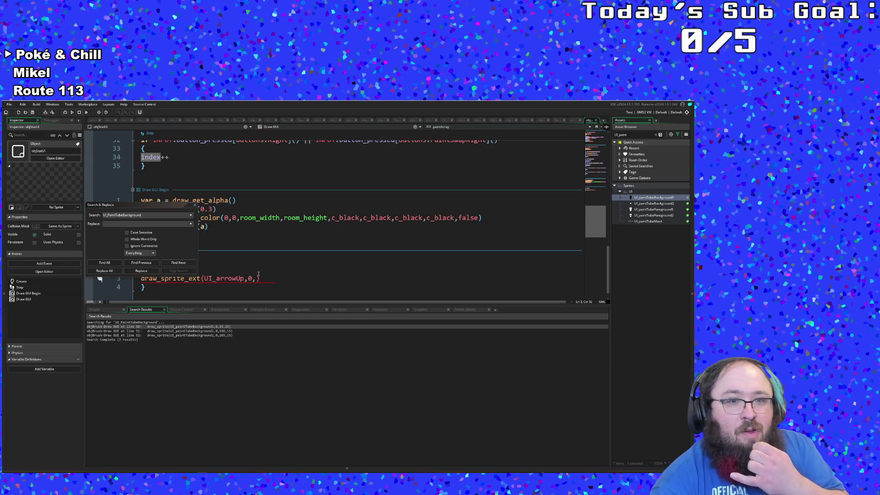
left_click(256, 277)
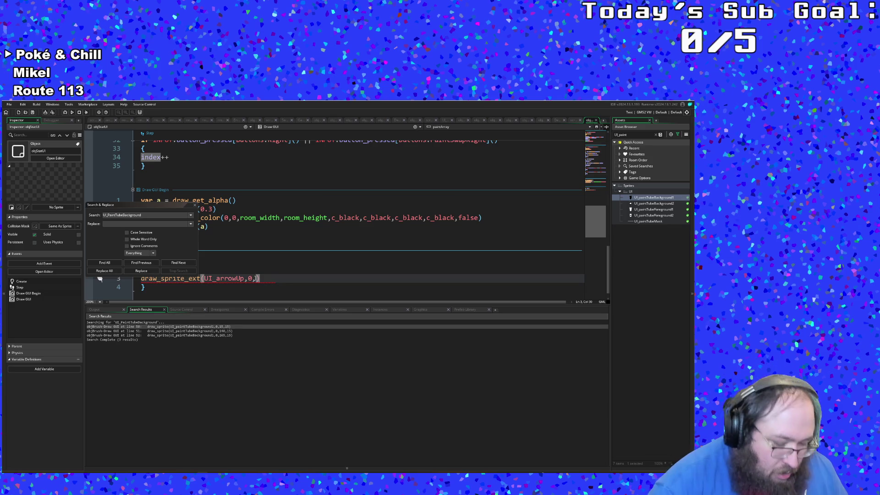
type("70")
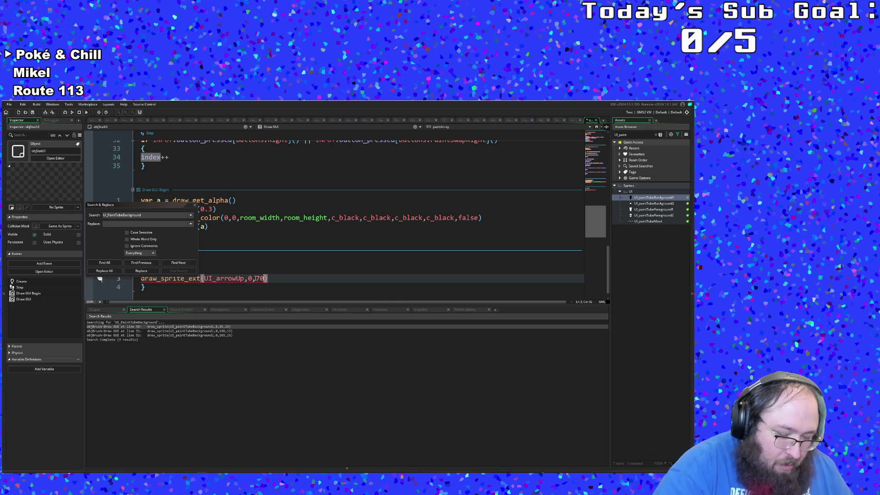
type("*index")
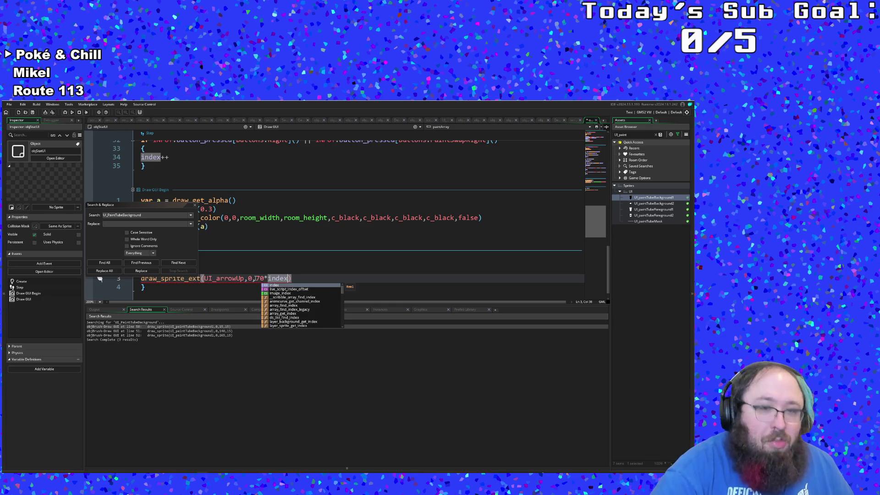
Rewrite the x argument as 70+index*125, removing the stray space
key("BackSpace")
key("BackSpace")
key("BackSpace")
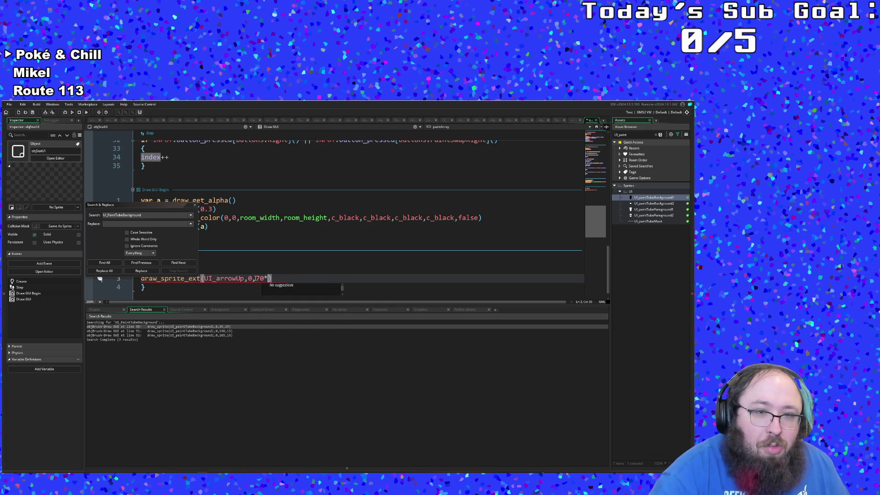
type("+ index")
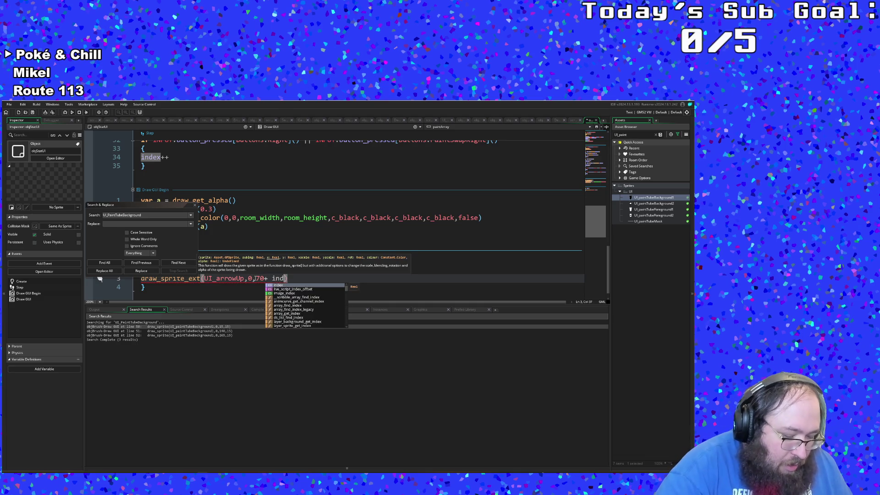
type("*10")
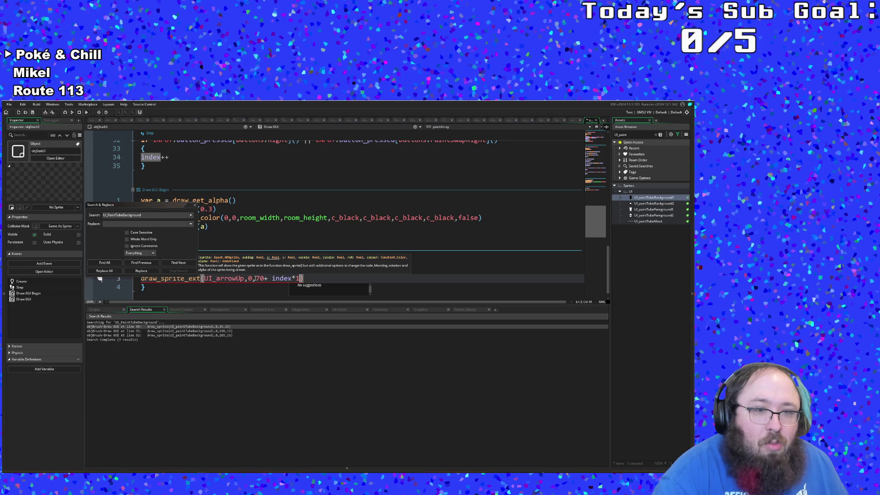
type("10")
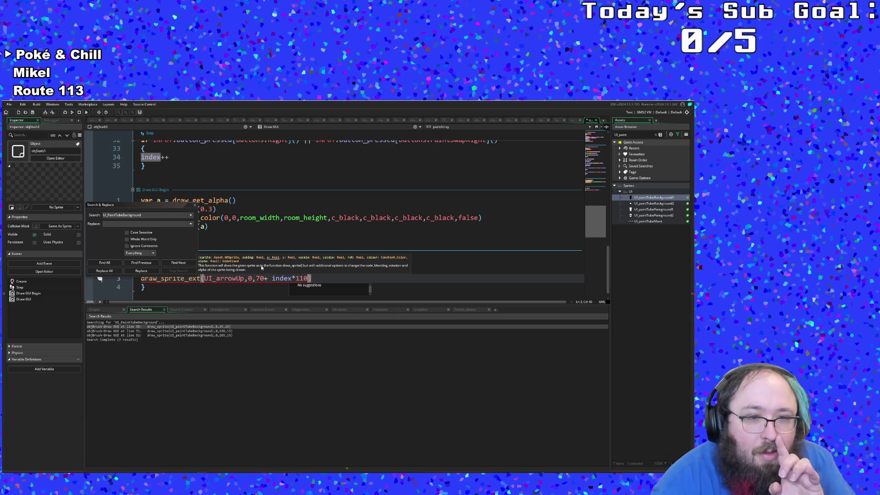
left_click(304, 278)
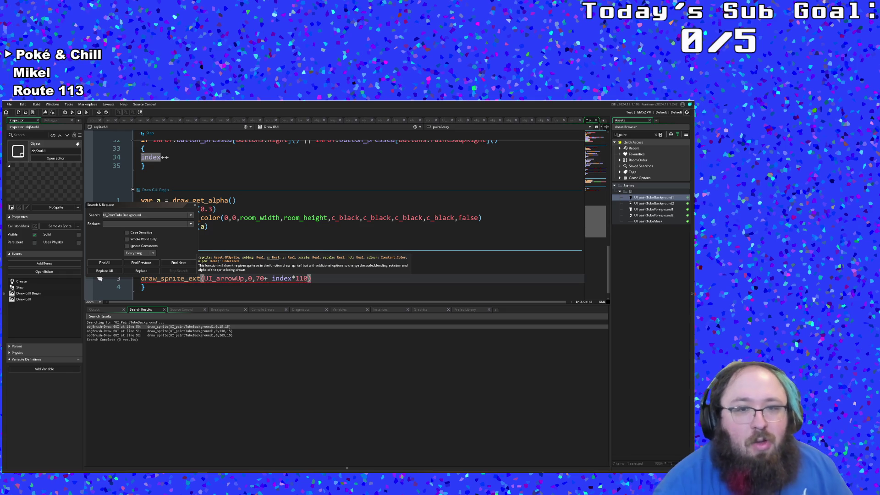
key("Delete")
key("BackSpace")
type("25")
key("Left")
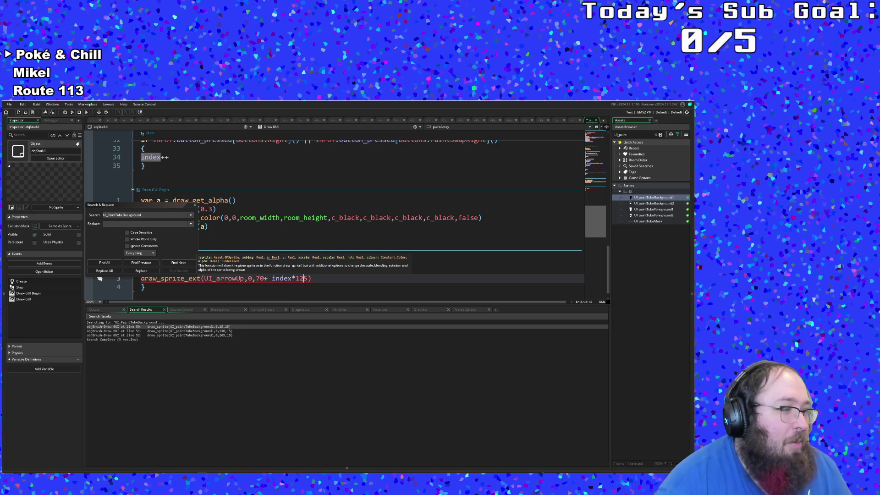
left_click(274, 279)
key("BackSpace")
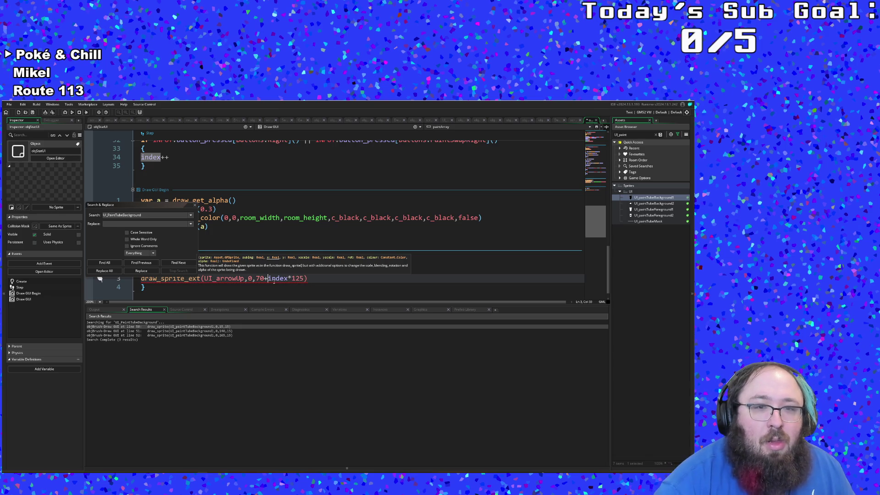
key("Right")
key("Right")
key("Right")
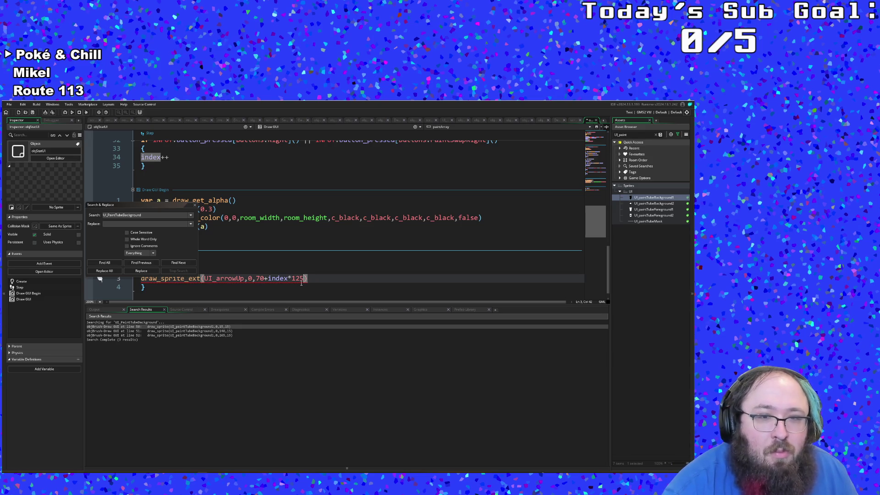
left_click(645, 149)
key("ctrl+a")
key("BackSpace")
type("UI_arr")
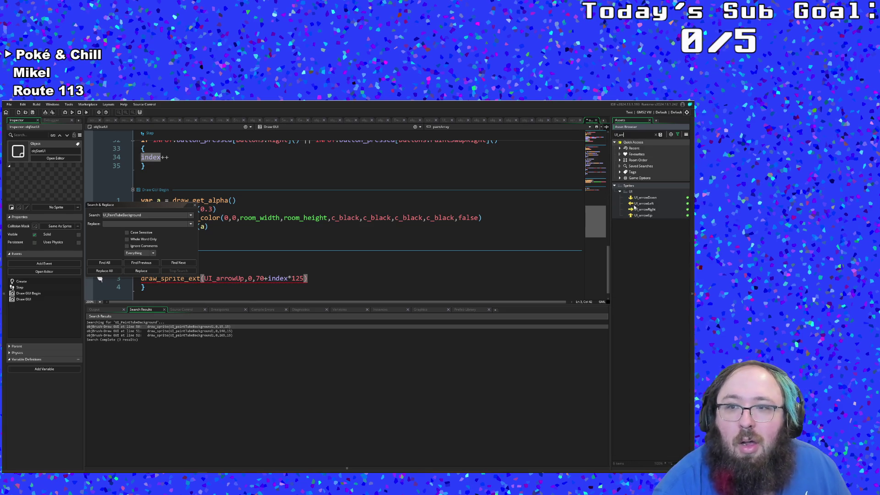
double_click(642, 215)
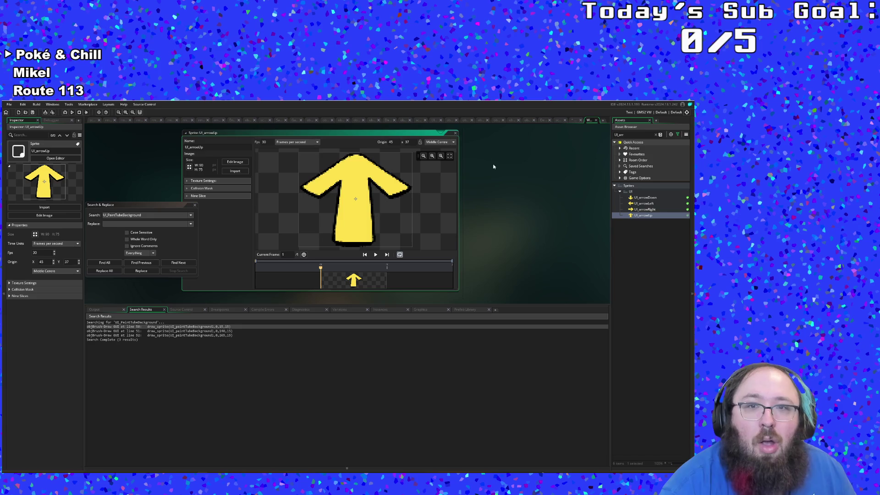
left_click(455, 132)
left_click(595, 120)
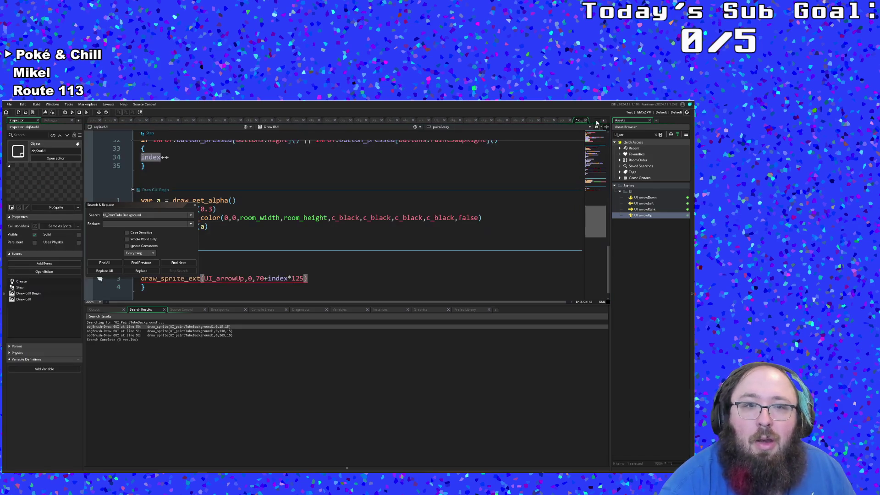
left_click(646, 134)
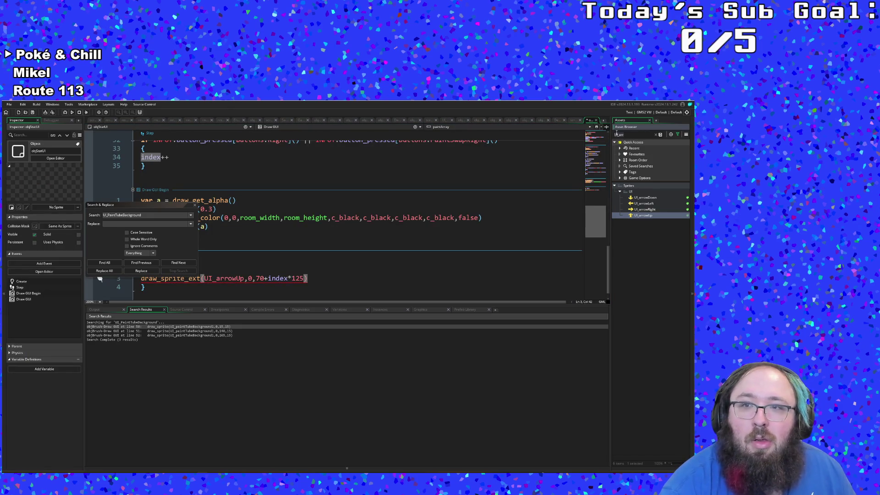
type("p")
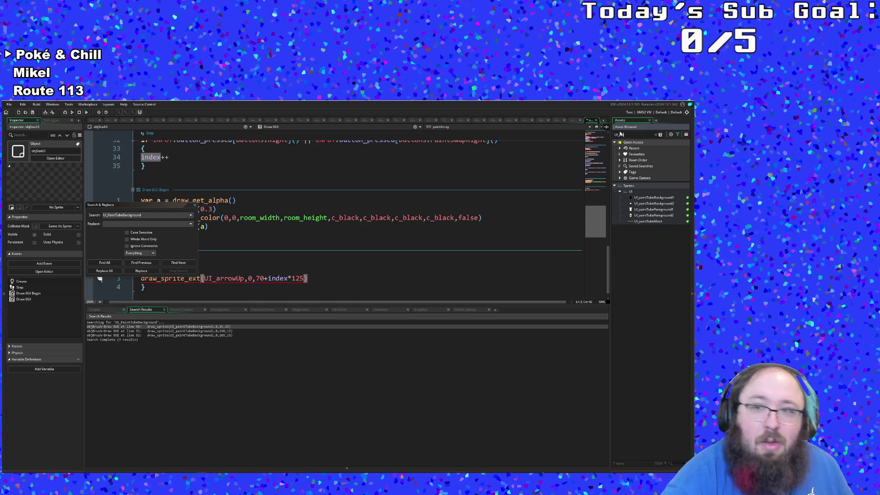
double_click(662, 211)
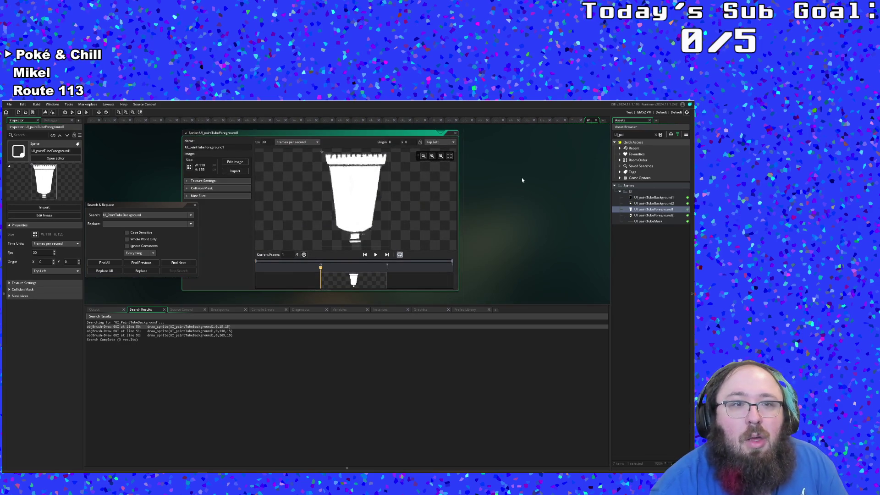
left_click(455, 133)
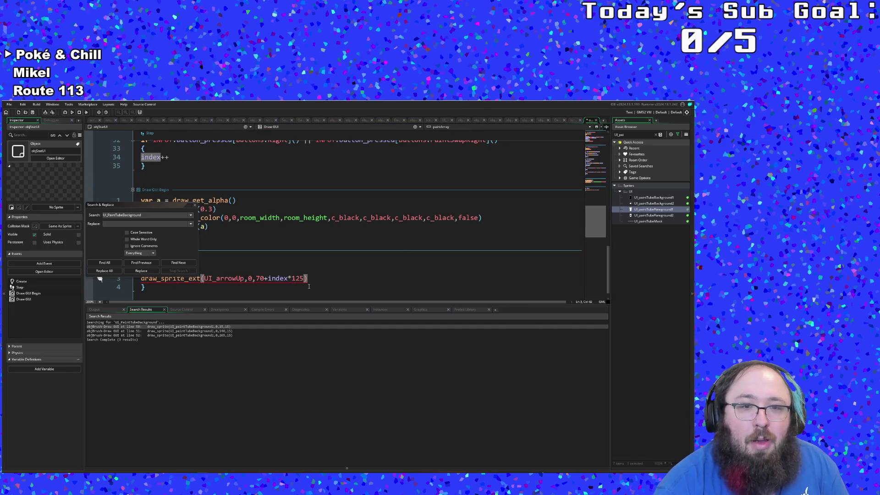
Start the y argument as 180 + 20 *, correcting the mistyped operator and spacing
type(",")
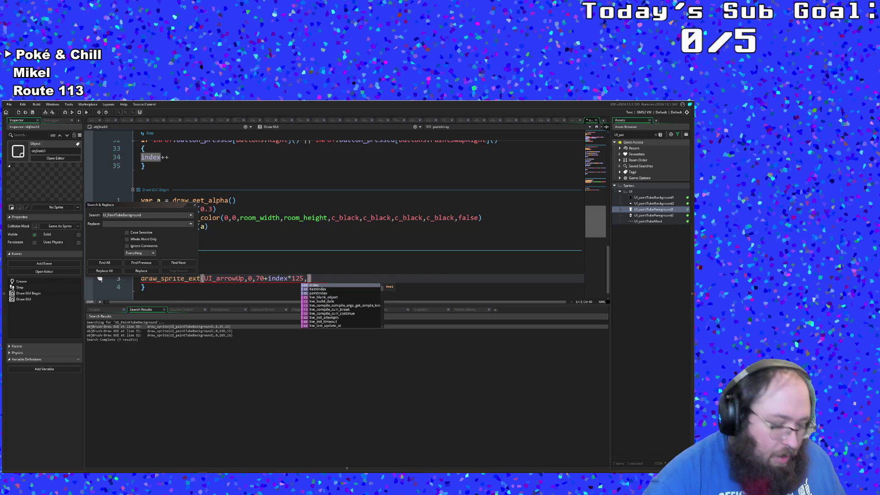
type("12")
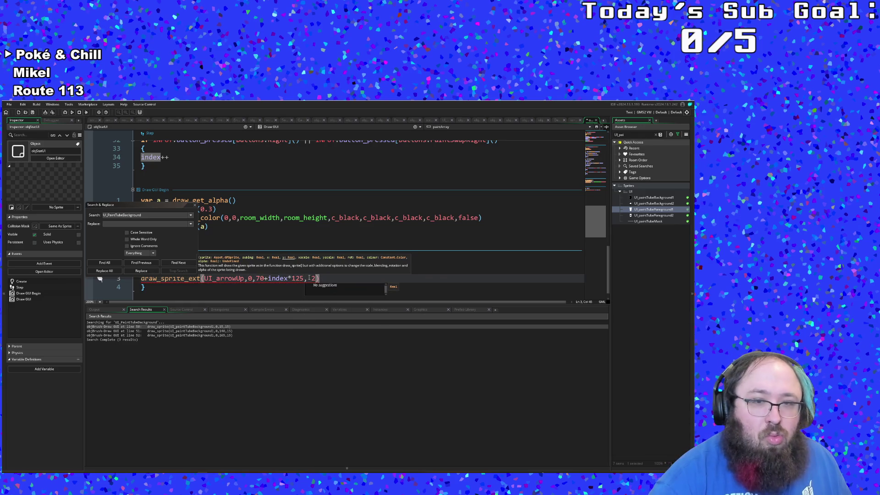
key("BackSpace")
key("BackSpace")
type("index*")
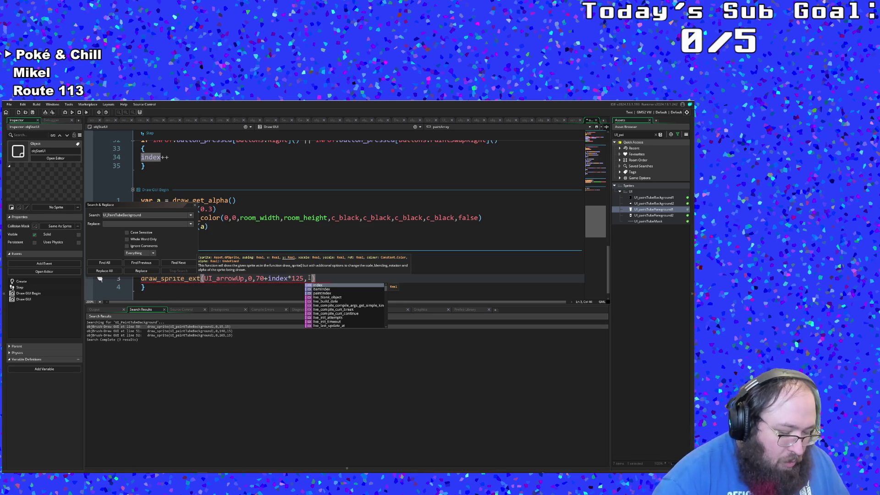
type("125,180")
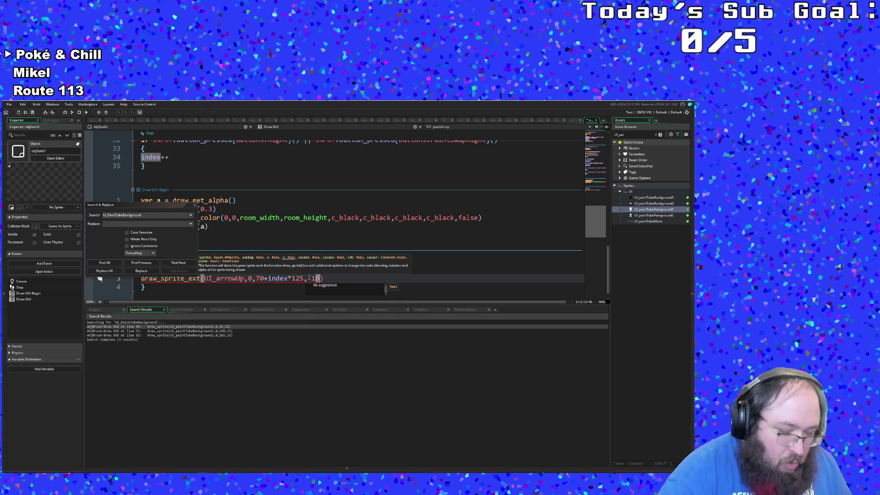
type(" * 20 *")
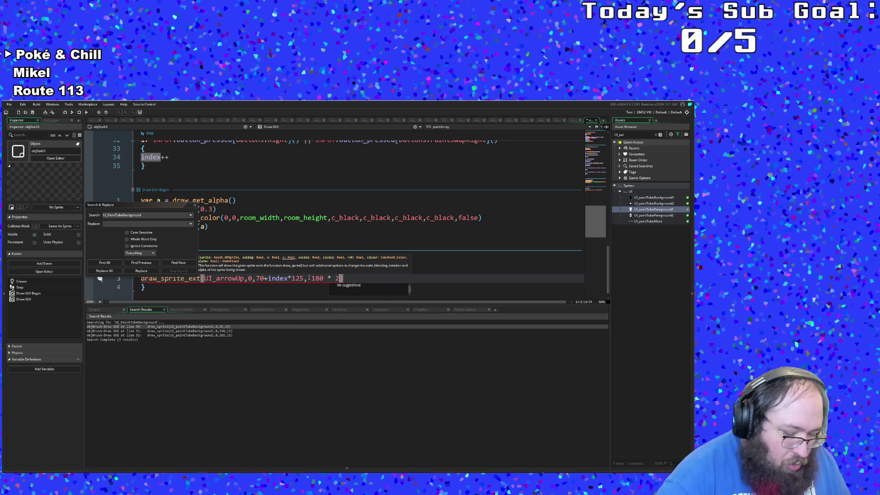
key("Left")
key("Left")
key("Left")
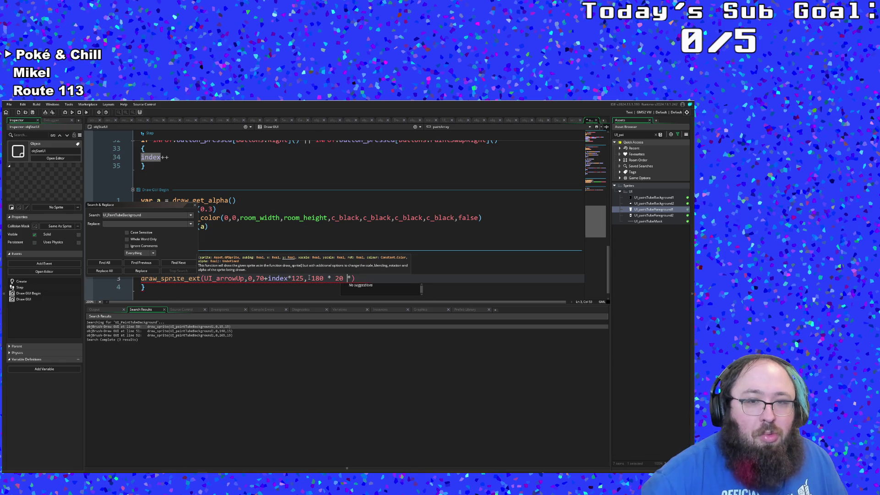
key("BackSpace")
type("+")
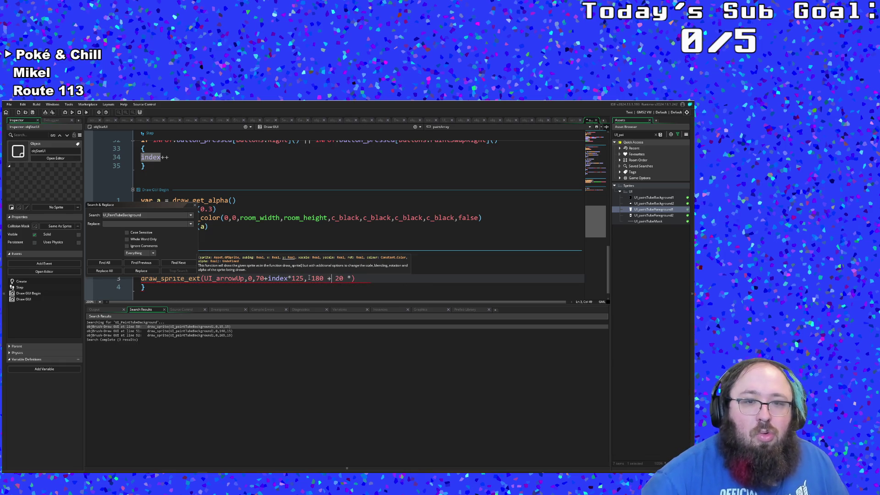
key("Right")
key("Right")
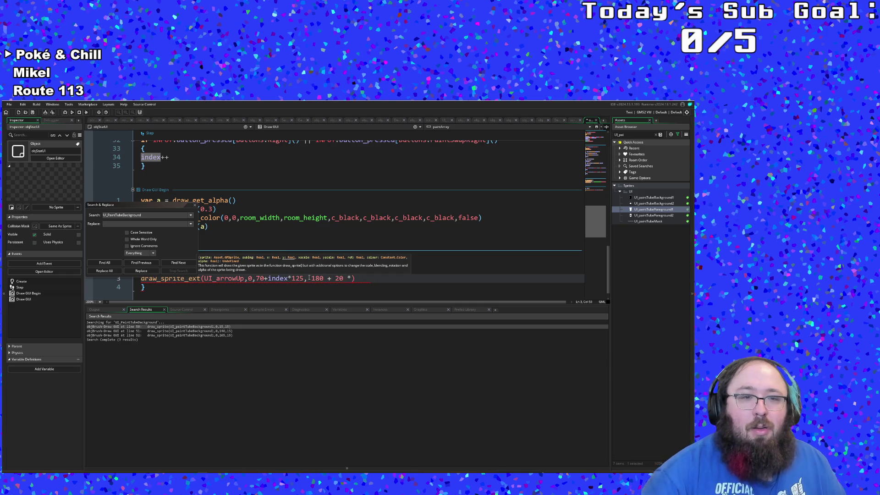
left_click(309, 278)
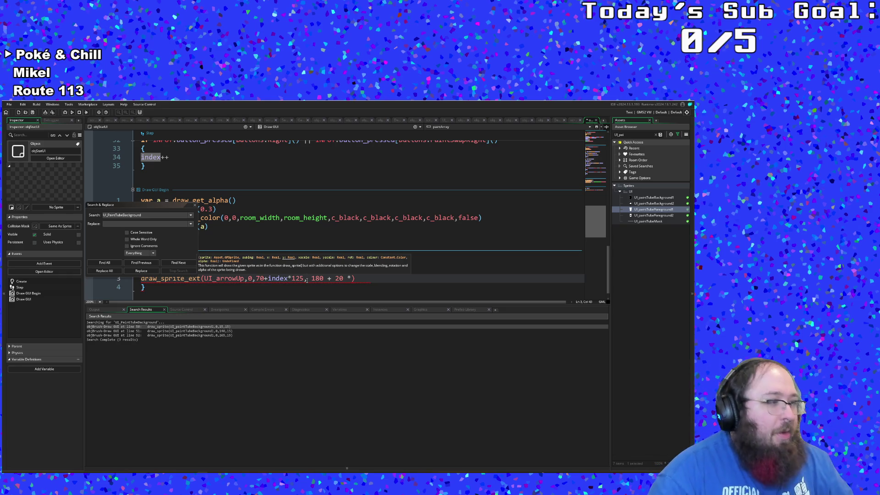
left_click(352, 278)
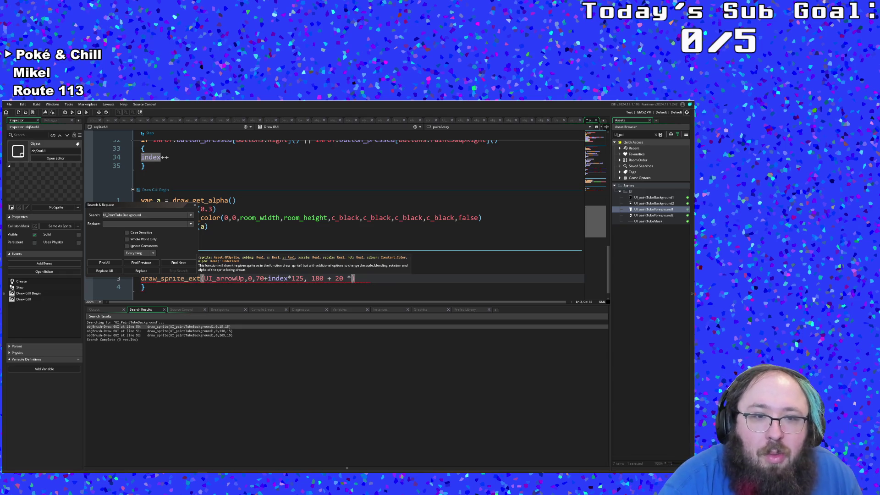
double_click(349, 278)
left_click(346, 280)
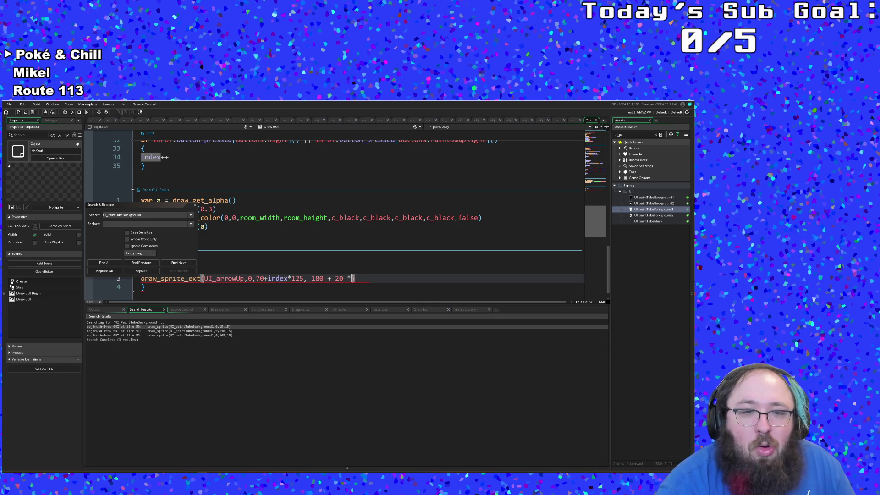
type("2")
scroll(348, 267, "up", 10)
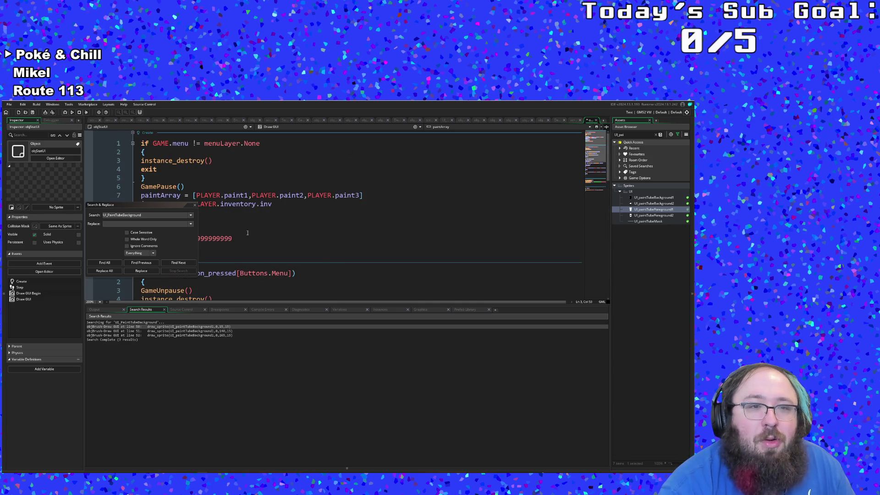
Add a waveStep = 0 line below itemIndex in the Create event
left_click(247, 232)
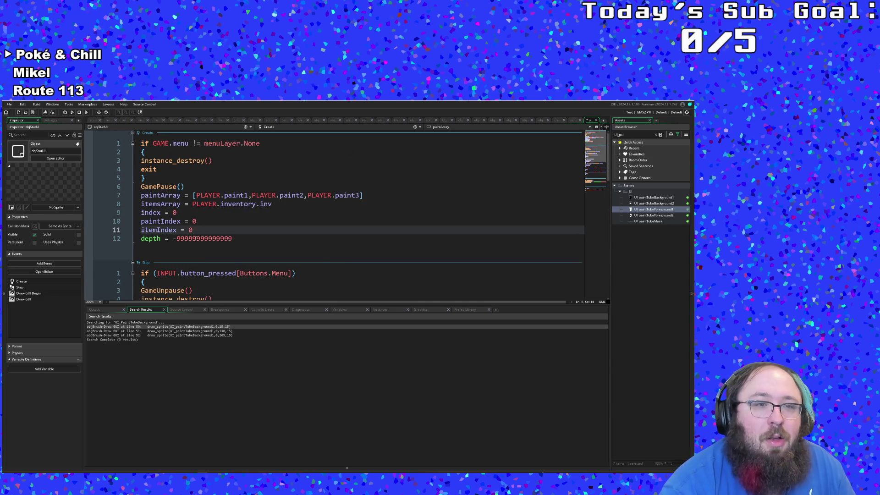
key("Return")
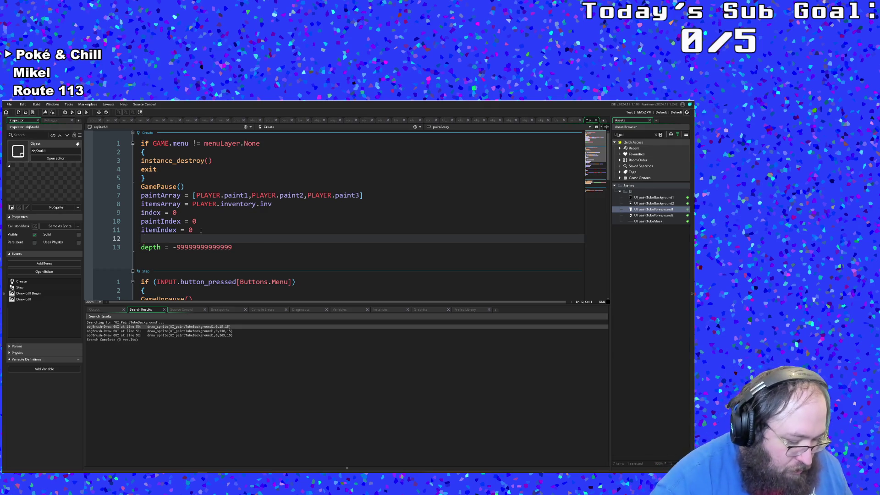
type("i")
key("BackSpace")
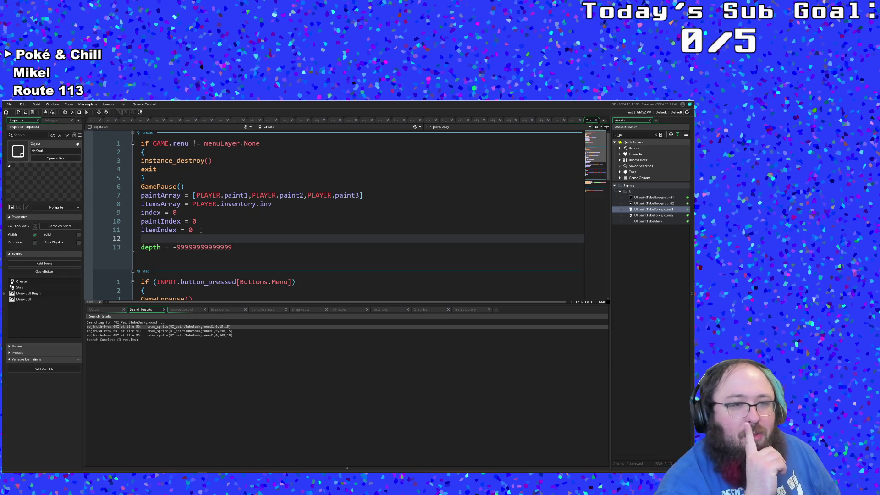
type("wave")
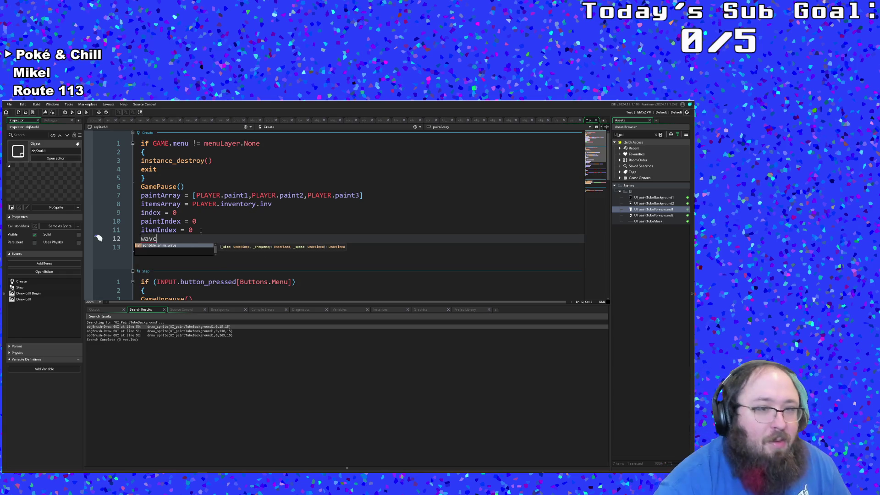
key("BackSpace")
key("BackSpace")
key("BackSpace")
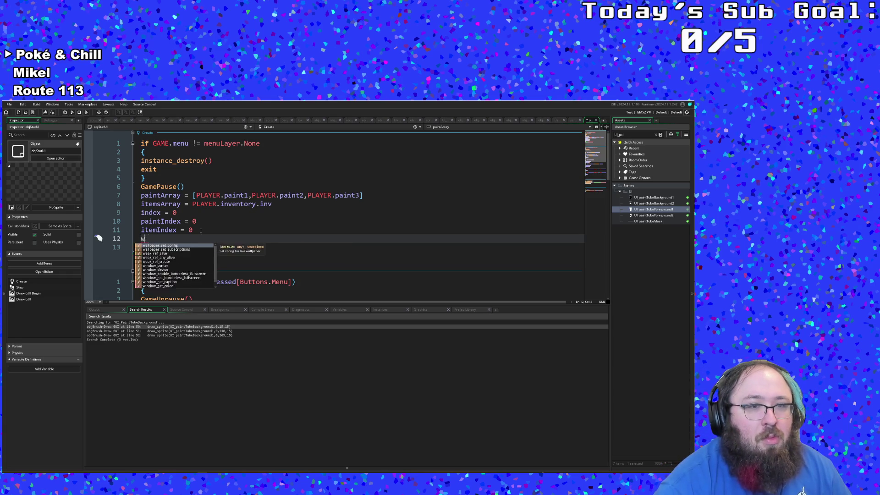
type("e")
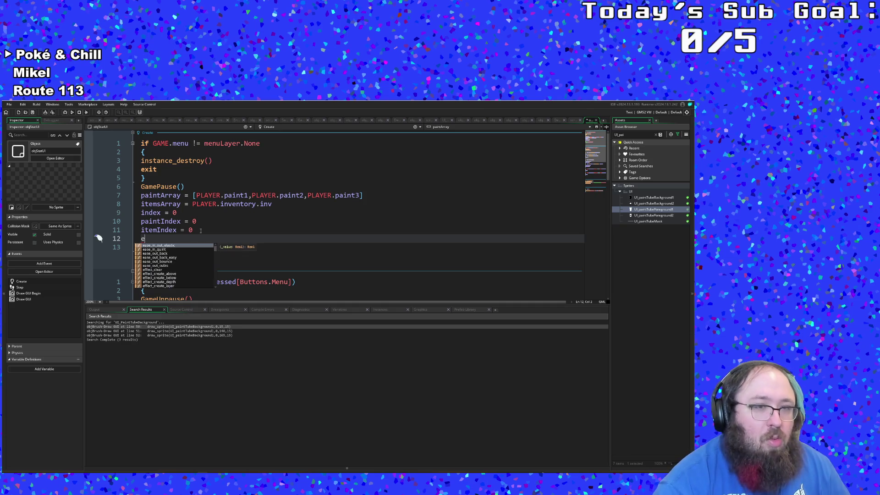
key("BackSpace")
type("waveSt")
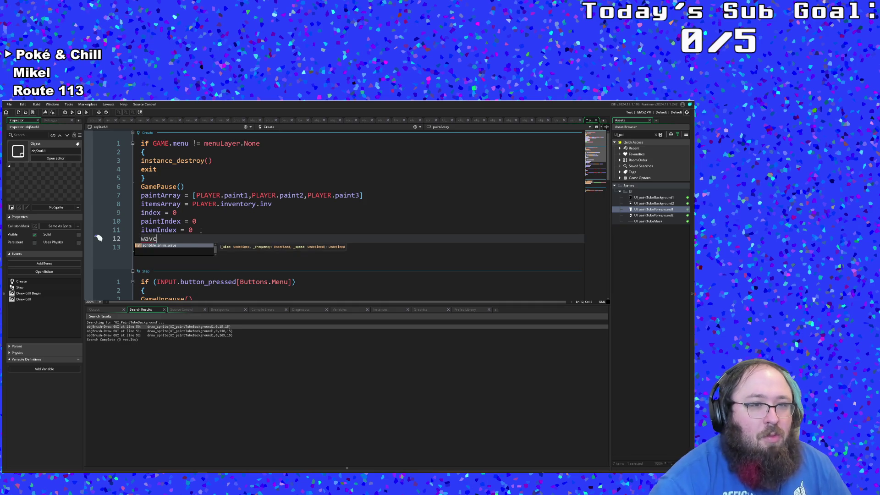
type("ep =")
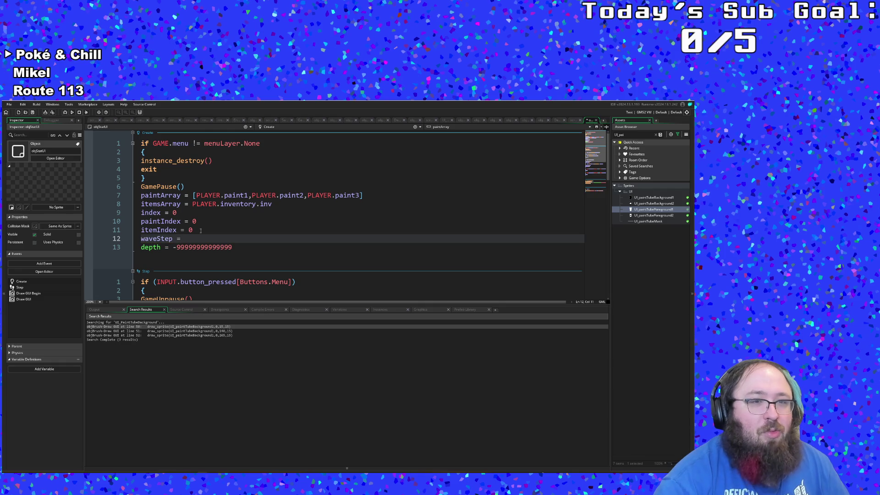
type(" 0")
left_click(200, 231)
scroll(197, 234, "down", 15)
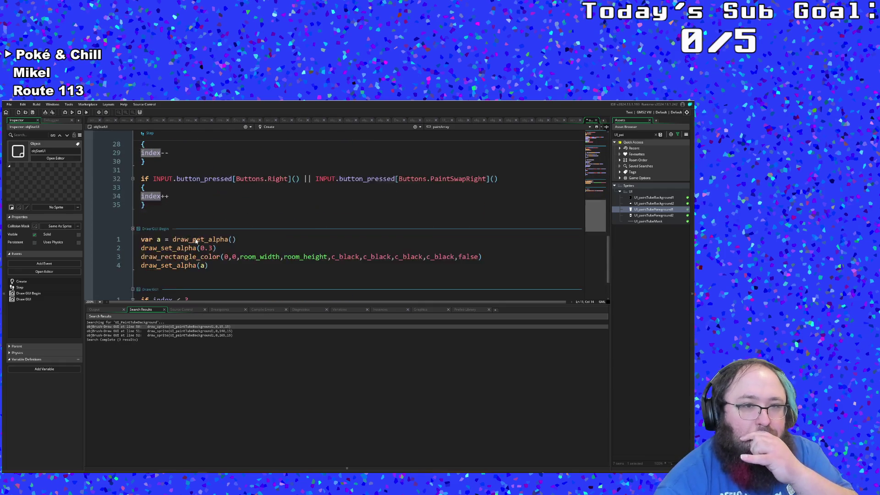
scroll(195, 240, "up", 15)
left_click(193, 231)
Start a waveFunc = animcurve_get_channel(LoopingCurves, line below waveStep
key("Return")
type("wave")
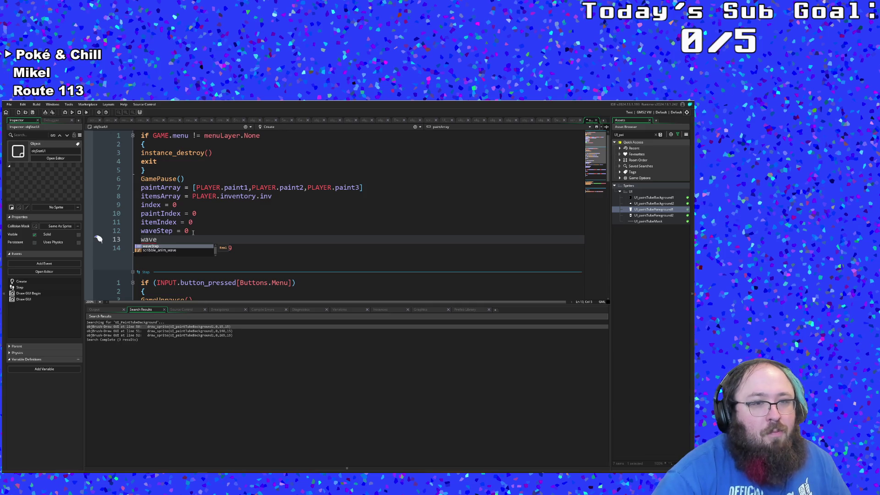
type("Func = an")
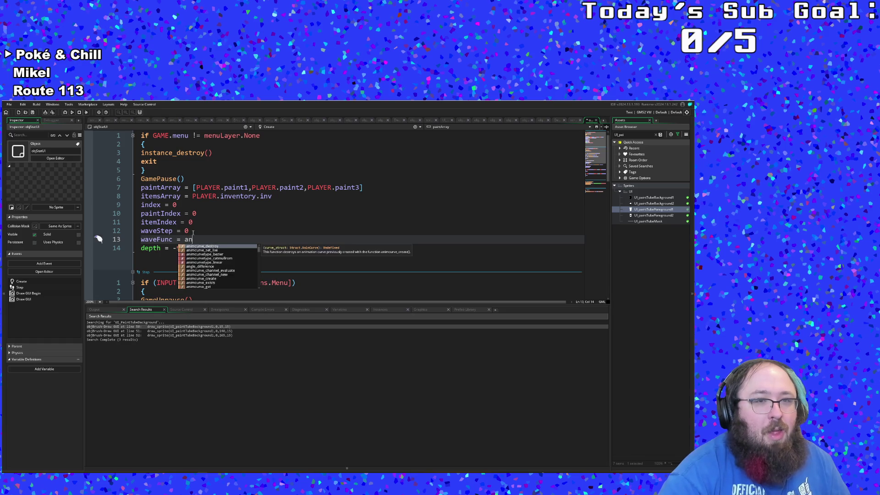
type("im")
key("Down")
key("Down")
key("Down")
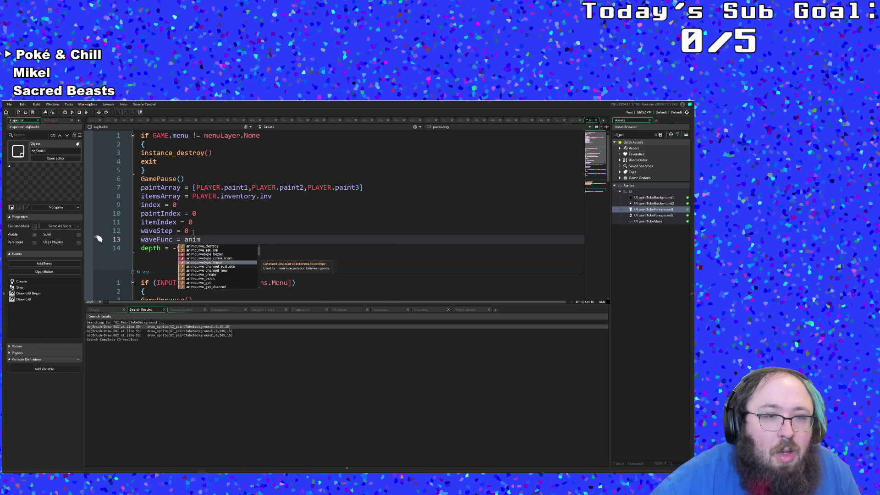
key("Up")
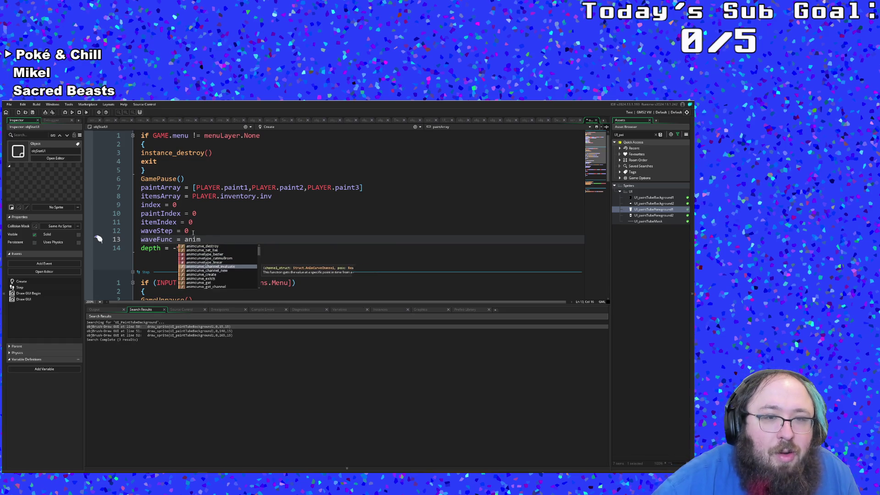
key("Down")
key("Down")
key("Down")
key("Down")
key("Down")
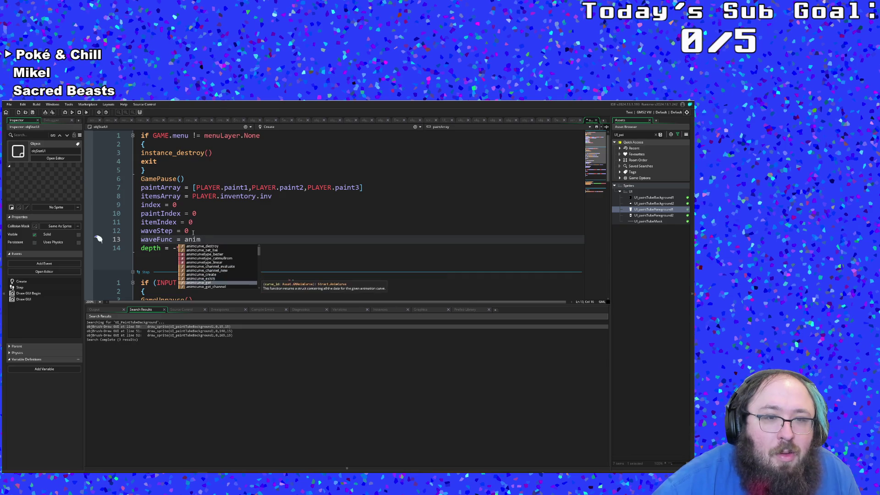
key("Return")
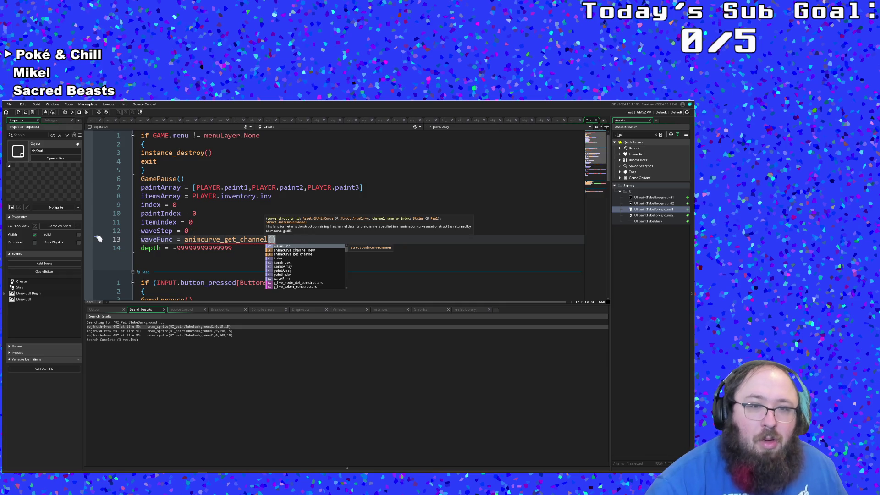
type("loo")
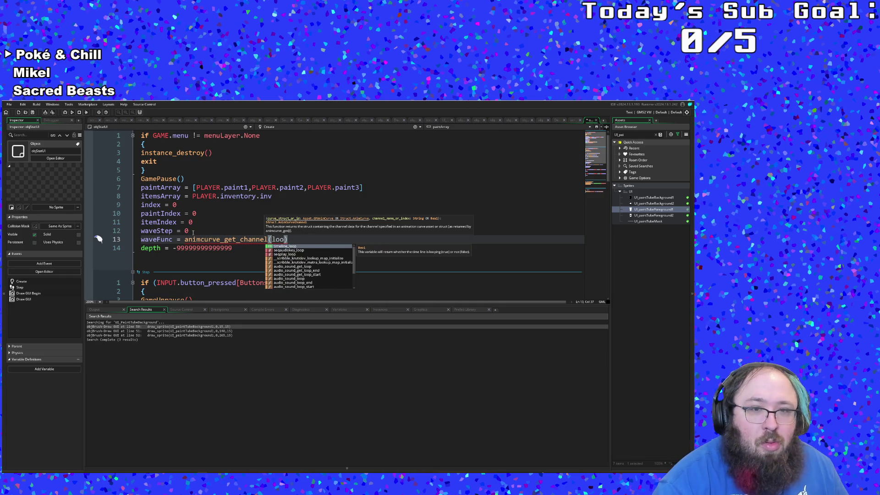
key("BackSpace")
key("BackSpace")
key("BackSpace")
type("Loo")
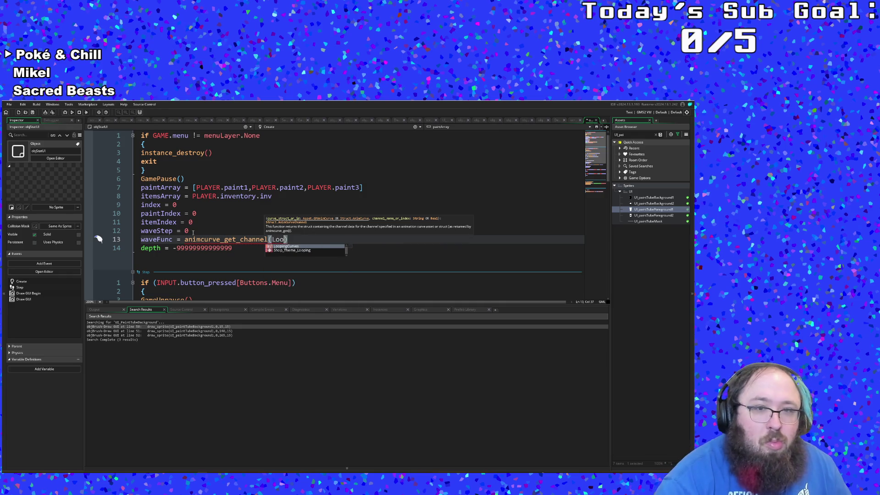
key("Return")
type(",")
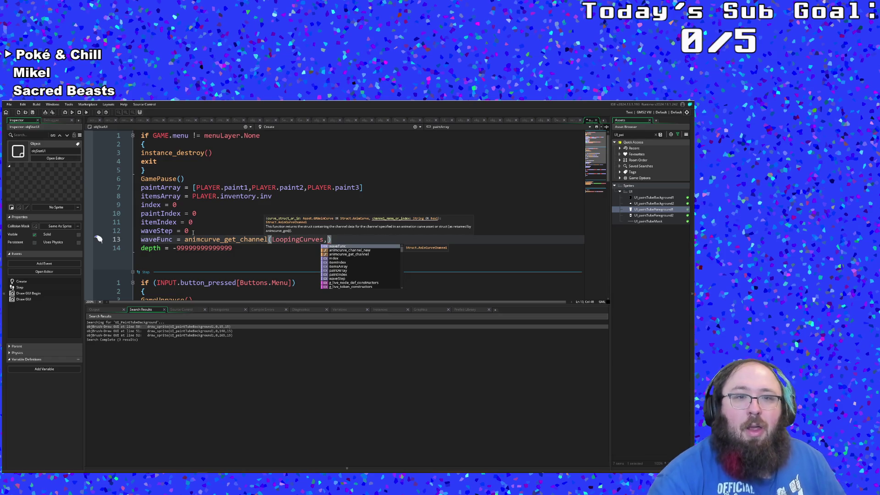
Check the LoopingCurves animation curve, then close its curve editor
middle_click(296, 238)
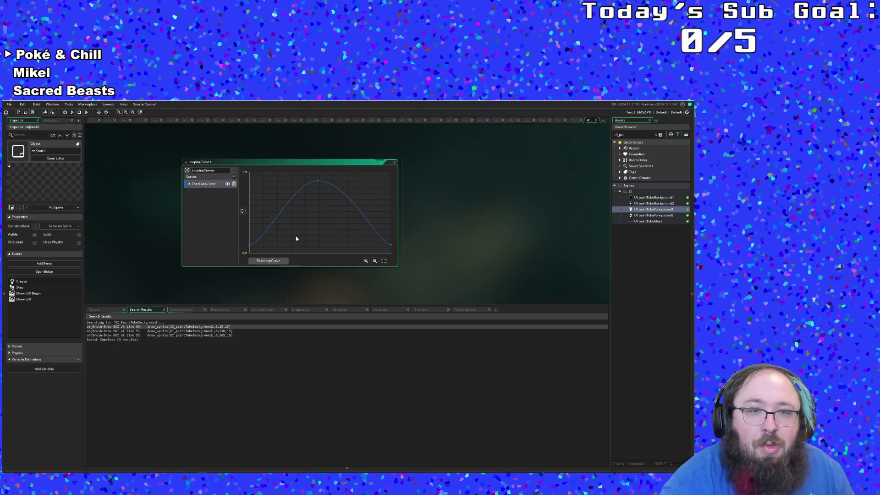
left_click(394, 163)
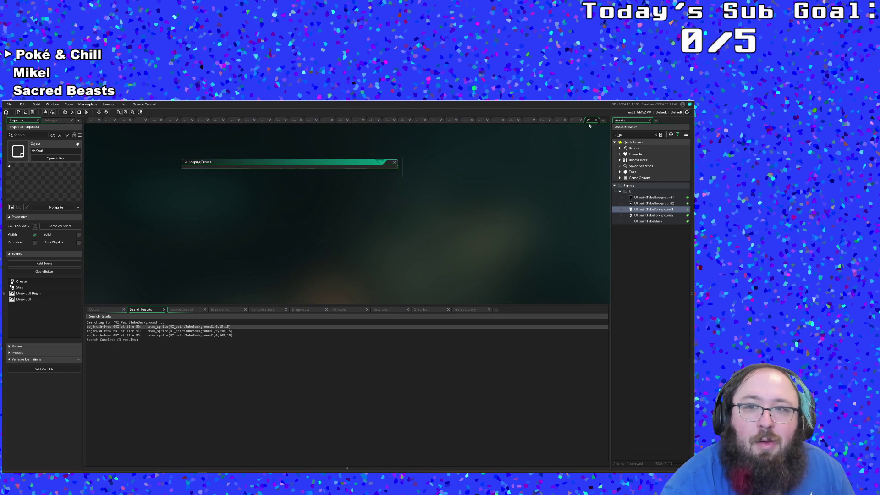
left_click(328, 239)
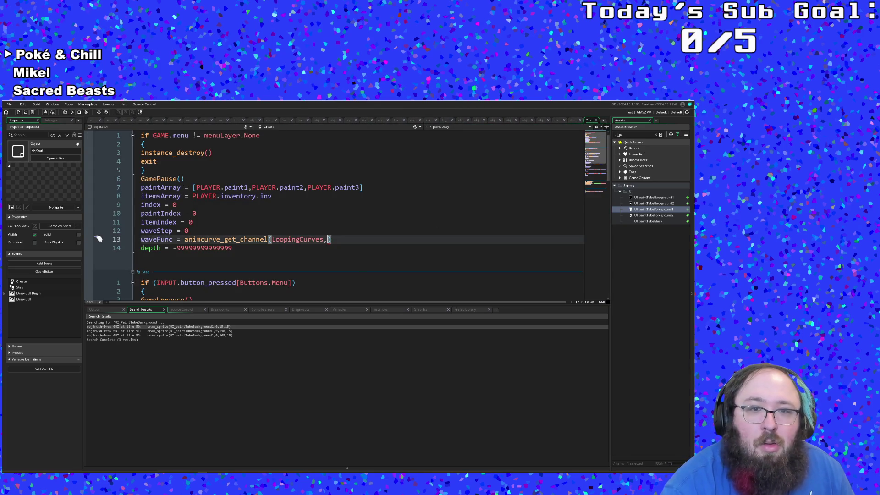
Enter "EaseLoopCurve" as waveFunc's channel argument and move down to the Step event code
type("\"EaseL")
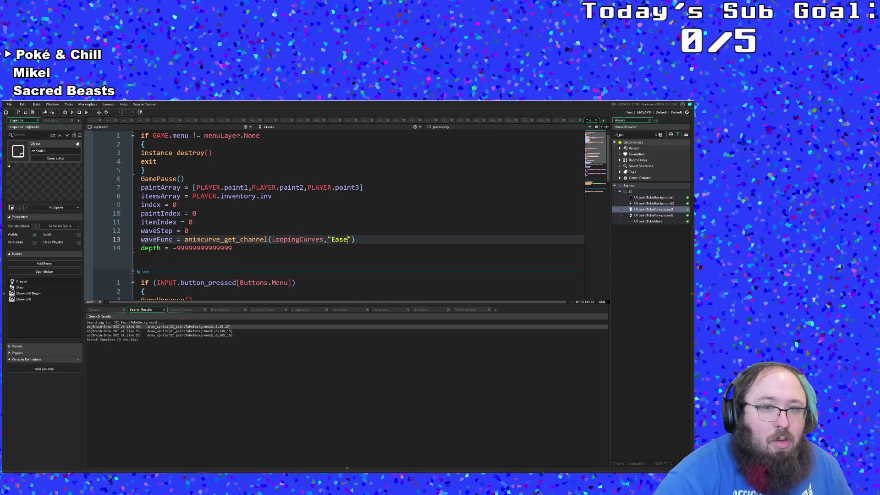
type("oopCurve")
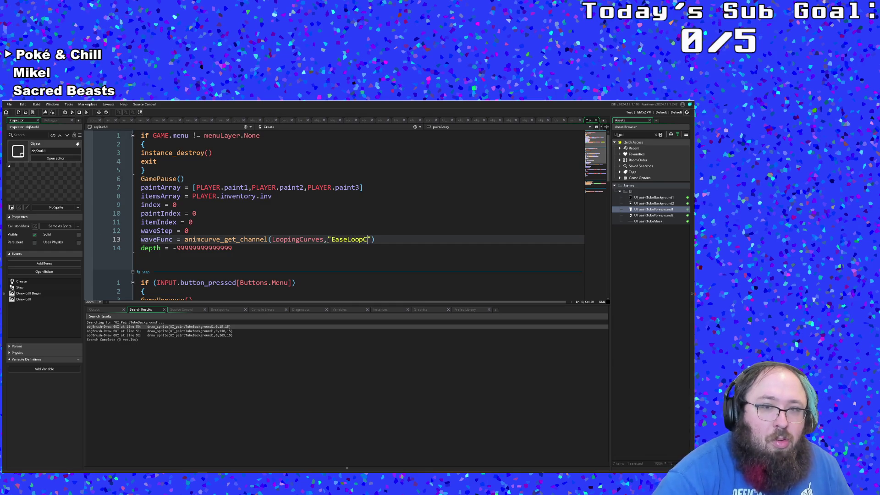
left_click(324, 247)
scroll(321, 249, "down", 2)
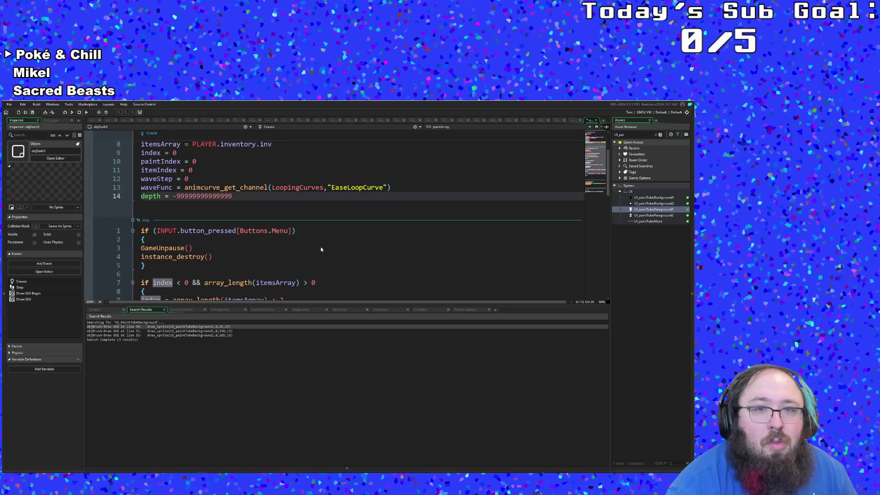
scroll(321, 249, "down", 6)
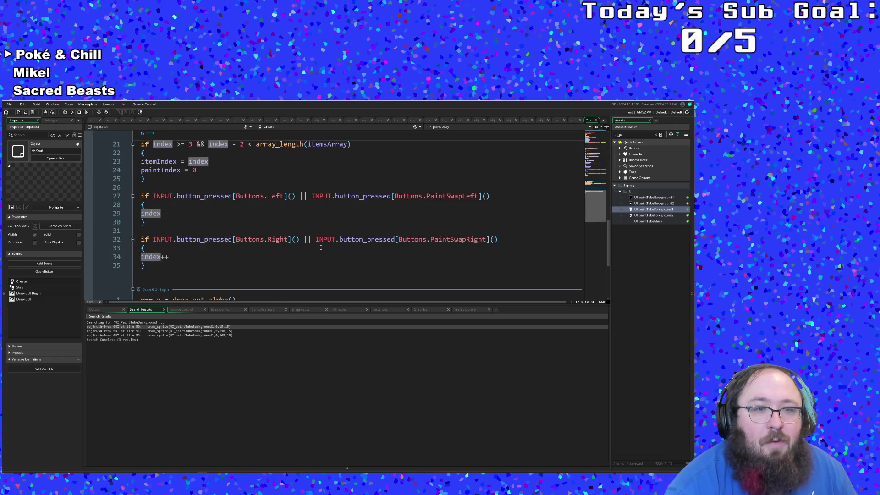
scroll(321, 247, "down", 4)
scroll(253, 248, "up", 1)
scroll(252, 247, "down", 1)
left_click(169, 271)
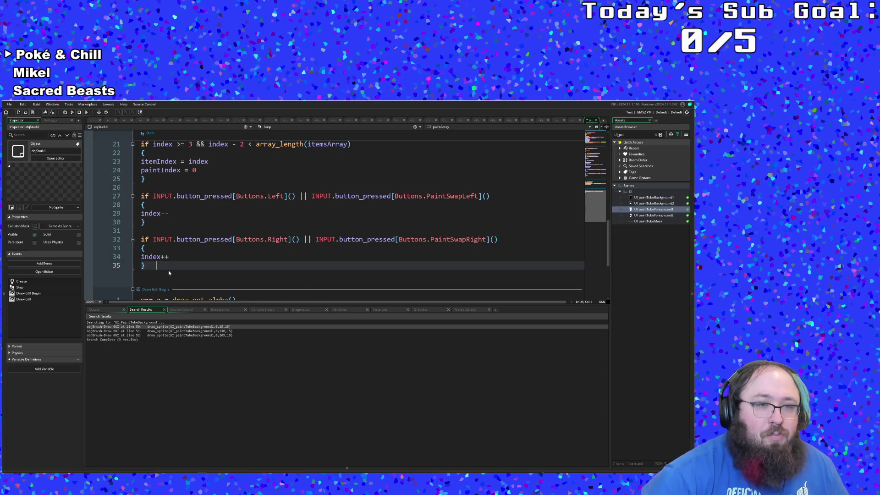
Replace the unfinished 'if anim' on Step line 37 with waveStep += 0.05
key("Return")
key("Return")
type("if anim")
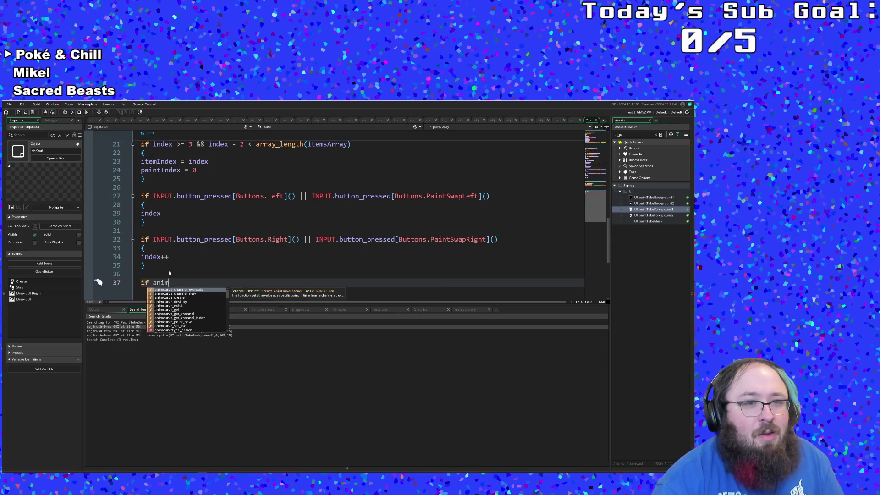
scroll(168, 273, "up", 10)
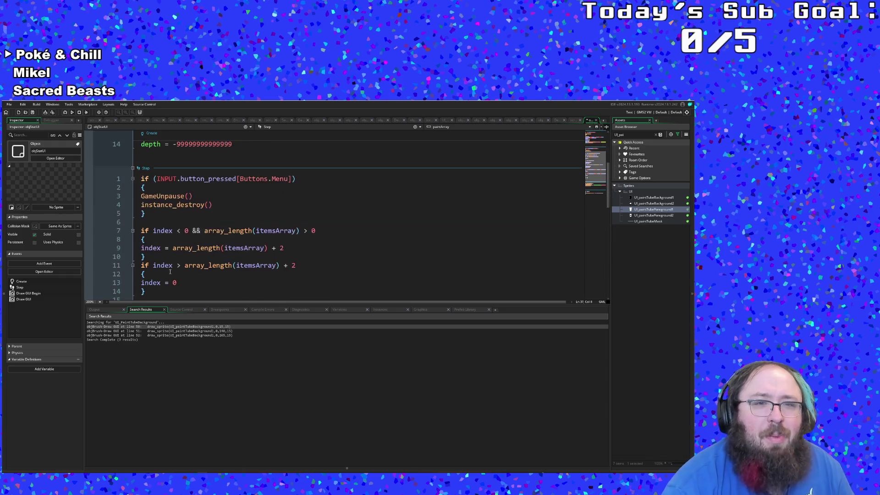
scroll(170, 272, "up", 2)
scroll(170, 272, "down", 8)
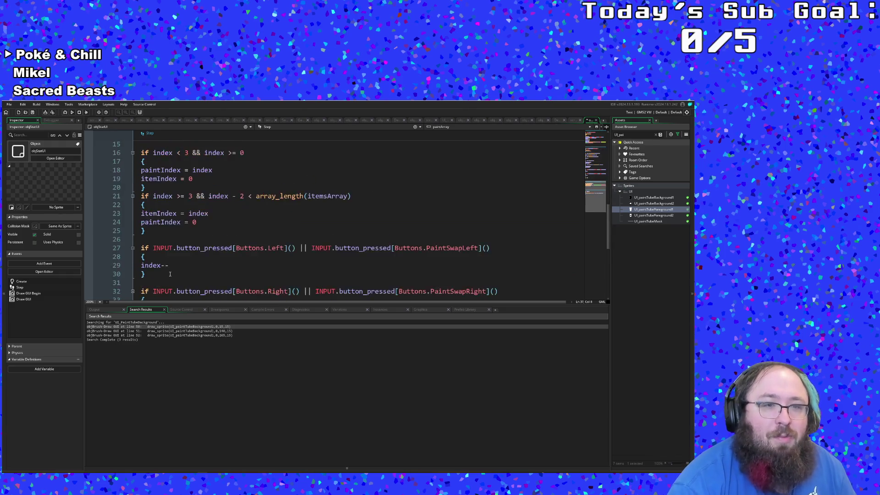
type("if anim")
key("ctrl+shift+Left")
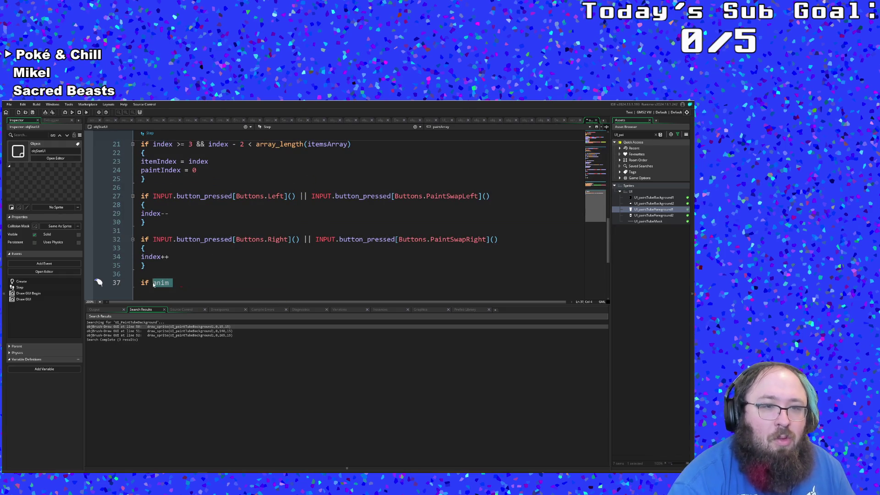
type("waves")
key("BackSpace")
key("BackSpace")
key("BackSpace")
key("BackSpace")
key("BackSpace")
type("waveSte")
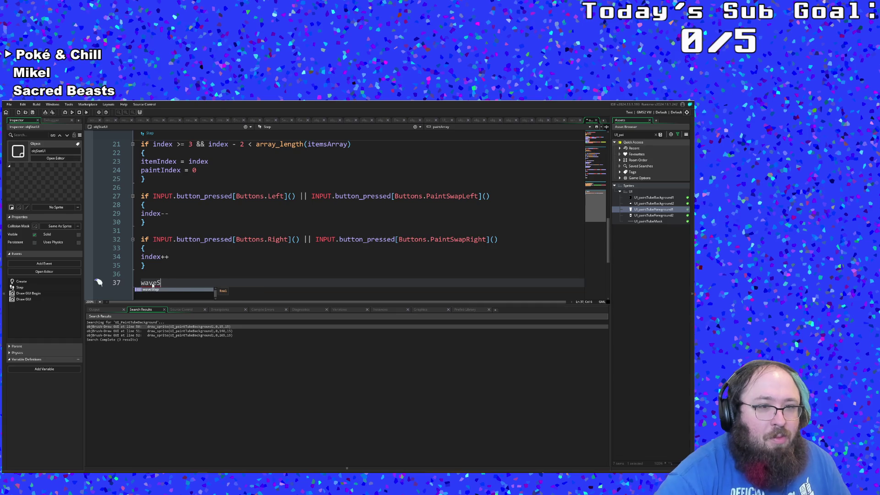
type("p")
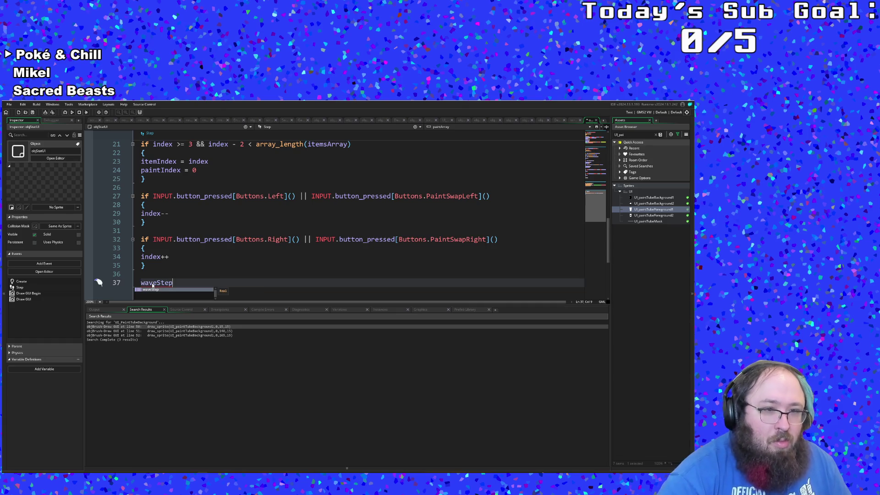
type(" +=")
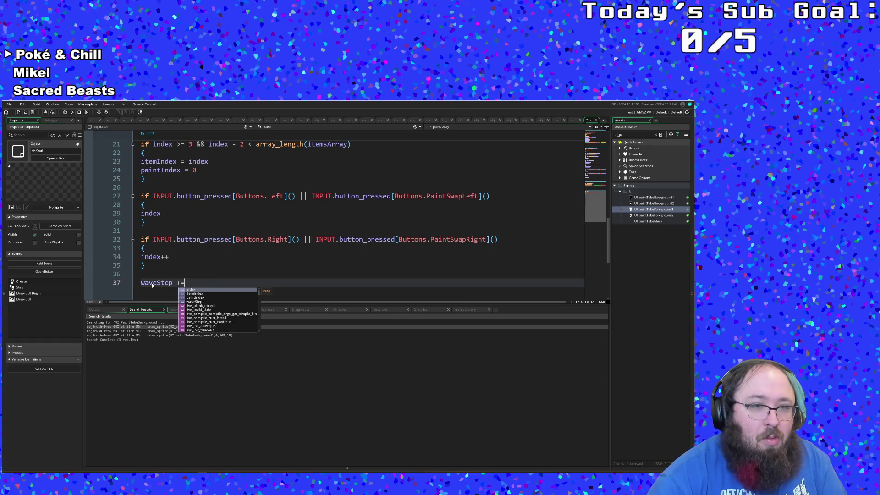
type(" 0.05")
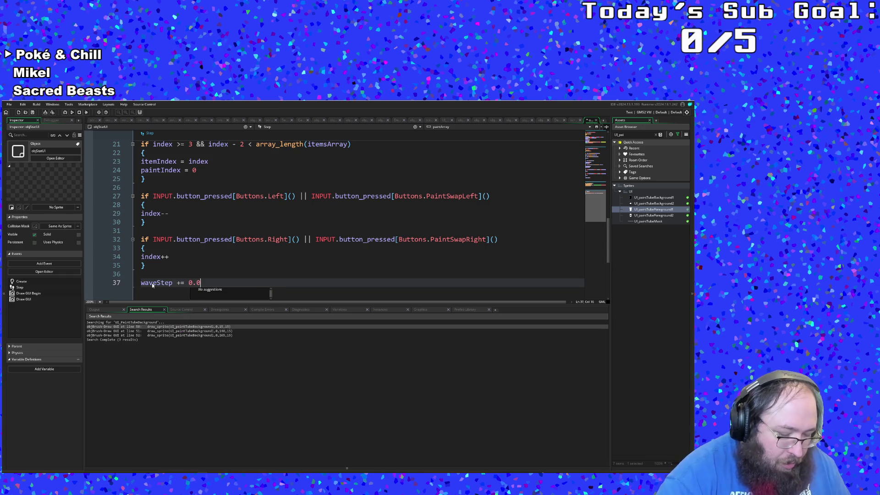
left_click(153, 283)
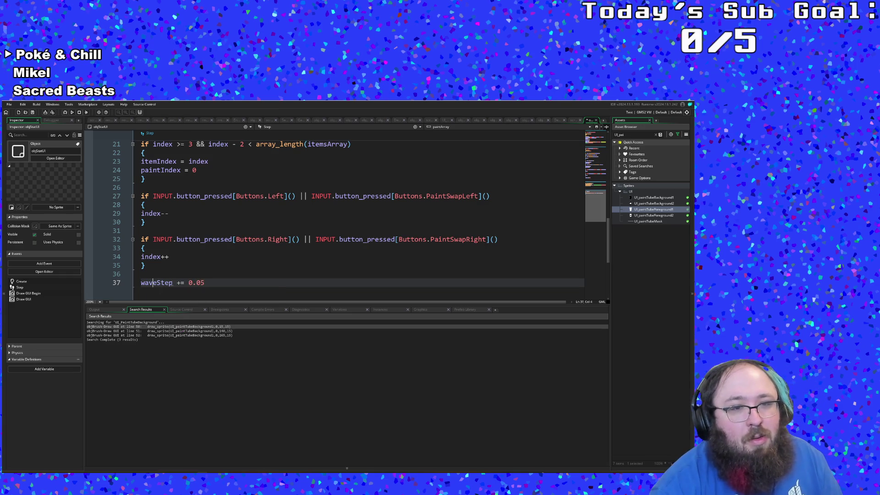
Check waveStep's starting value in Create, then add a new line below the increment
scroll(175, 282, "up", 10)
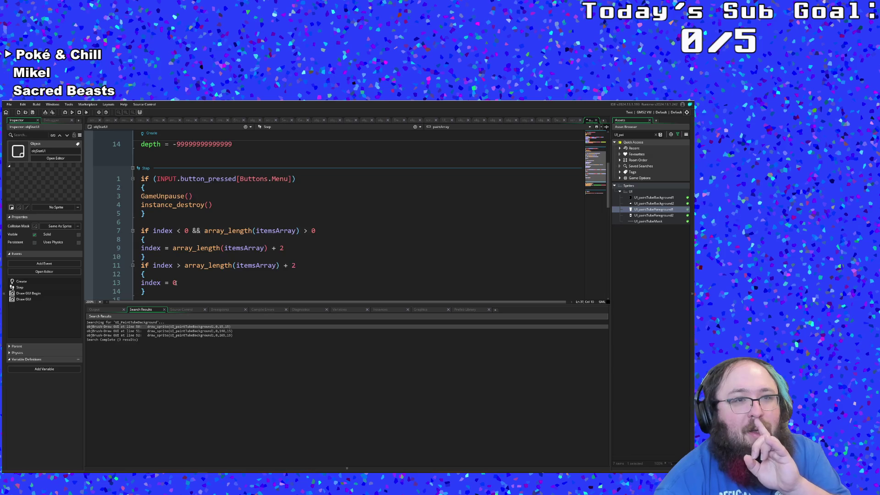
scroll(174, 283, "up", 4)
left_click(200, 233)
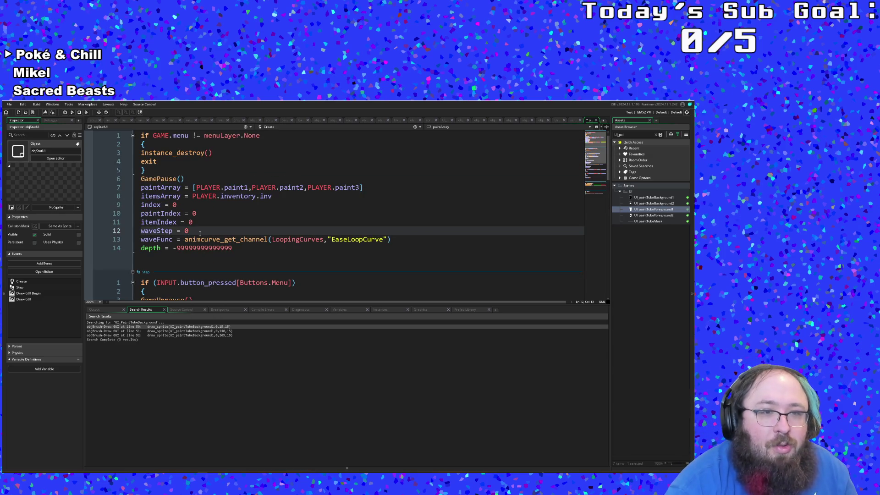
scroll(201, 259, "down", 15)
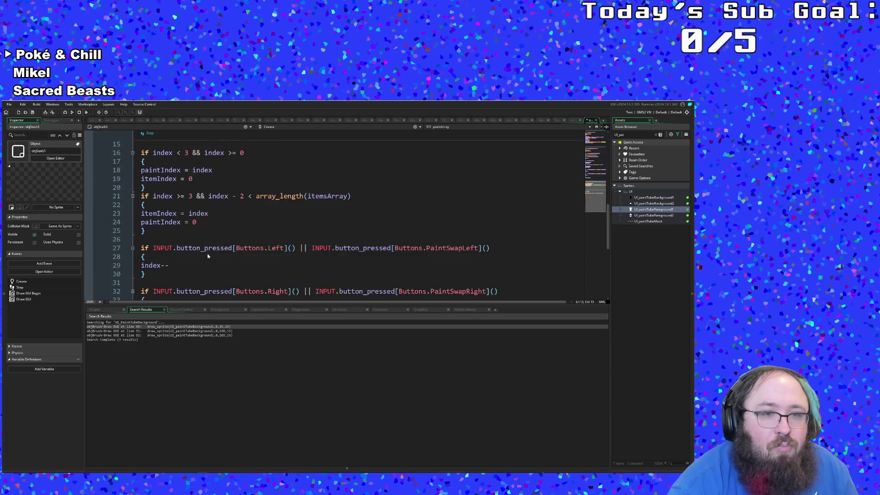
scroll(193, 262, "up", 4)
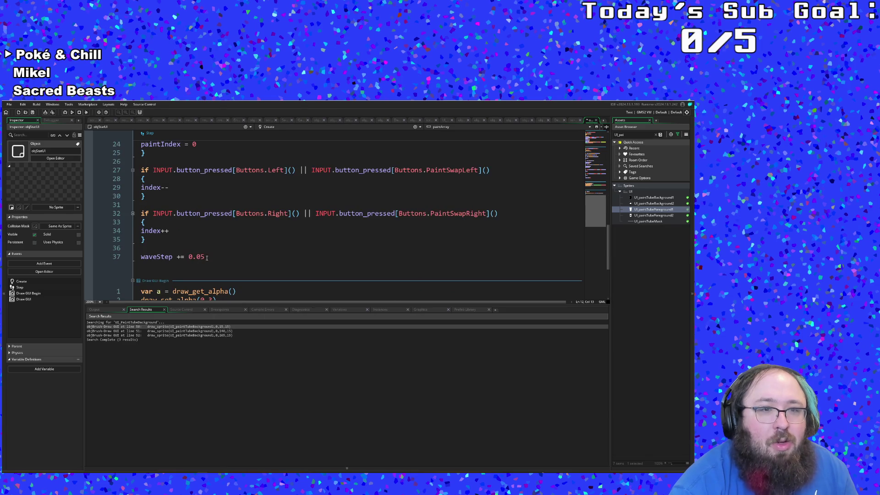
left_click(207, 258)
key("Return")
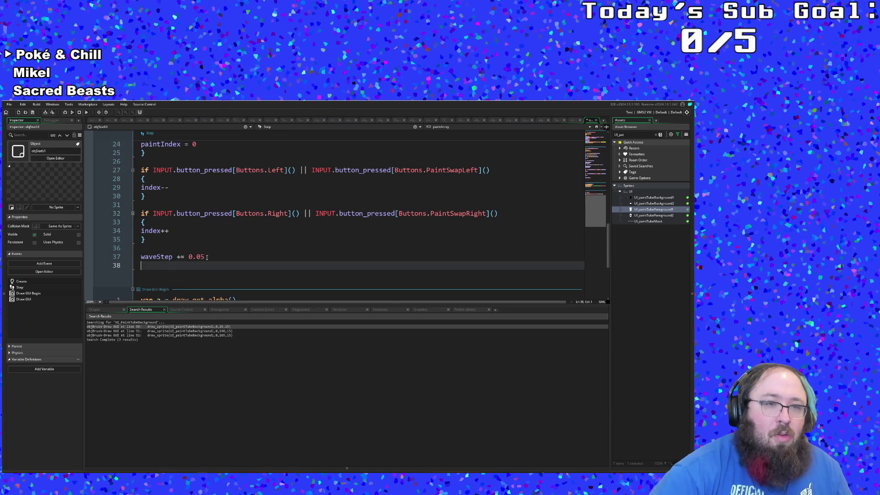
Write arrowY = animcurve_channel_evaluate(waveFunc,waveStep) on Step line 38
type("ani")
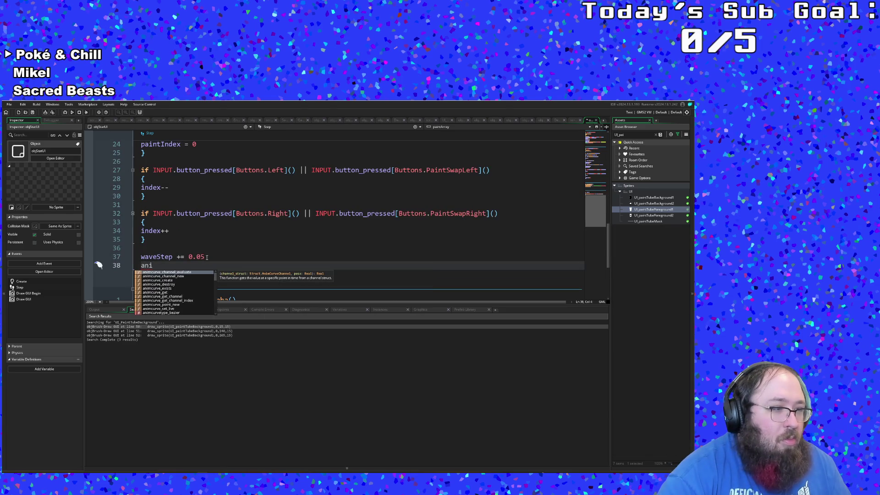
type("mcu")
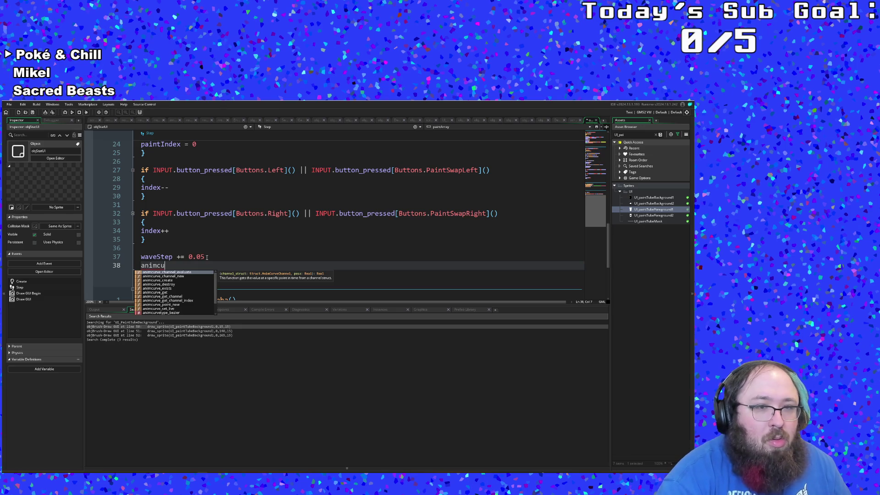
key("Down")
key("Down")
key("Down")
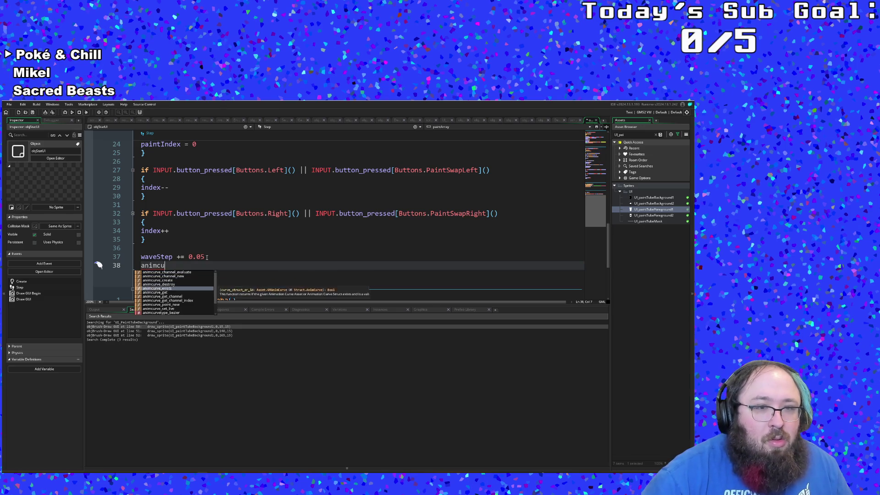
key("Up")
key("Up")
key("Up")
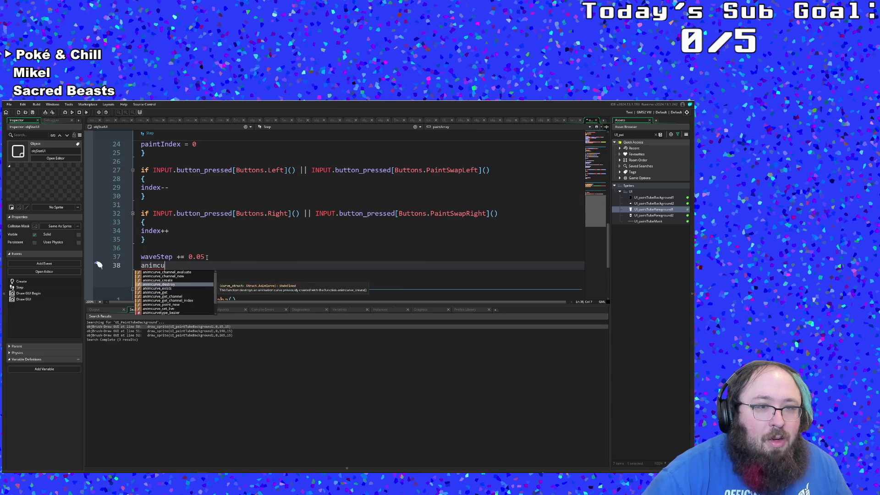
key("Return")
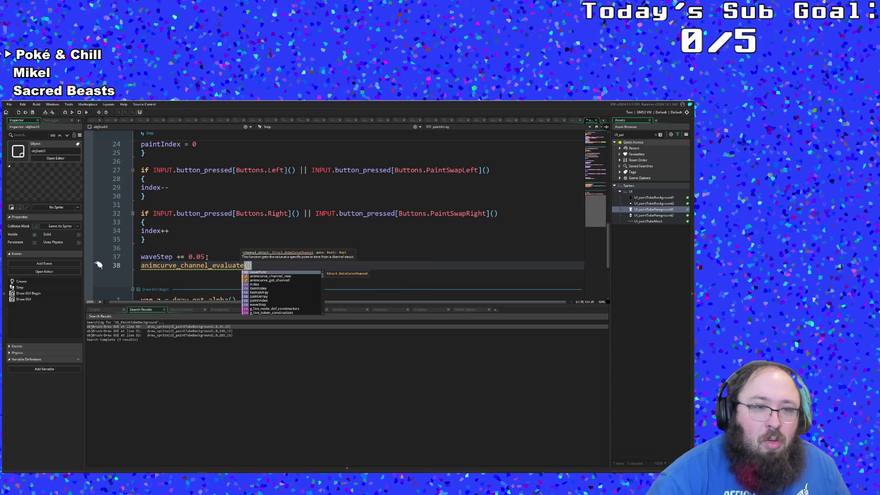
type("waveFi")
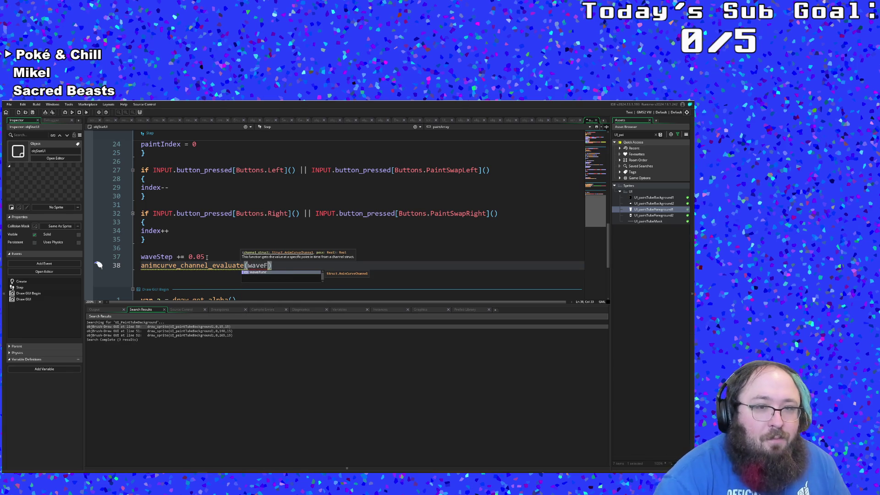
key("BackSpace")
type("unc")
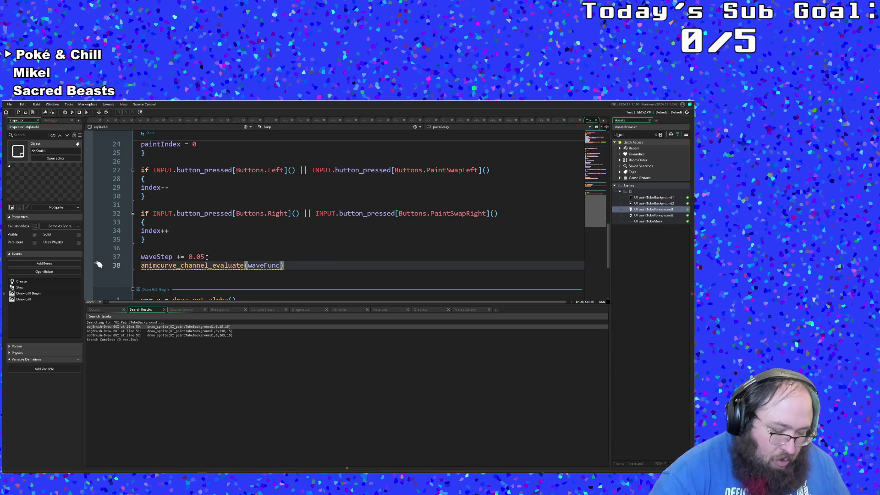
type(",waveStep")
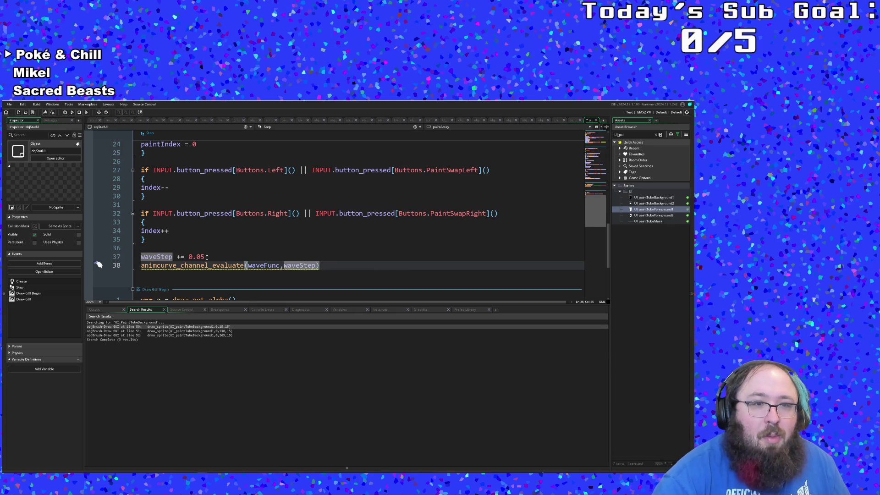
left_click(141, 264)
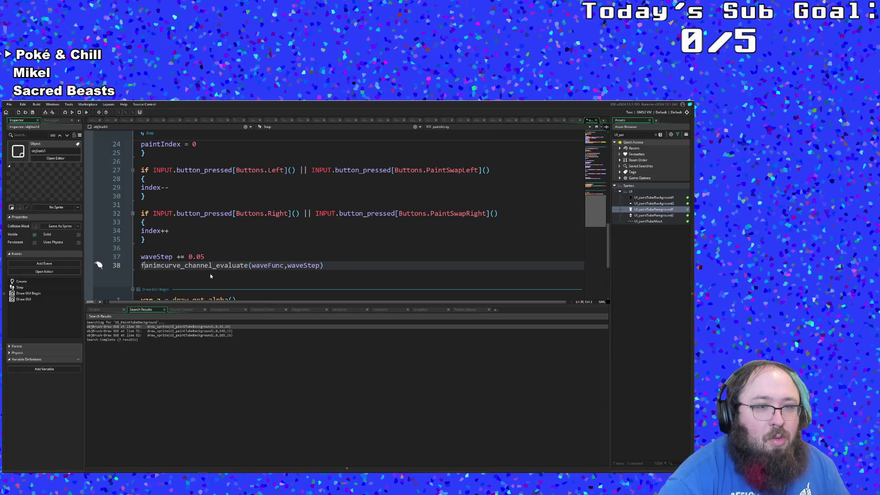
type("arrow")
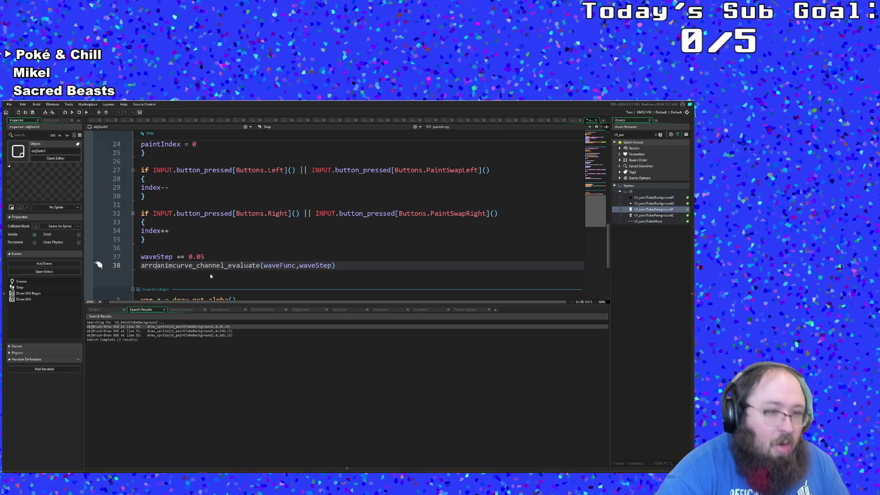
type("Y =")
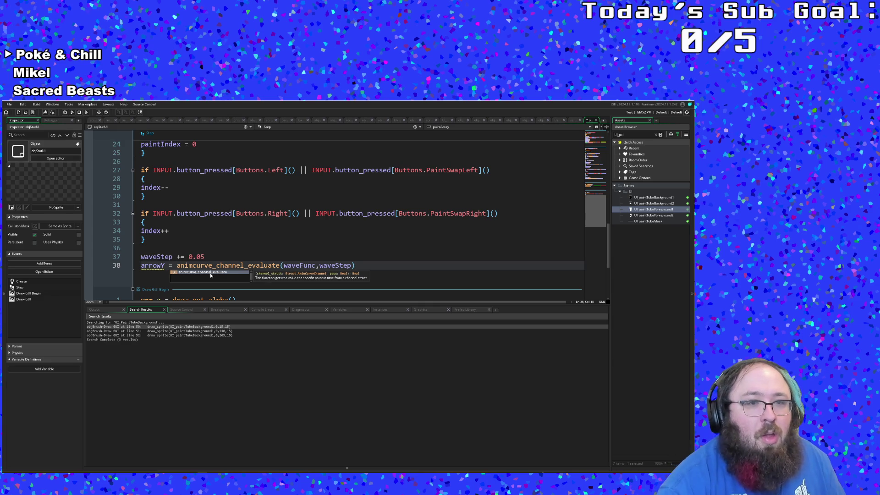
scroll(215, 257, "up", 10)
Add arrowY = 0 on a new line after waveFunc in the Create event
left_click(224, 258)
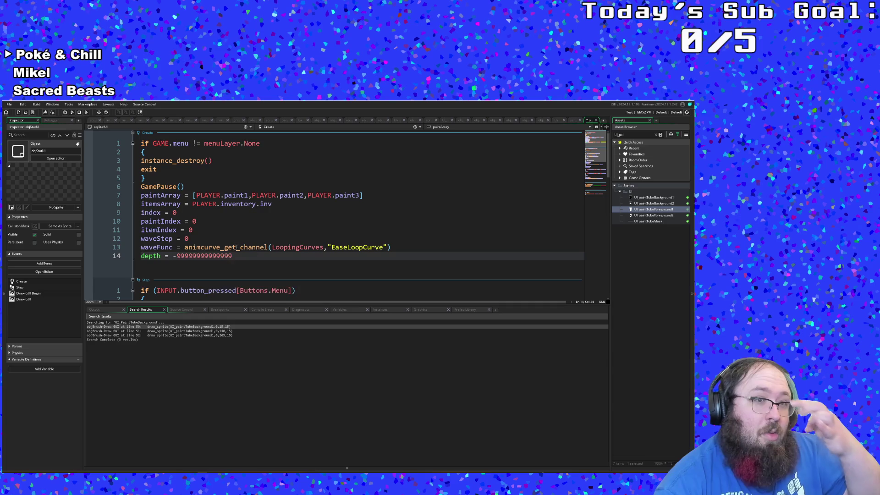
left_click(403, 247)
key("Return")
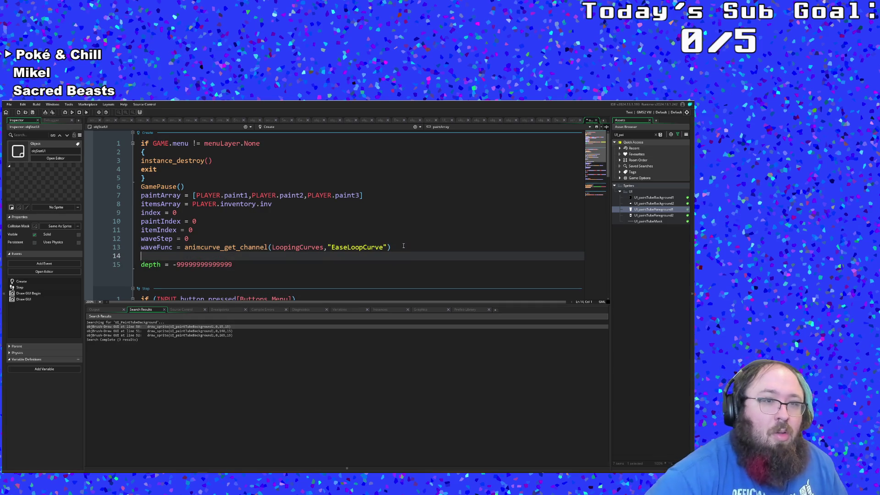
type("arrowY ")
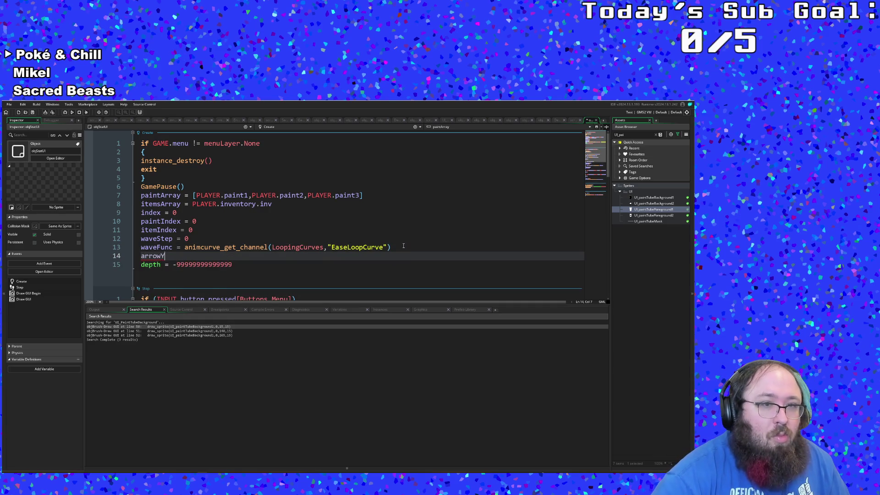
type("= 0")
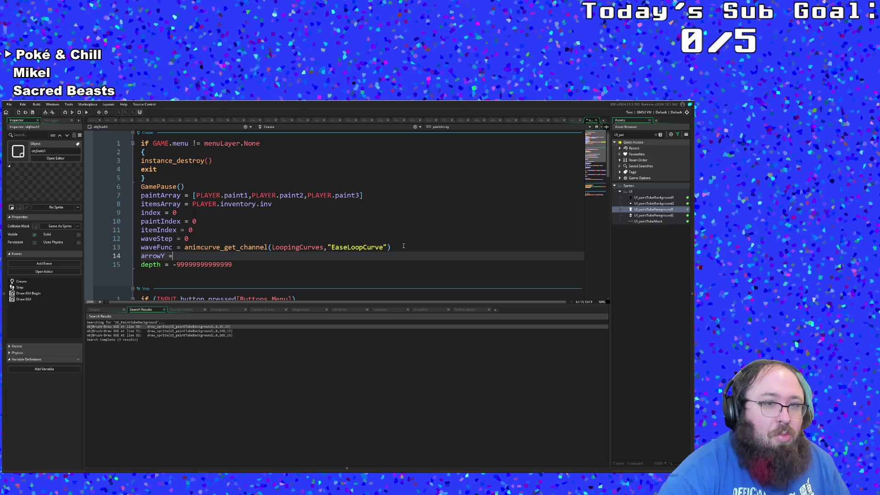
scroll(403, 246, "down", 15)
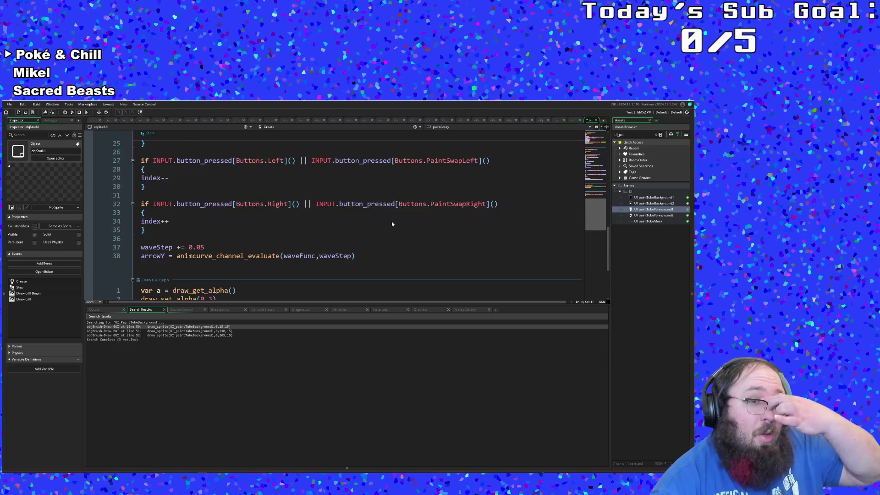
Make the arrow's draw_sprite_ext y use 20 * arrowY, with arguments 1,1,0,c_white,1
left_click(352, 265)
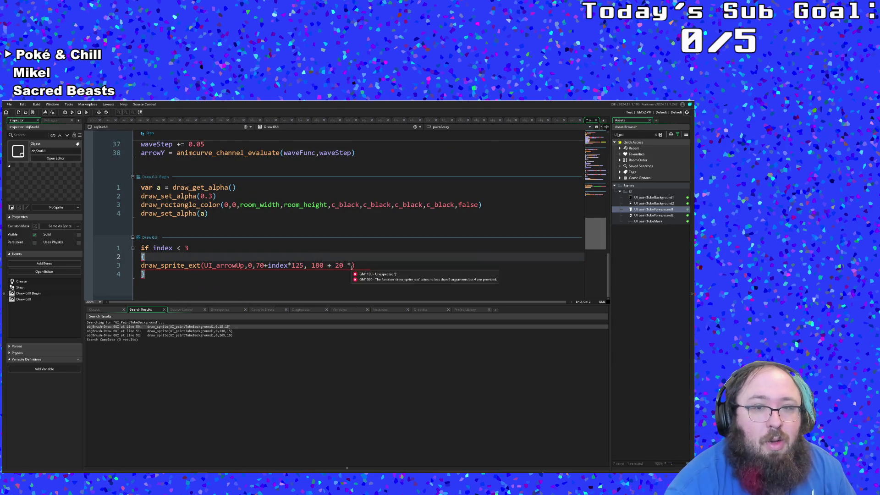
type("arrowY")
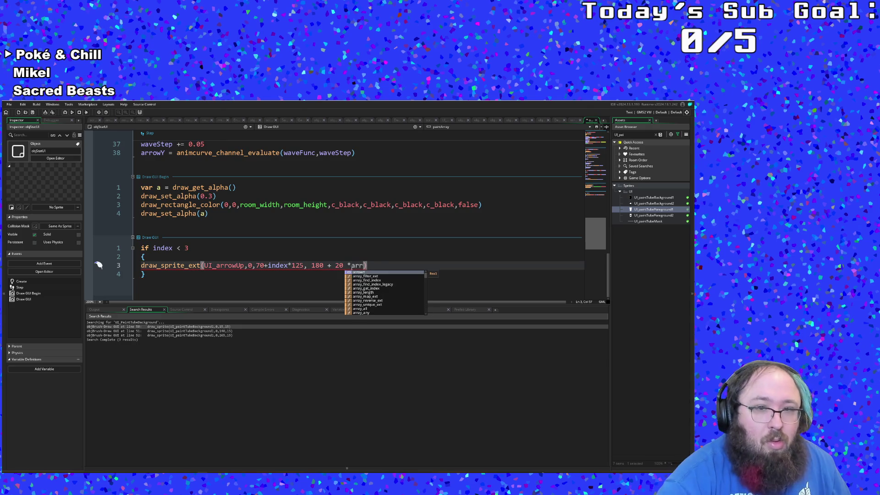
key("Left")
key("Left")
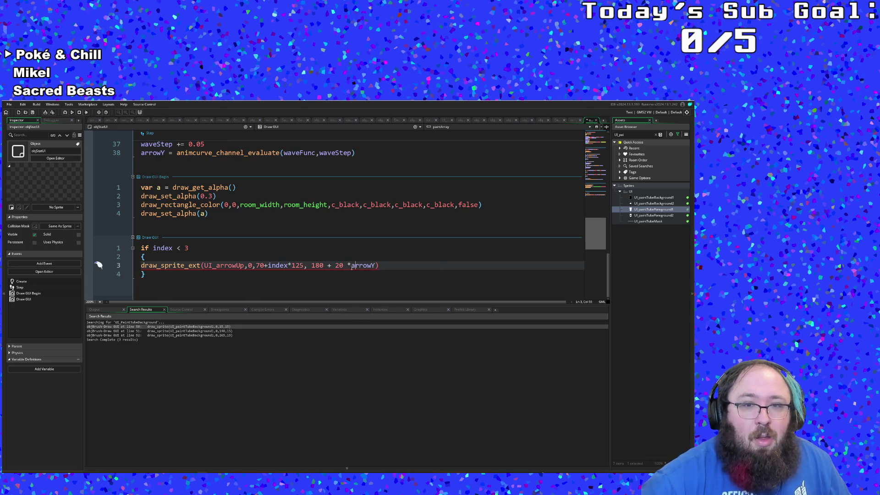
key("Left")
key("Left")
key("Left")
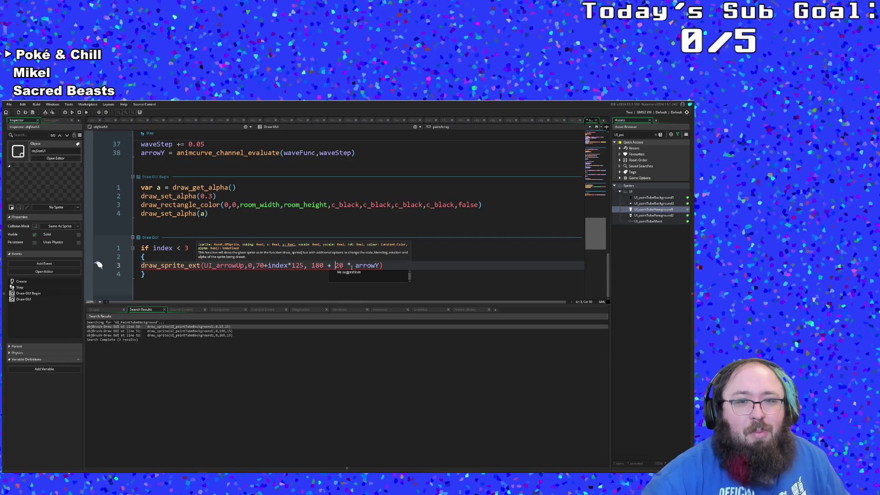
left_click(351, 266)
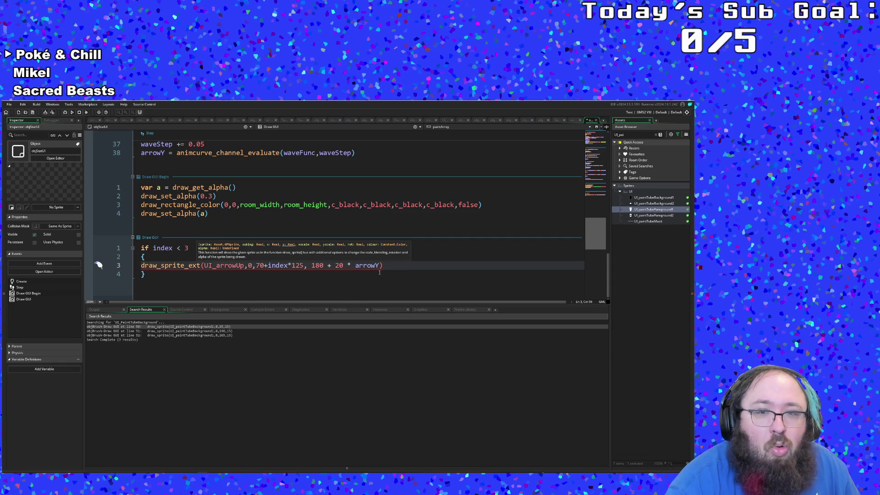
mouse_move(370, 266)
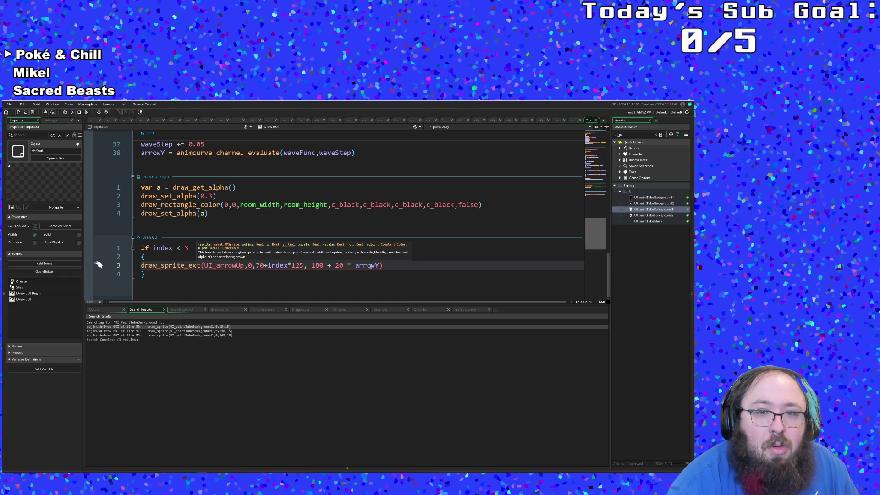
left_click(380, 266)
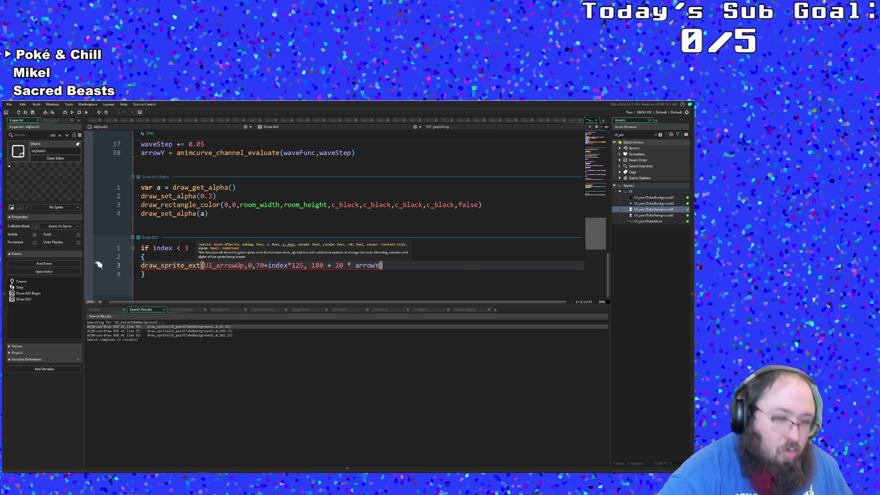
type(",1,1,")
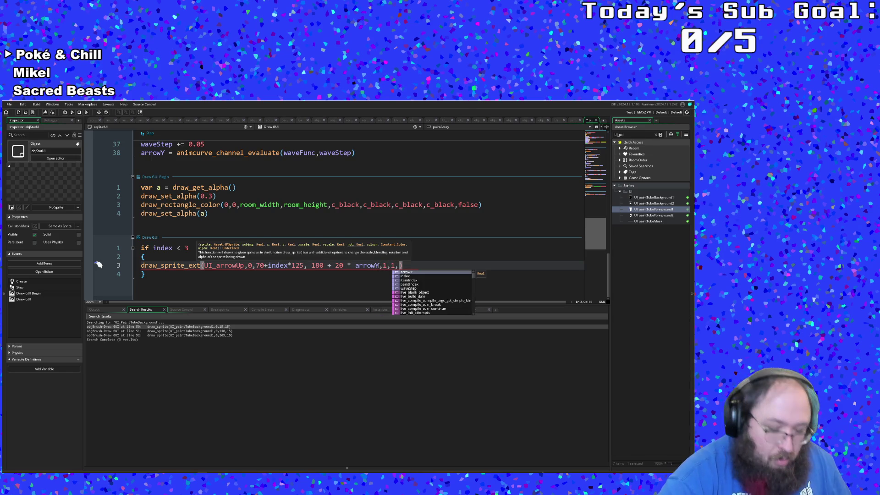
type("0,c_whit")
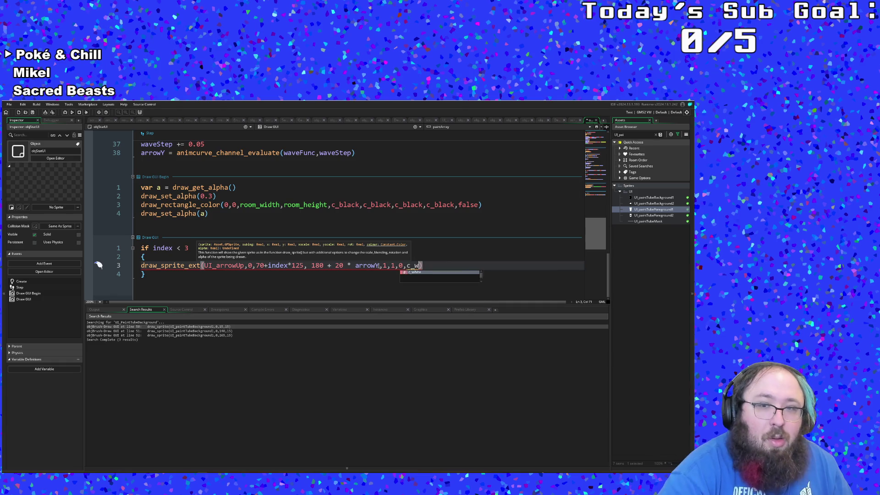
type("e,1")
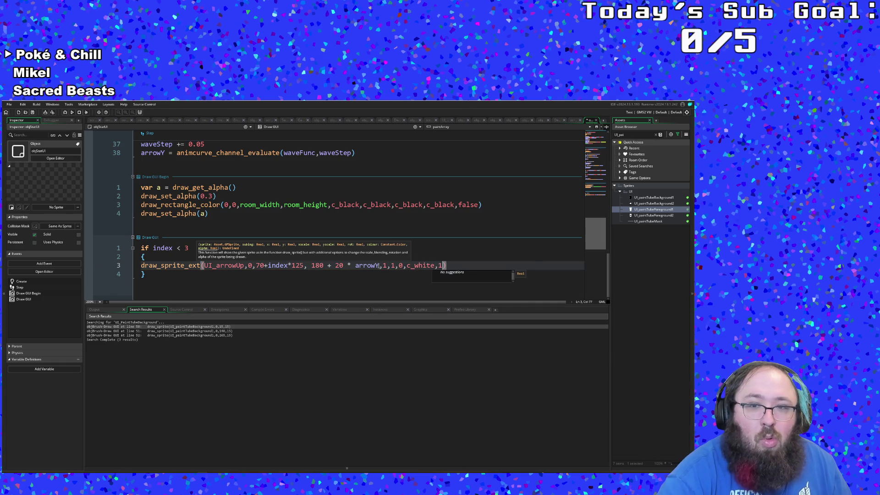
Insert a DrawInfoBox() call on a new line inside the Draw GUI if block
left_click(214, 276)
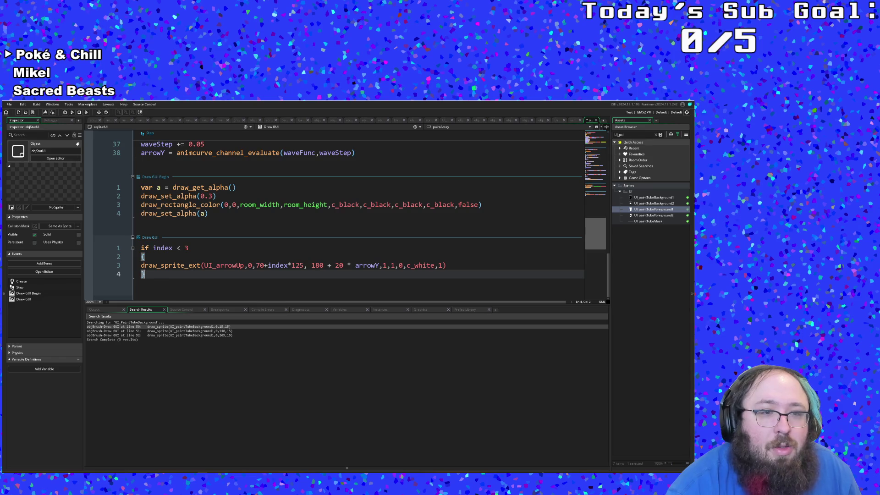
key("Return")
key("Up")
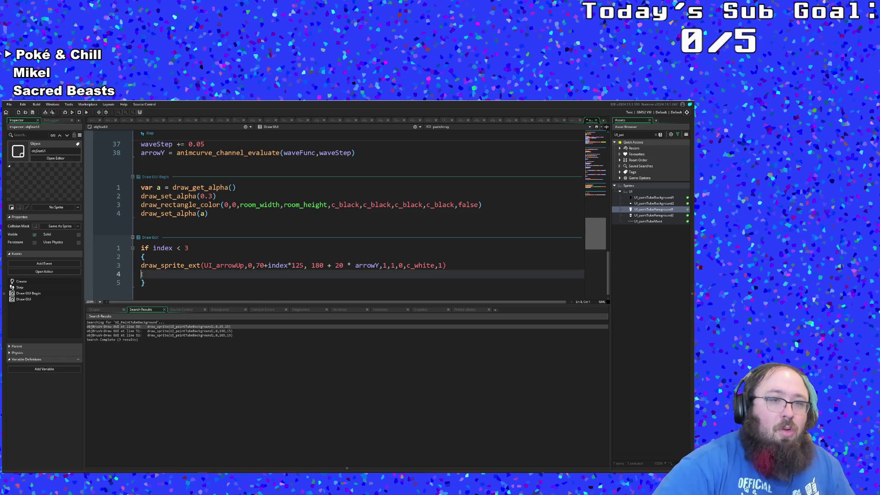
type("draw")
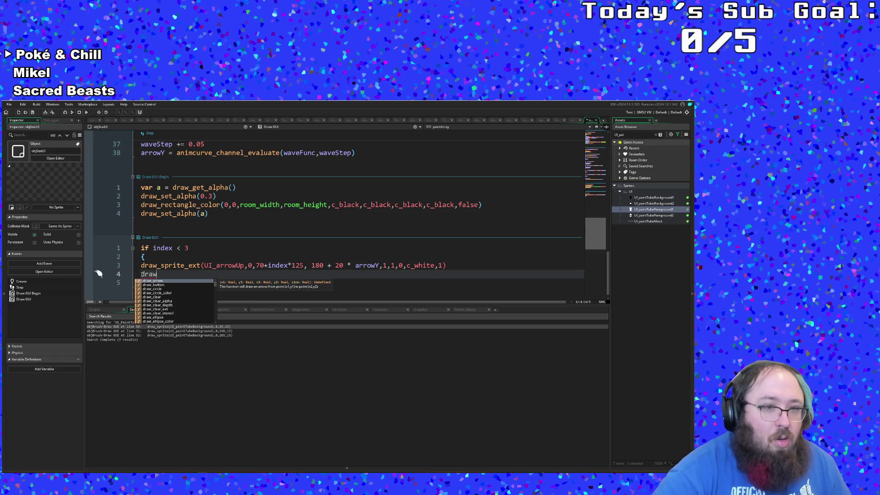
type("_u")
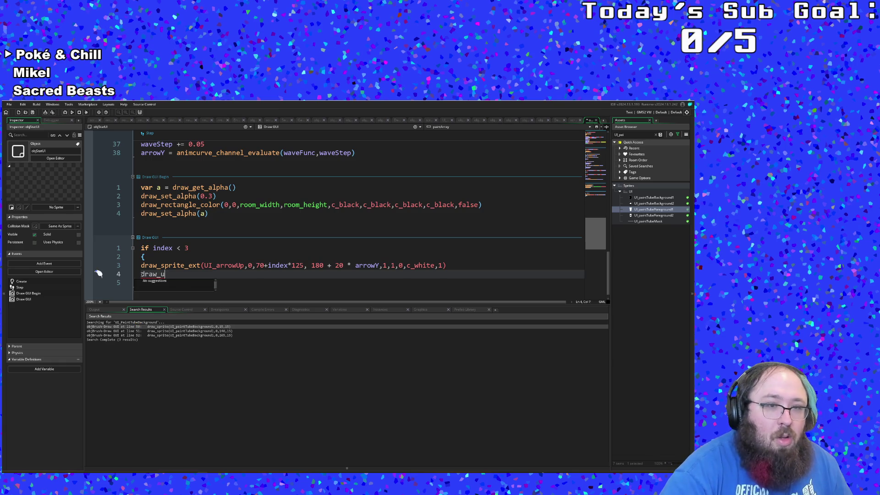
key("BackSpace")
key("BackSpace")
key("BackSpace")
key("BackSpace")
type("UI")
key("BackSpace")
key("BackSpace")
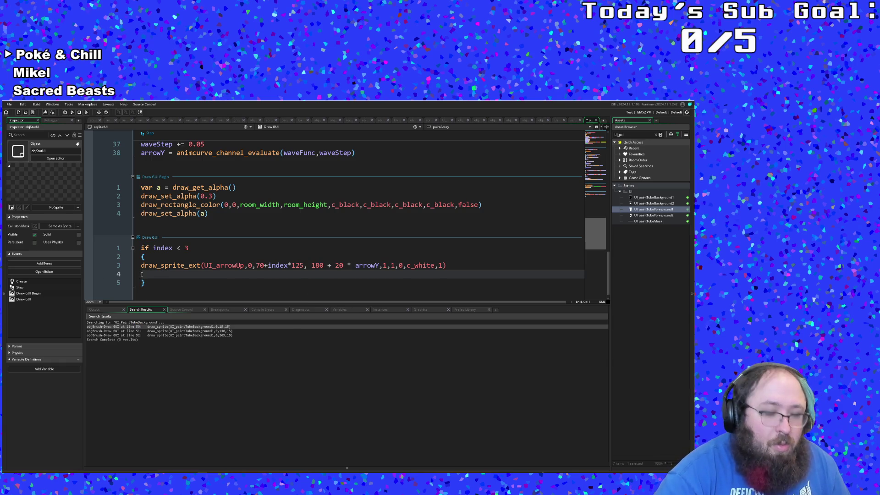
type("DrawInfoBox(")
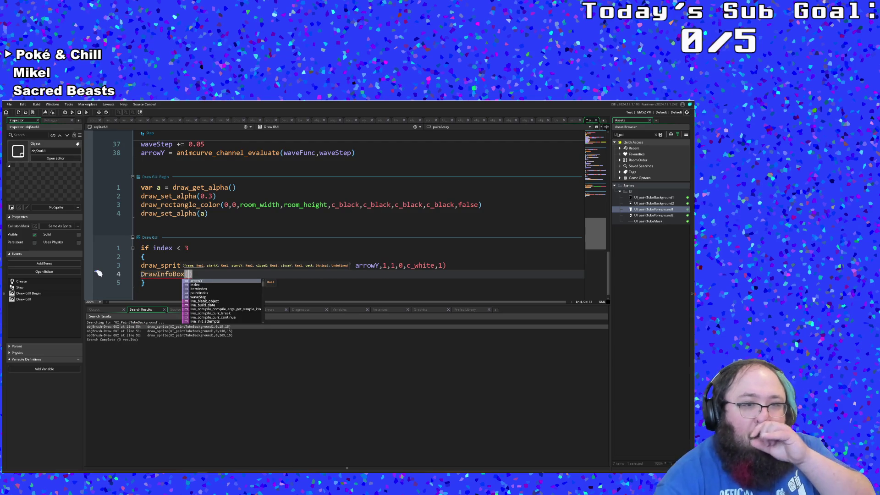
left_click(182, 274)
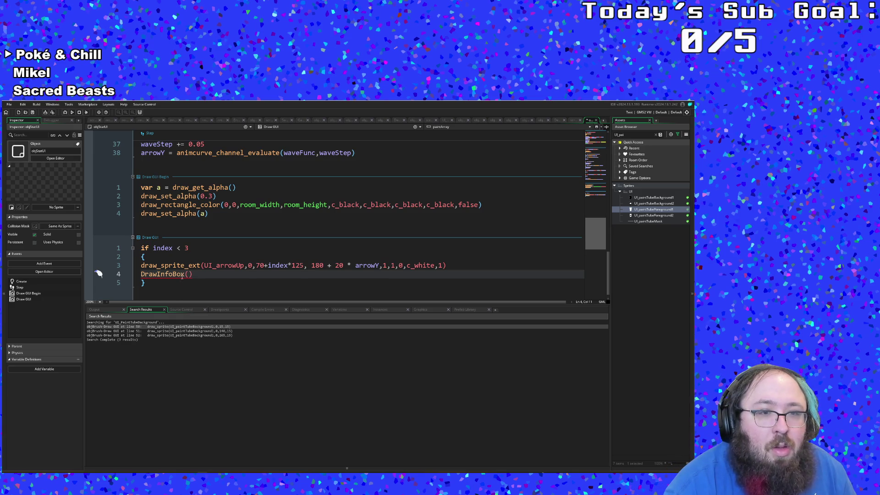
scroll(182, 277, "up", 15)
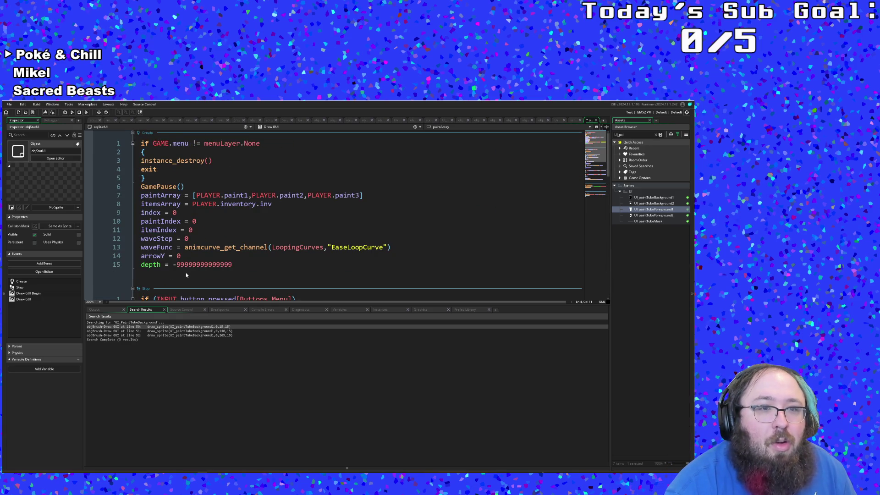
left_click(188, 255)
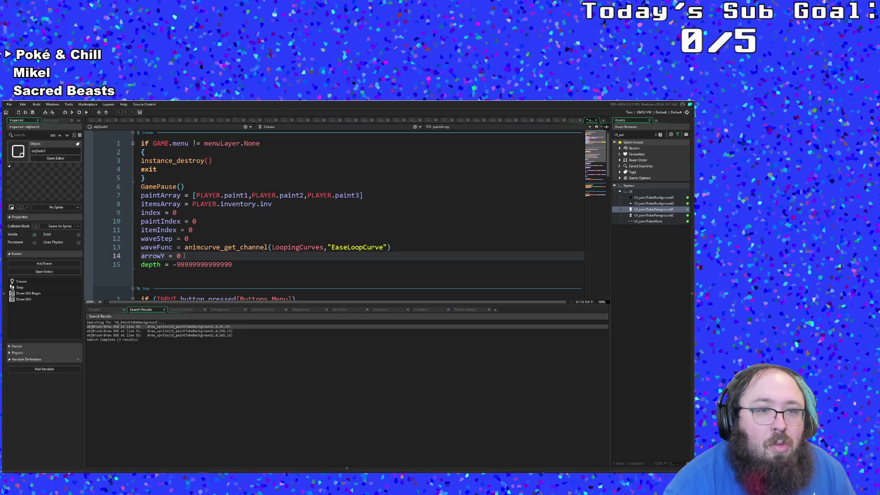
Add frame = 0 below arrowY = 0 in Create, then return to the Step code
key("Return")
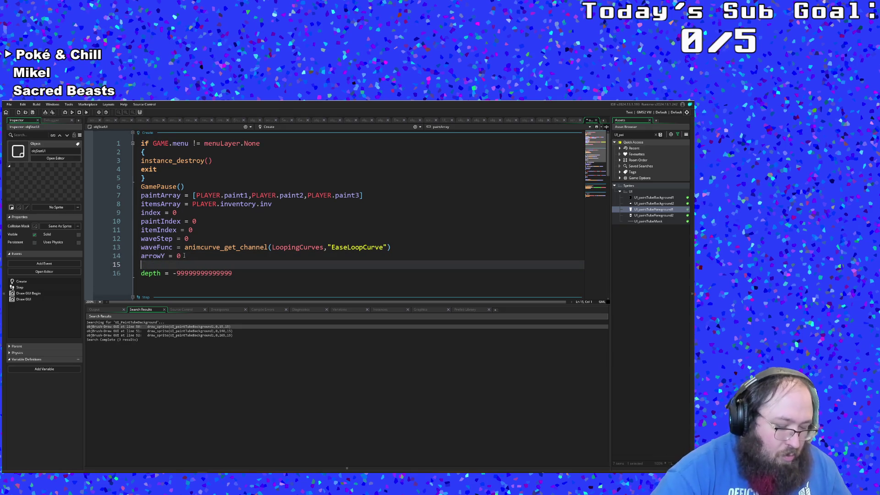
type("frame =-")
key("BackSpace")
type("0")
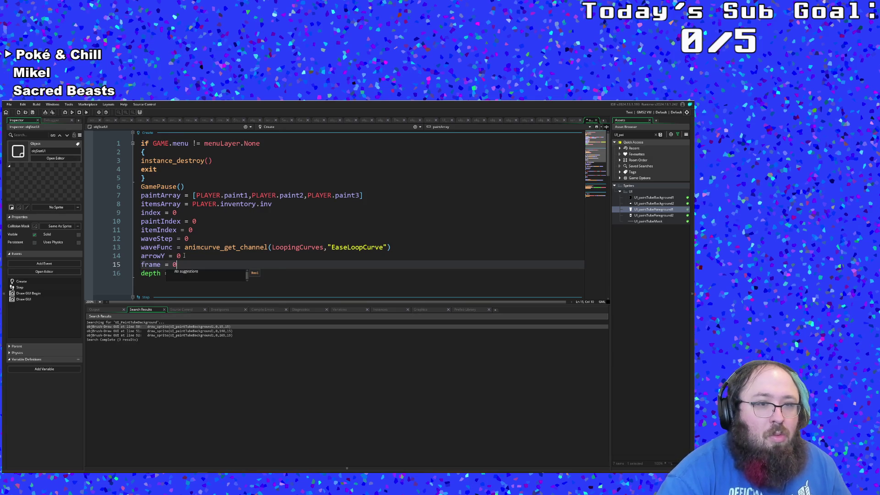
left_click(185, 256)
left_click(181, 263)
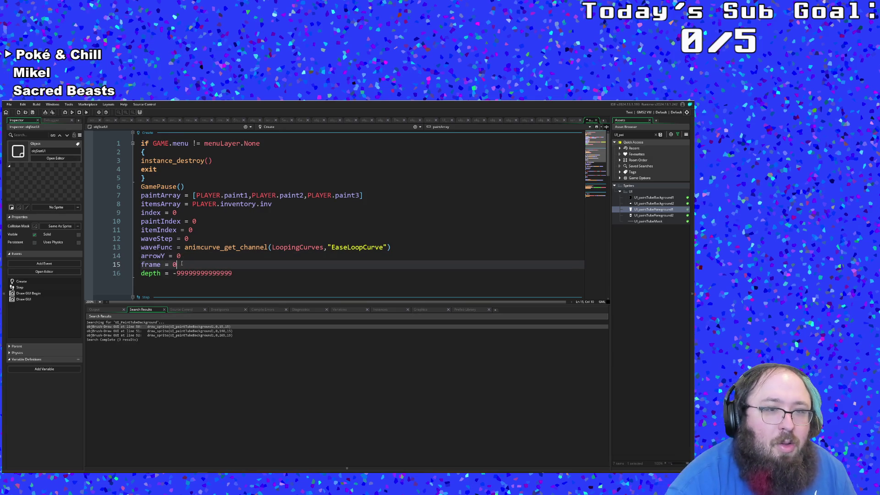
scroll(181, 263, "down", 15)
scroll(181, 265, "down", 3)
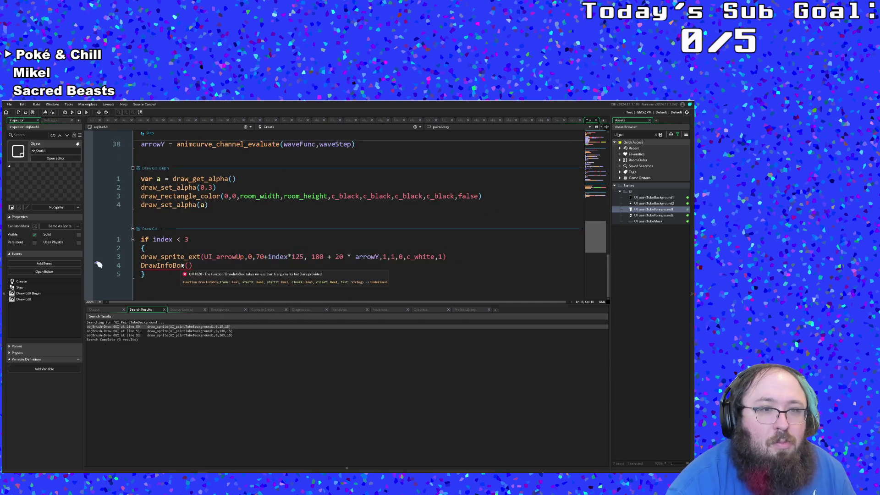
scroll(181, 265, "up", 15)
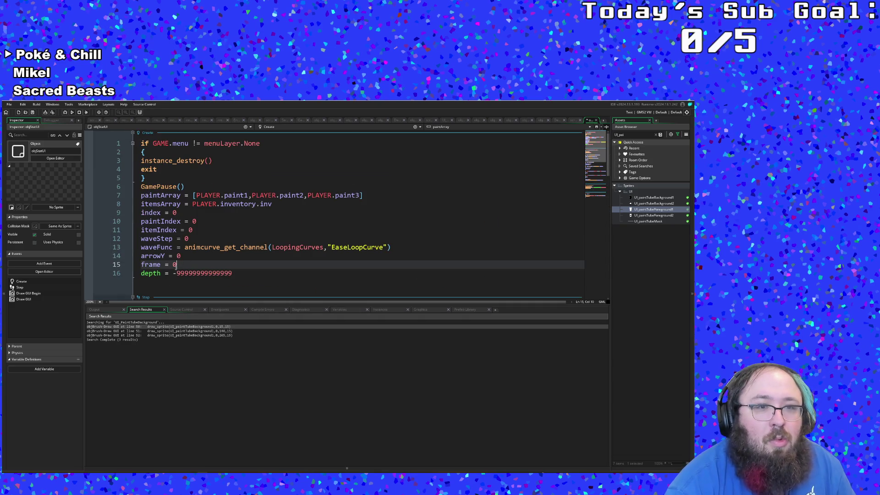
scroll(176, 267, "down", 15)
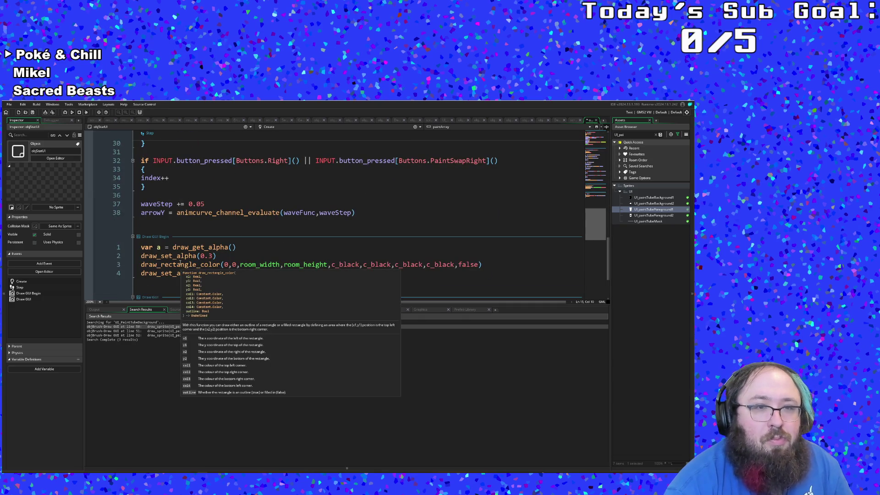
scroll(180, 263, "up", 2)
left_click(145, 248)
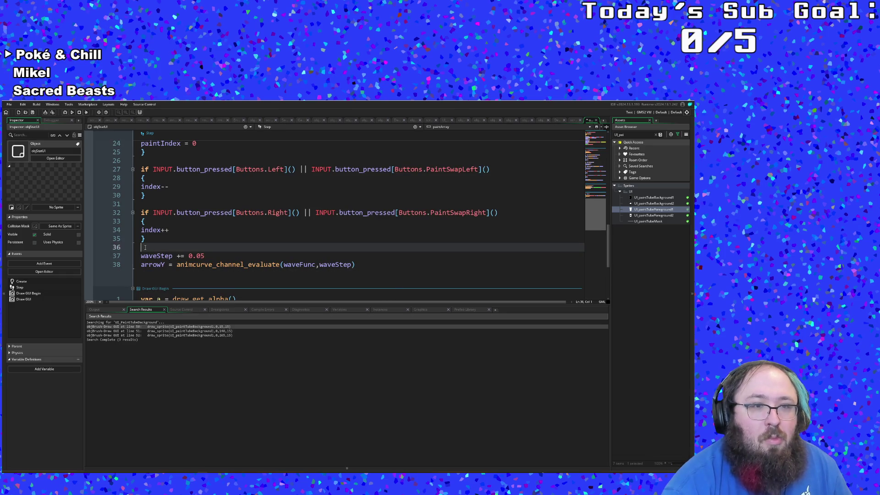
Remove the stray empty line above waveStep in the Step event
type("if")
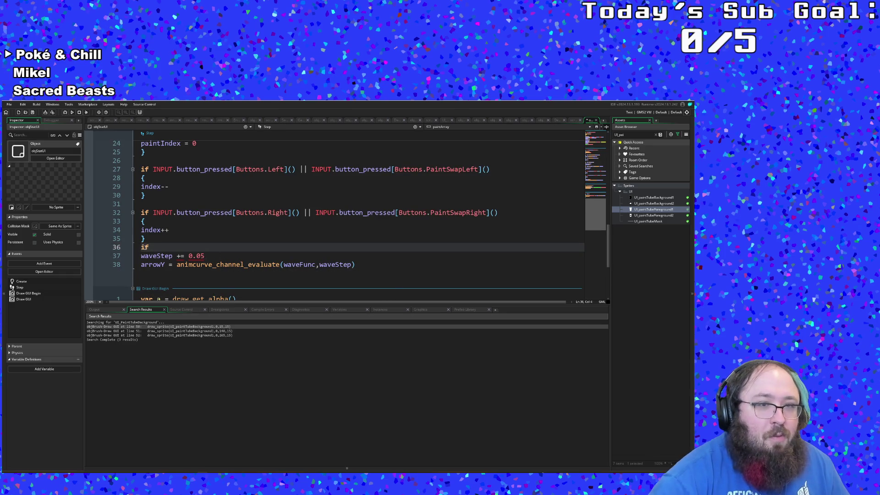
key("BackSpace")
key("BackSpace")
key("BackSpace")
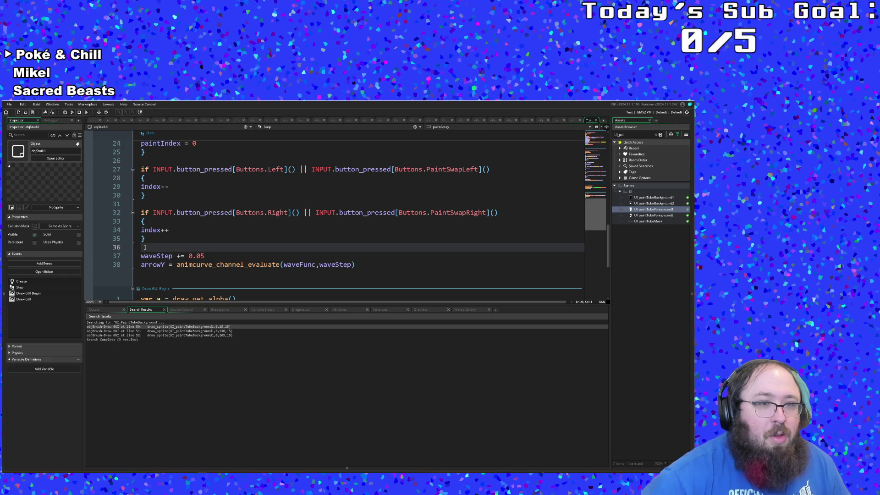
key("BackSpace")
key("Down")
key("Down")
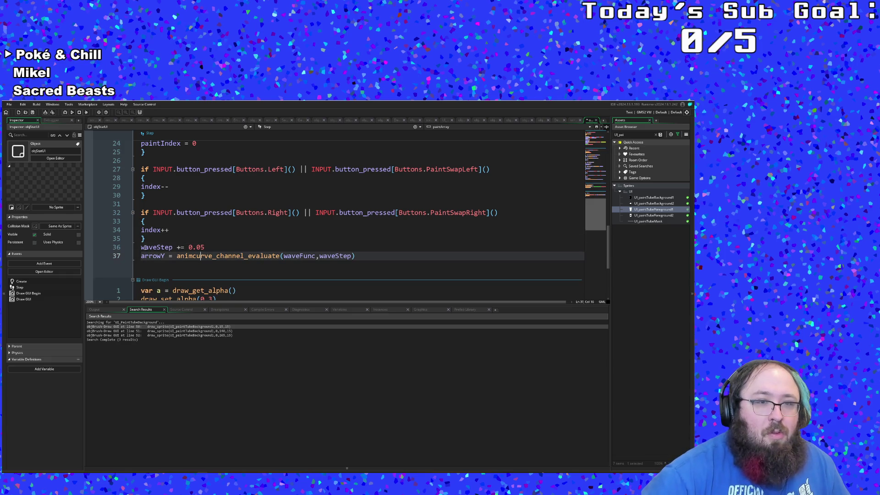
Add an if frame < 5 block with indented empty braces after the arrowY line
key("End")
key("Return")
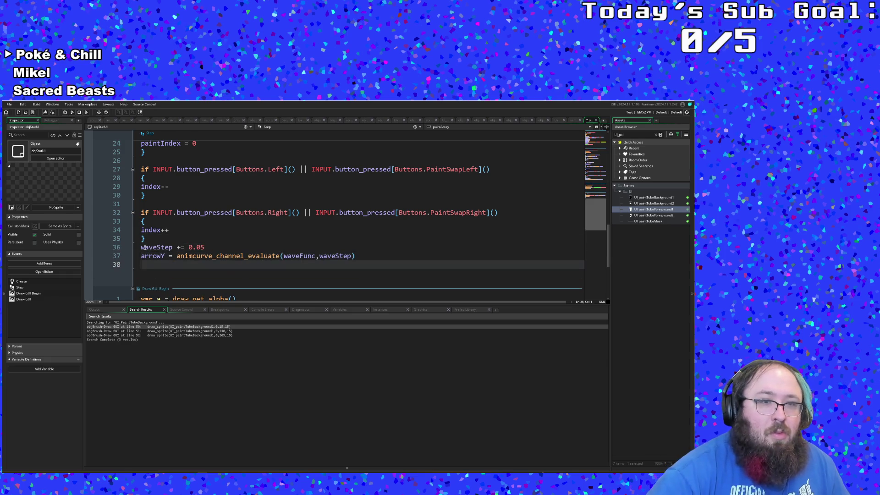
type("if frame ")
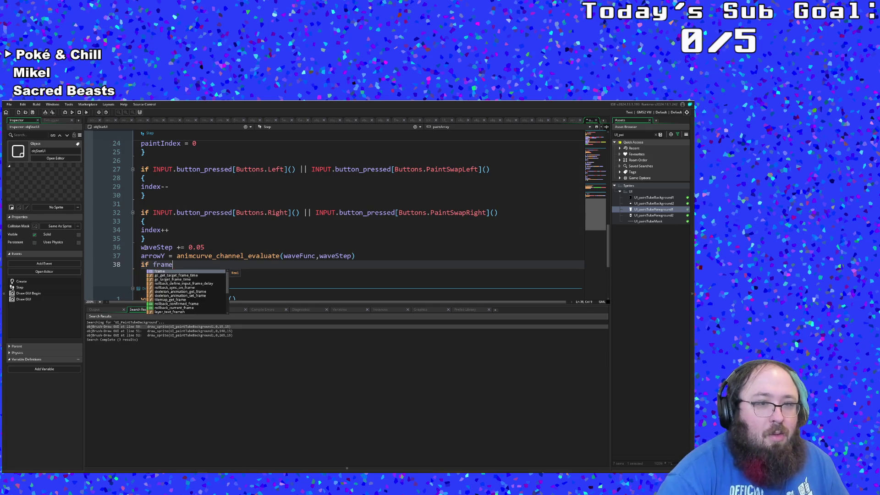
type("< 5")
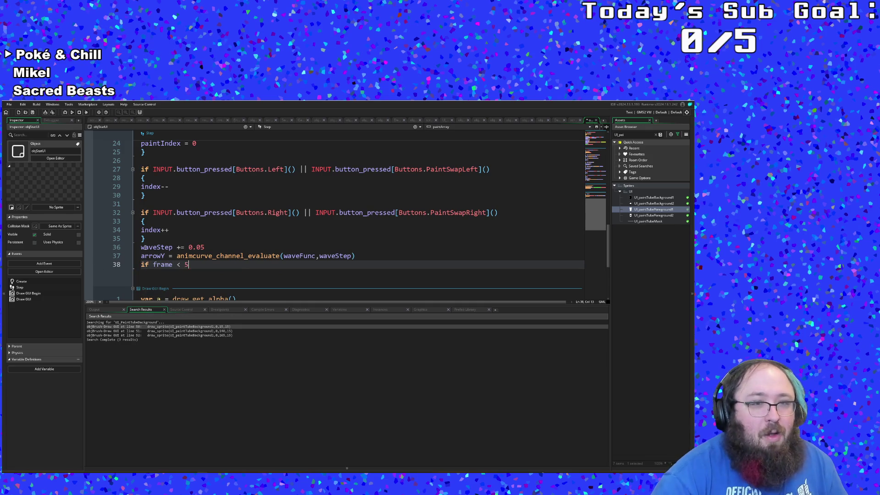
key("Return")
type("{")
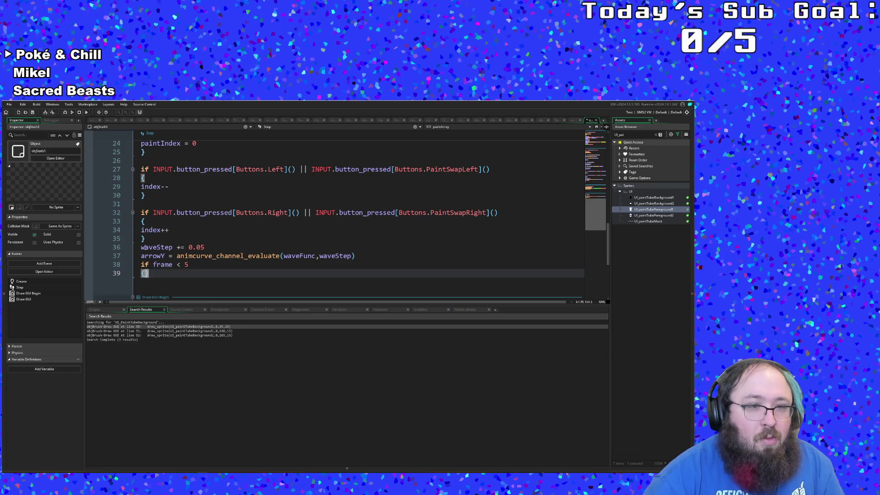
key("Return")
key("Up")
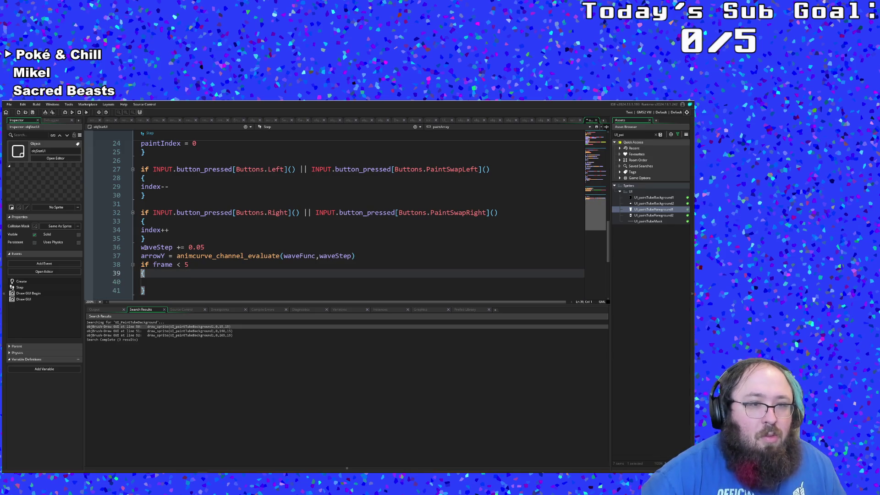
key("Down")
scroll(144, 247, "down", 1)
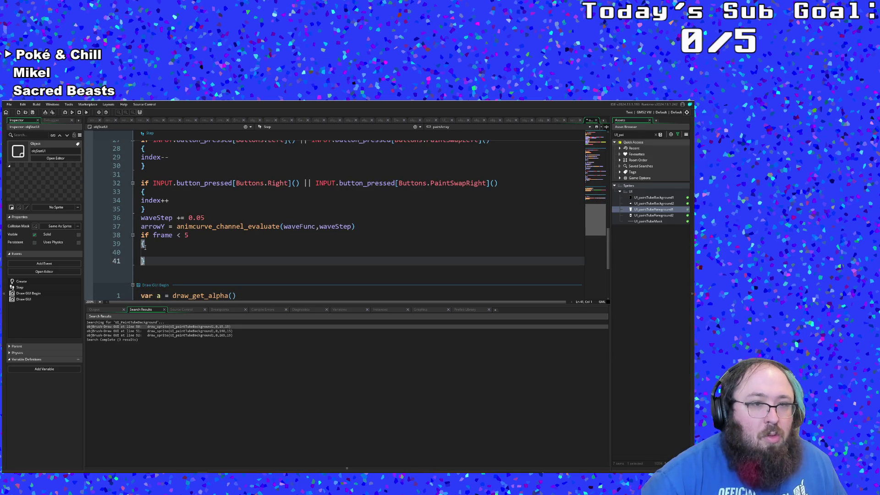
key("shift+Up")
key("Tab")
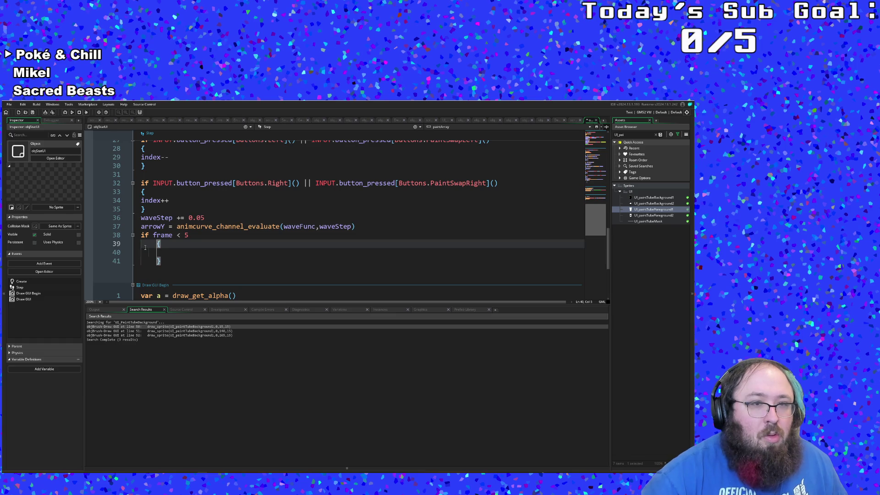
left_click(159, 251)
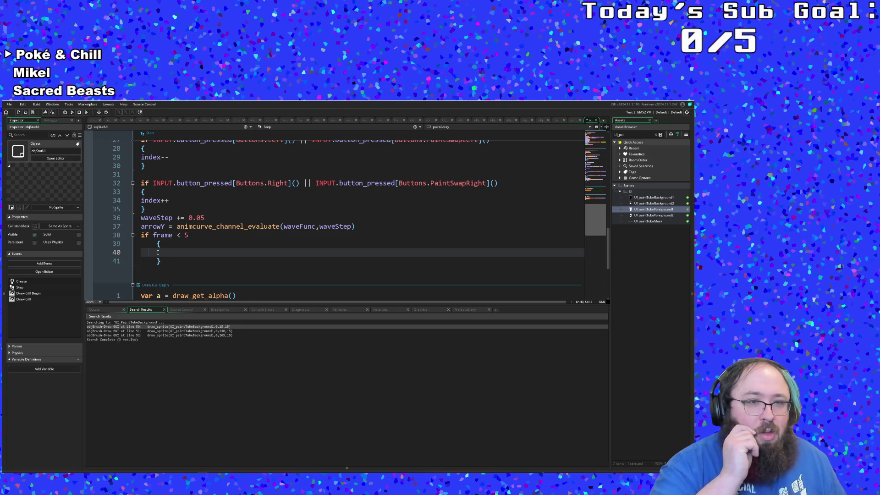
key("ctrl+t")
type("obj")
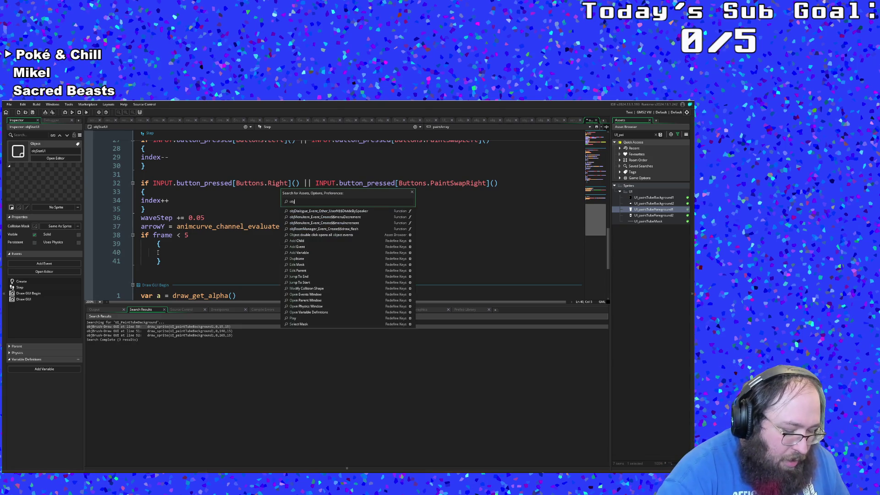
type("Paint")
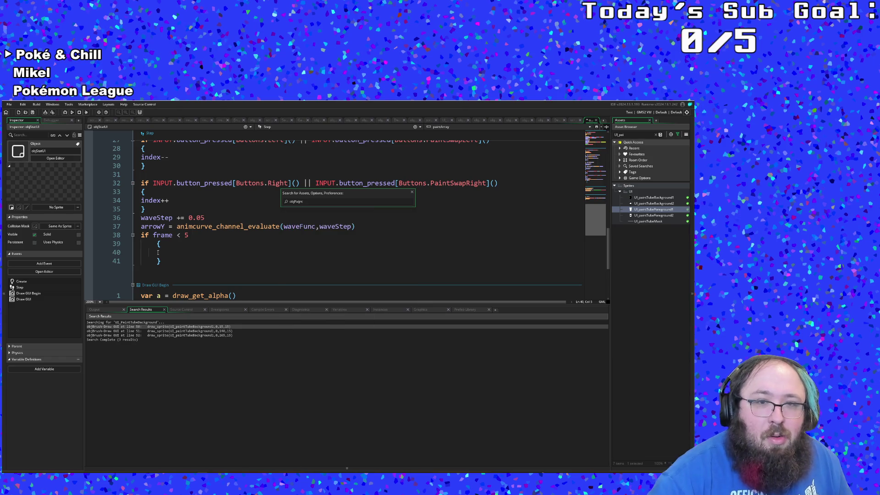
key("Down")
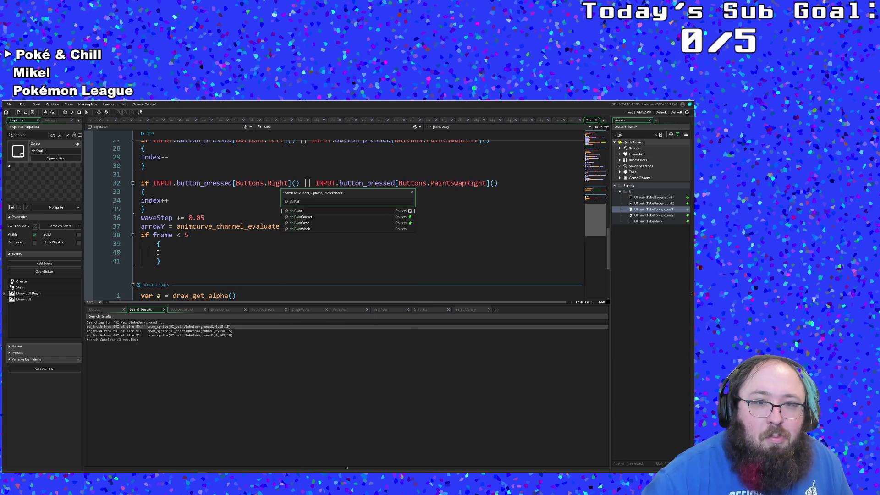
key("Return")
scroll(158, 255, "down", 15)
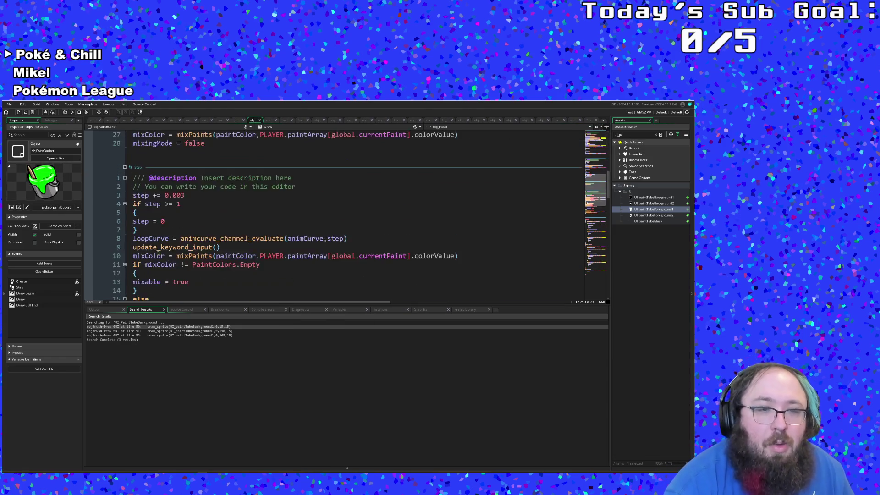
scroll(158, 248, "up", 3)
scroll(158, 249, "down", 10)
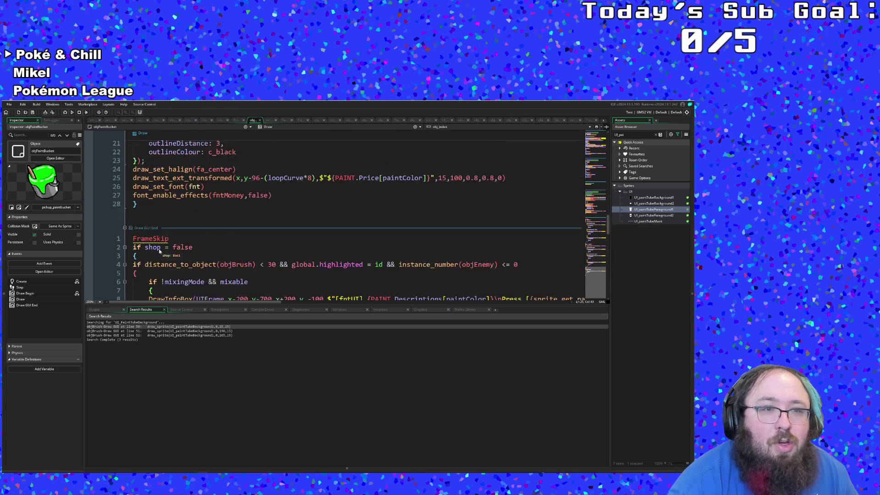
left_click(172, 222)
scroll(176, 220, "down", 3)
scroll(178, 216, "up", 3)
left_click(181, 214)
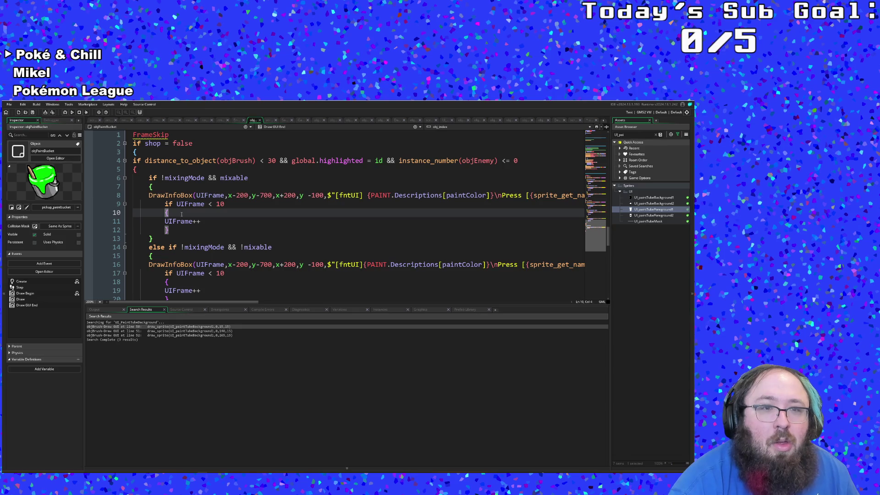
mouse_move(177, 229)
left_mouse_down()
mouse_move(134, 214)
mouse_move(134, 196)
left_mouse_up()
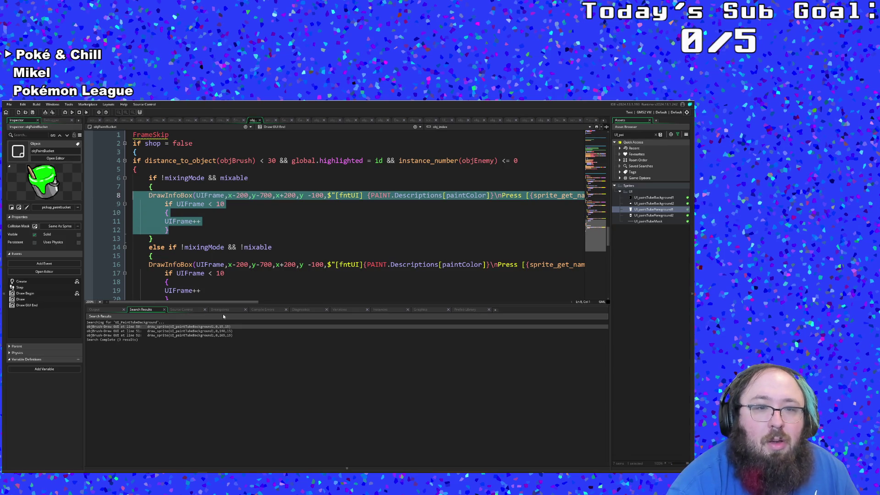
mouse_move(221, 302)
left_mouse_down()
mouse_move(289, 303)
mouse_move(202, 303)
left_mouse_up()
scroll(186, 275, "down", 4)
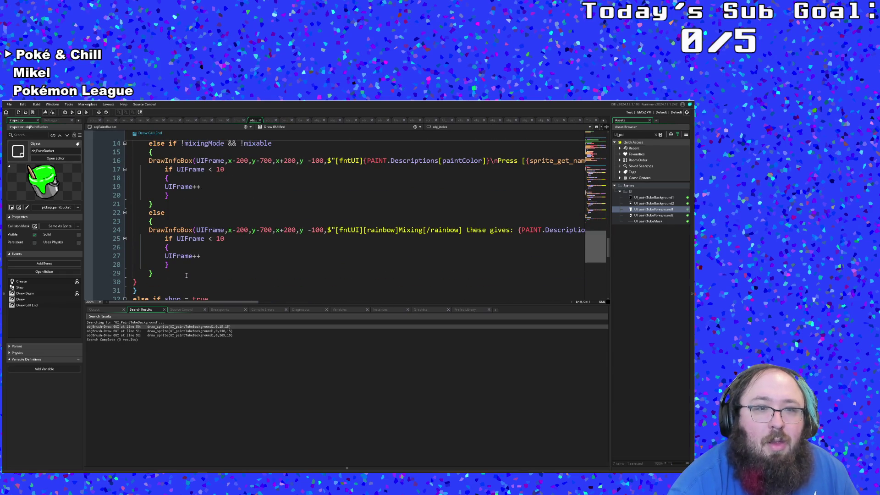
left_click(183, 265)
scroll(179, 265, "down", 2)
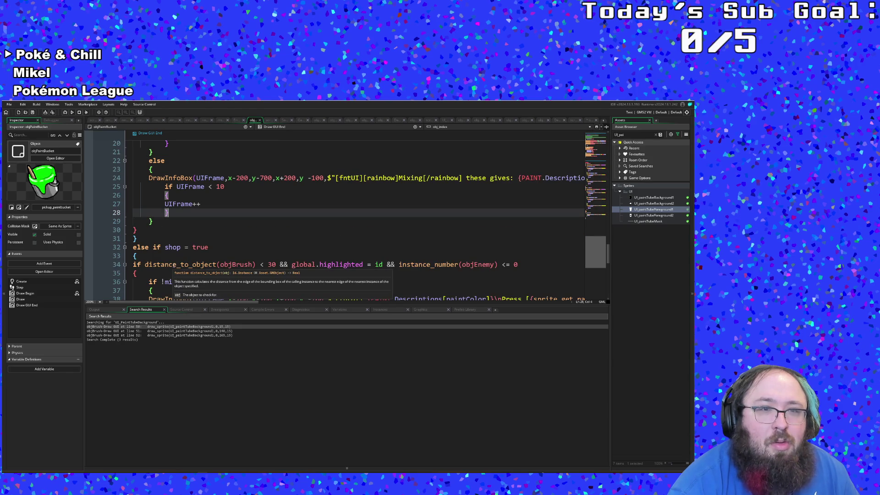
scroll(174, 265, "down", 12)
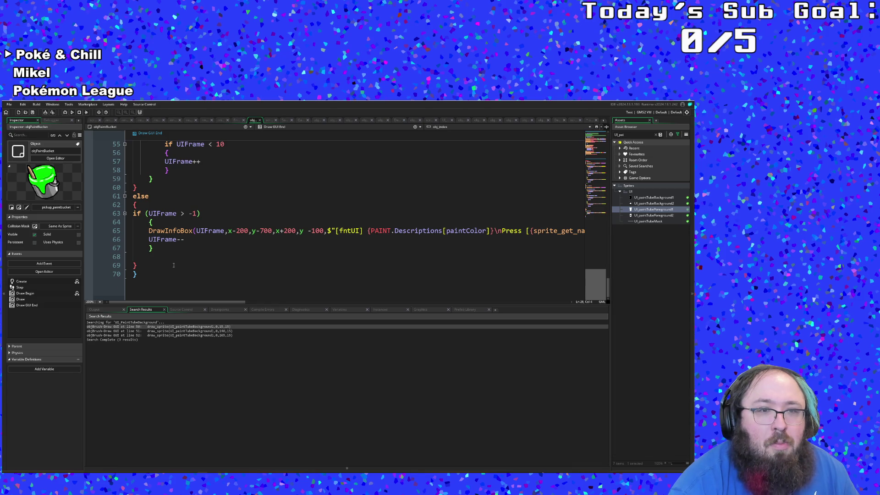
scroll(174, 265, "up", 2)
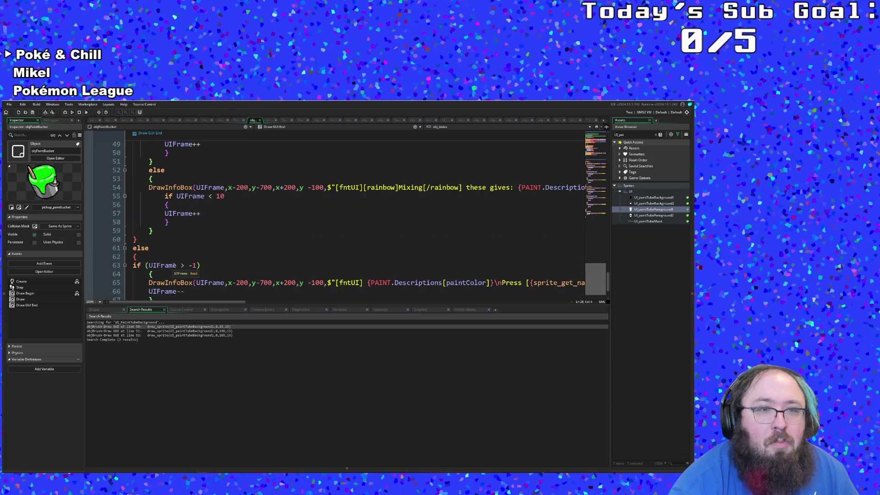
scroll(174, 265, "up", 8)
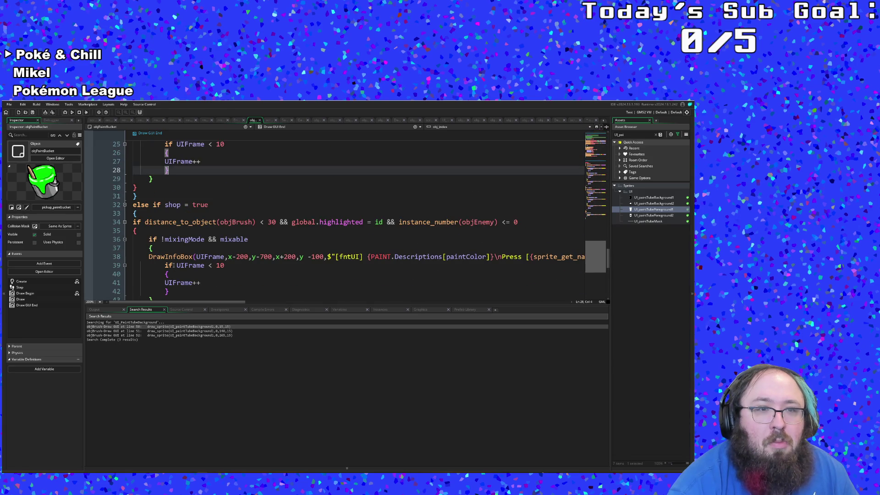
scroll(173, 265, "down", 10)
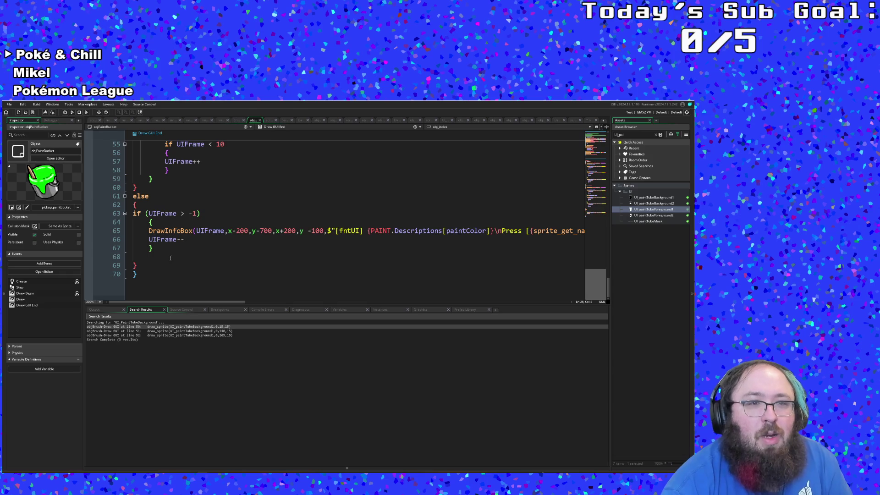
left_click(159, 250)
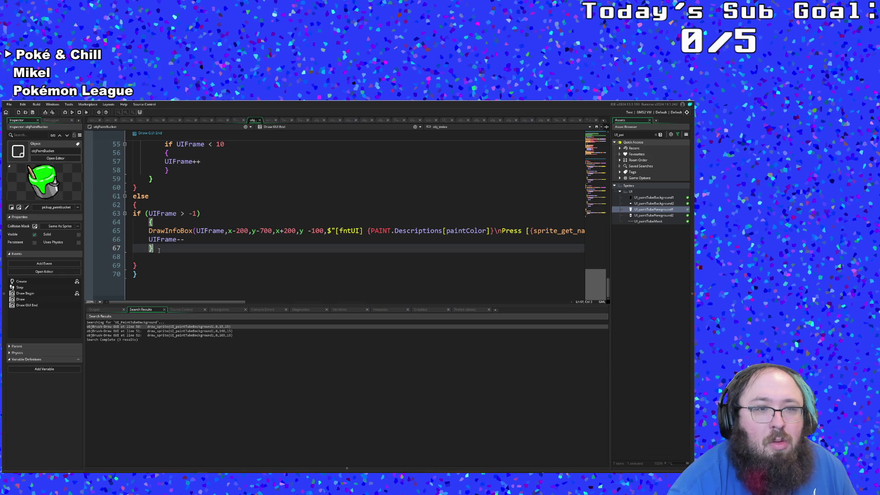
scroll(159, 250, "up", 12)
scroll(162, 258, "down", 2)
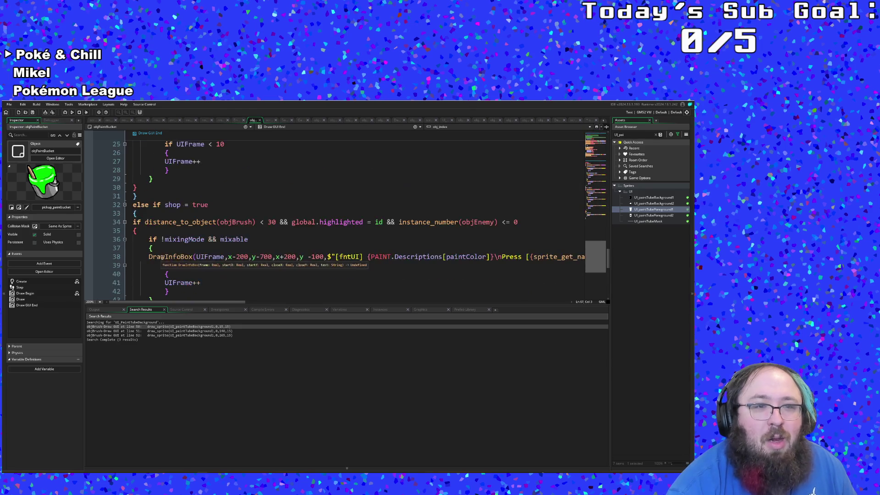
scroll(161, 258, "down", 4)
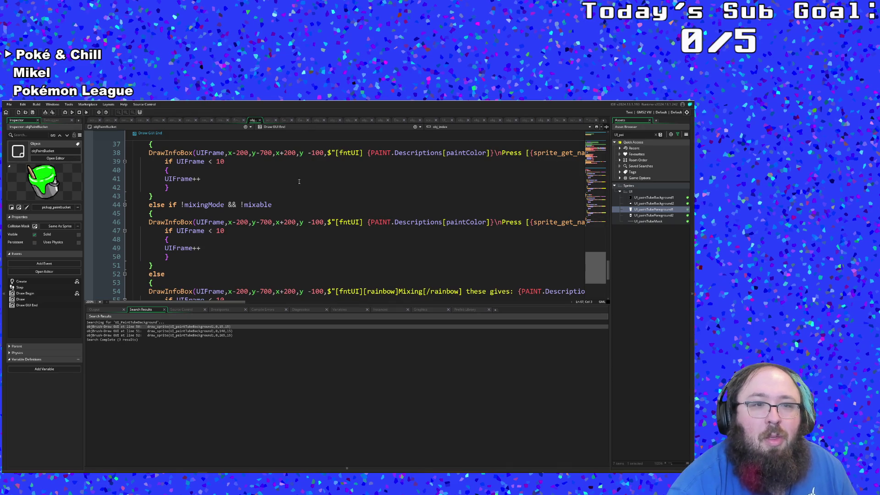
scroll(299, 181, "down", 6)
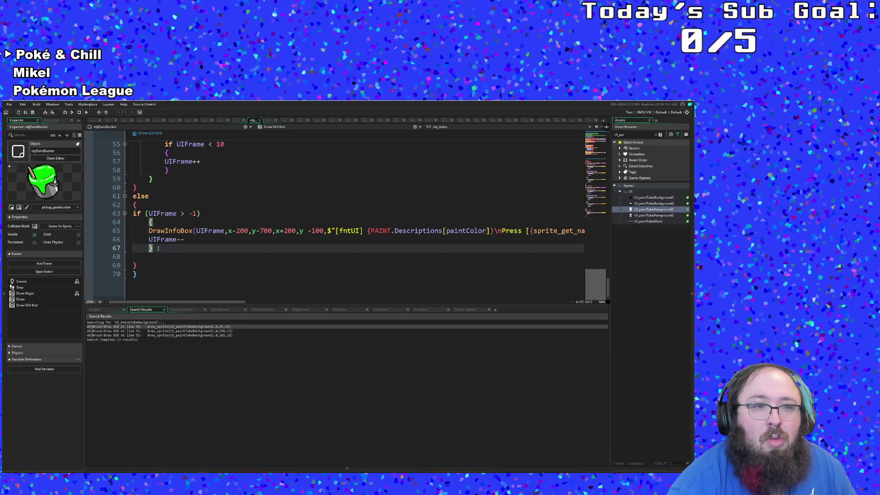
scroll(269, 180, "up", 12)
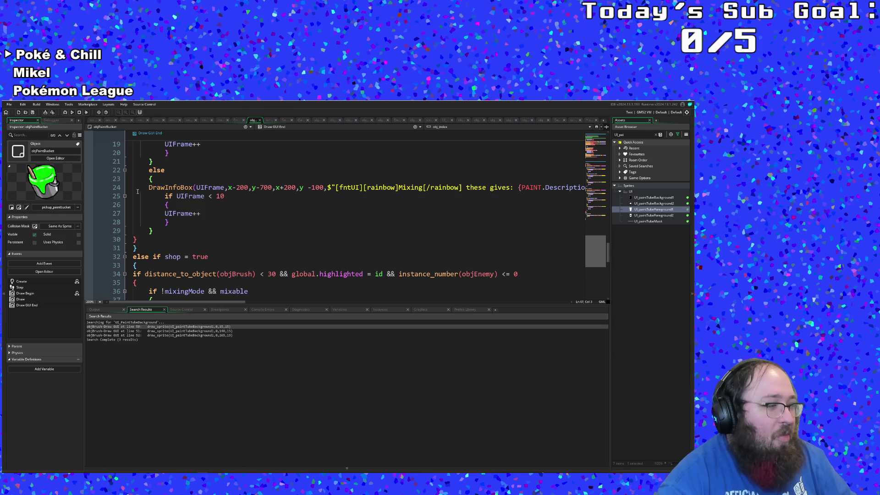
scroll(147, 217, "down", 2)
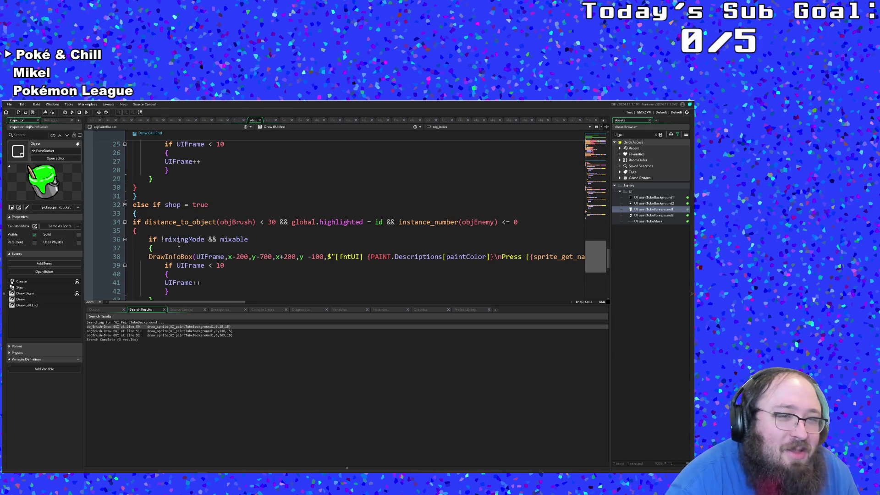
scroll(178, 243, "down", 10)
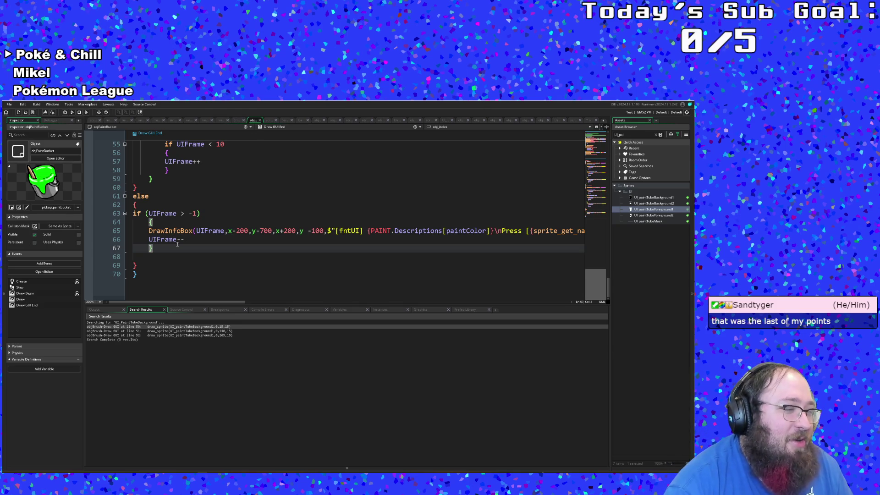
scroll(177, 243, "up", 3)
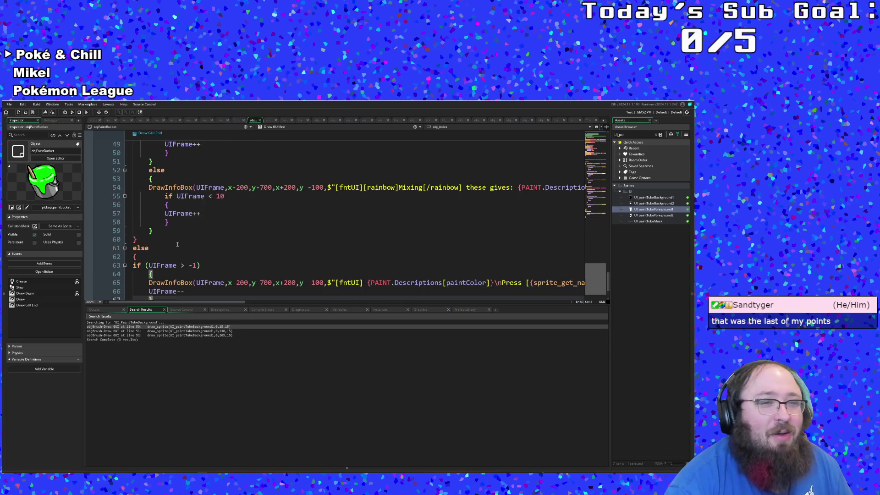
scroll(179, 243, "down", 3)
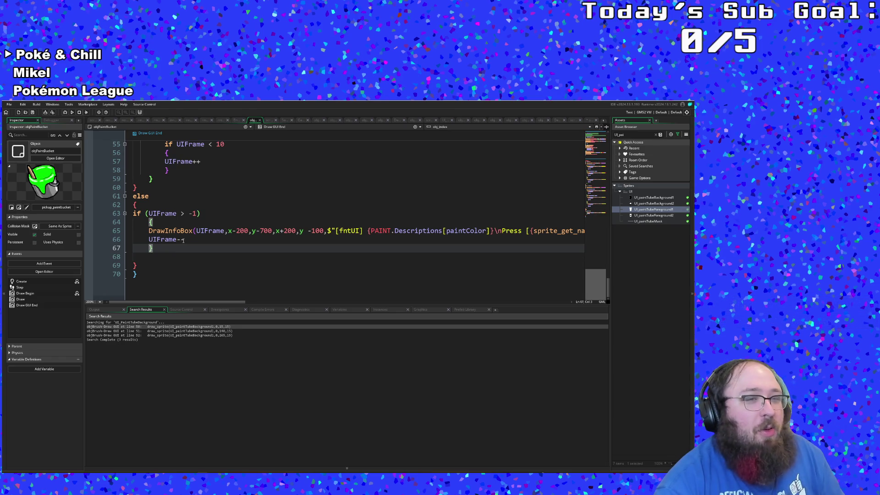
scroll(183, 241, "up", 2)
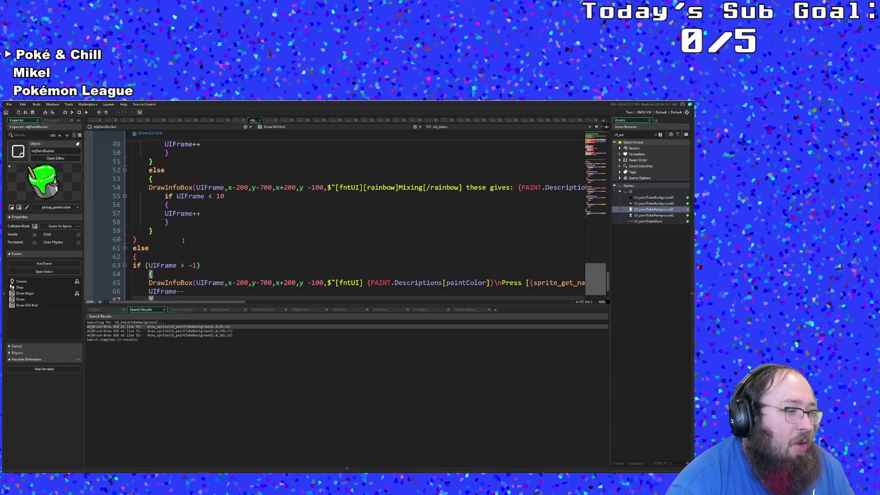
scroll(183, 240, "up", 2)
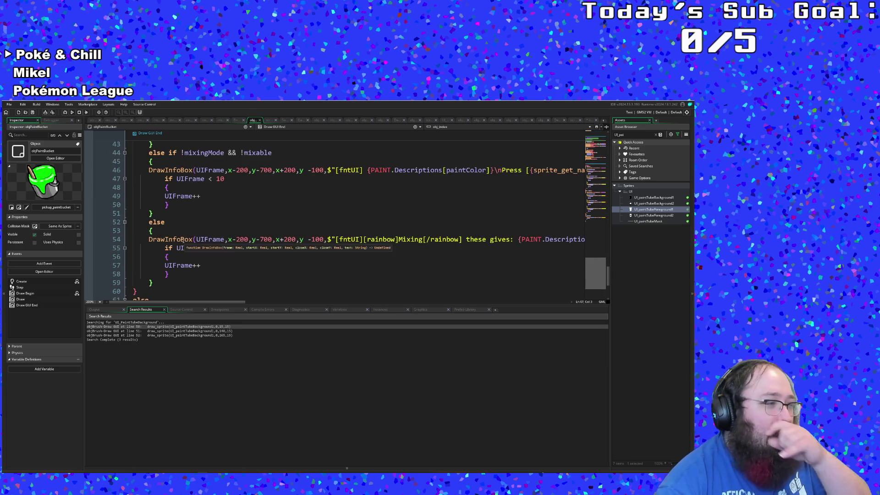
scroll(182, 240, "up", 6)
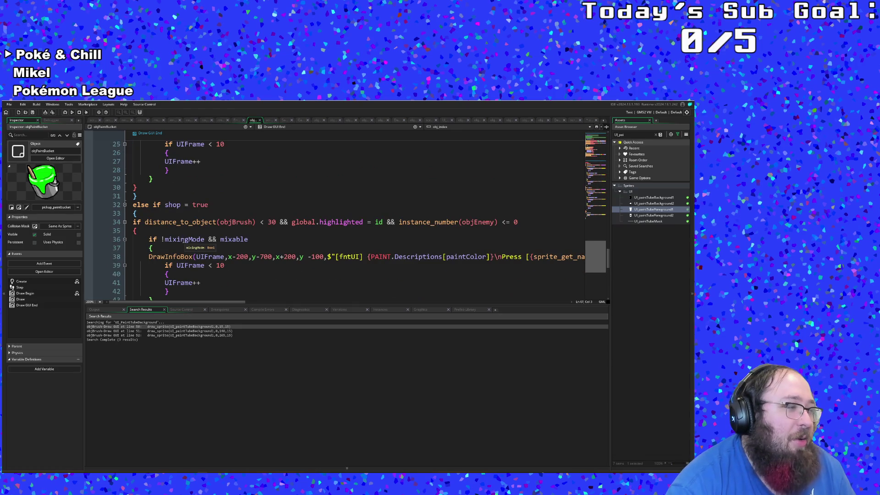
scroll(183, 240, "up", 8)
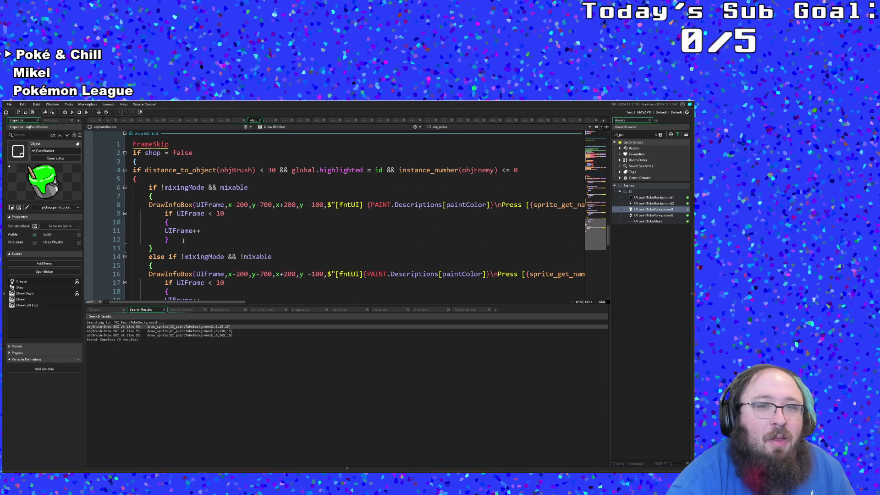
scroll(183, 241, "down", 18)
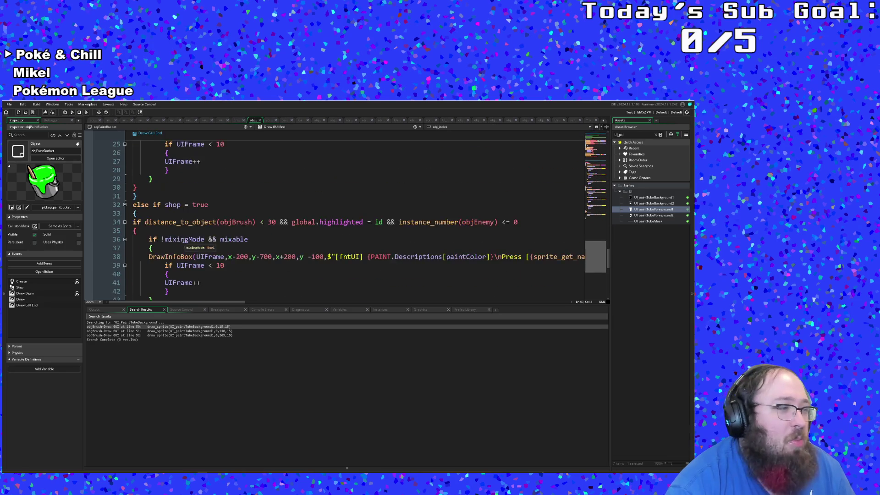
scroll(183, 240, "up", 4)
scroll(183, 240, "down", 2)
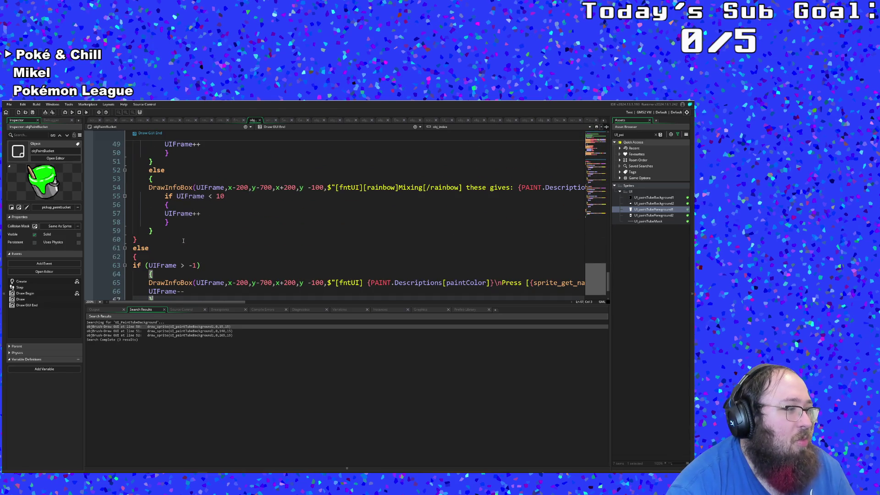
scroll(182, 240, "down", 2)
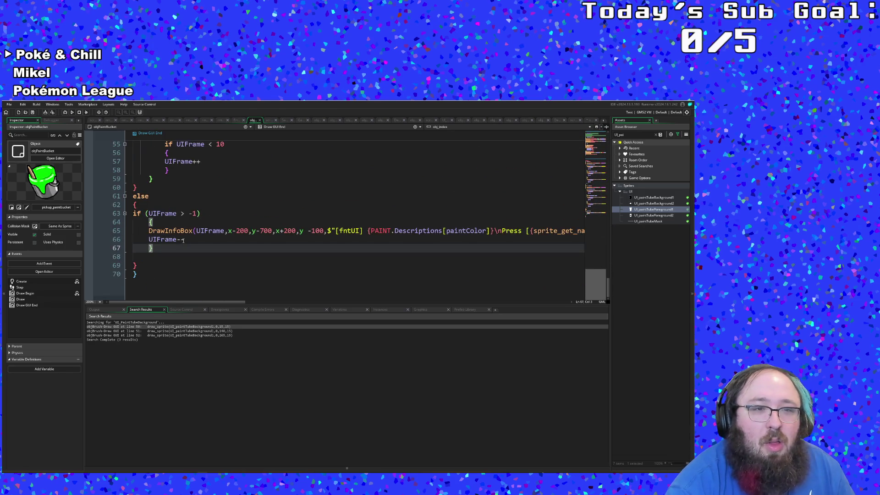
Copy objPaintBucket's last DrawInfoBox block and paste it over objStatUI's if frame < 5 block
mouse_move(148, 266)
left_mouse_down()
mouse_move(142, 144)
mouse_move(133, 188)
left_mouse_up()
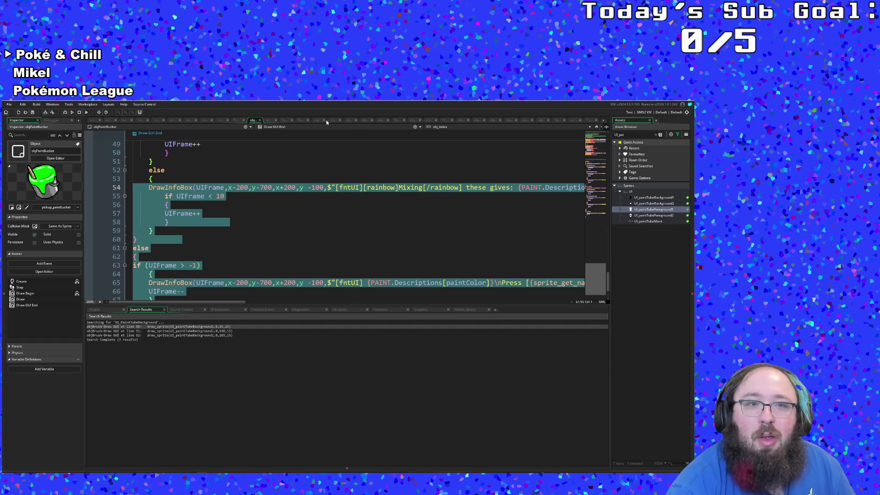
left_click(260, 120)
left_click(168, 253)
left_click_drag(168, 257, 132, 234)
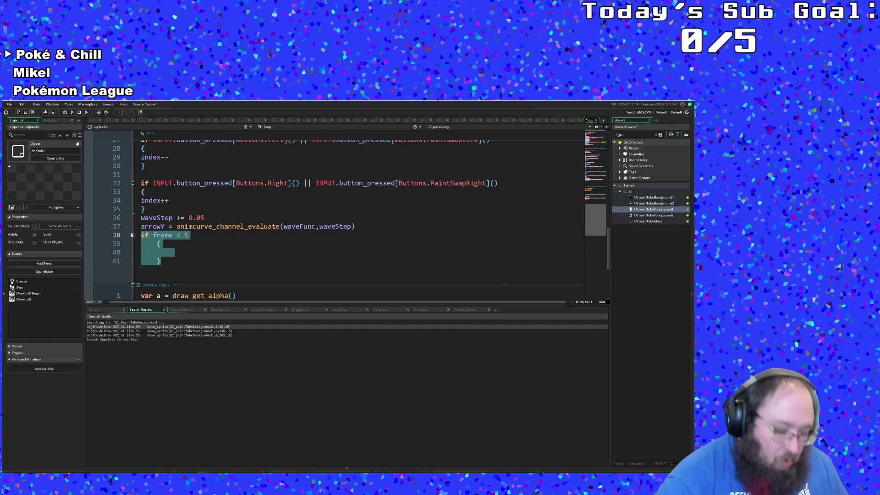
key("ctrl+v")
Inspect the pasted code's UIFrame uses, then undo the paste
scroll(165, 206, "up", 4)
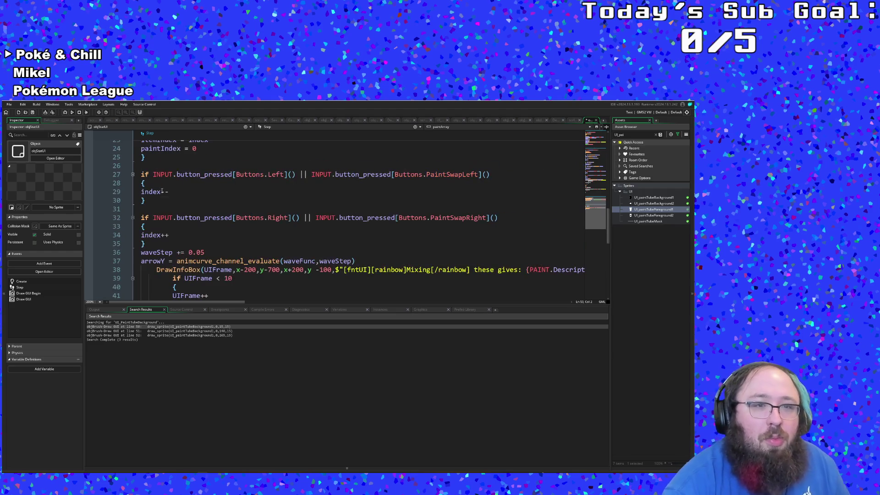
scroll(178, 226, "down", 2)
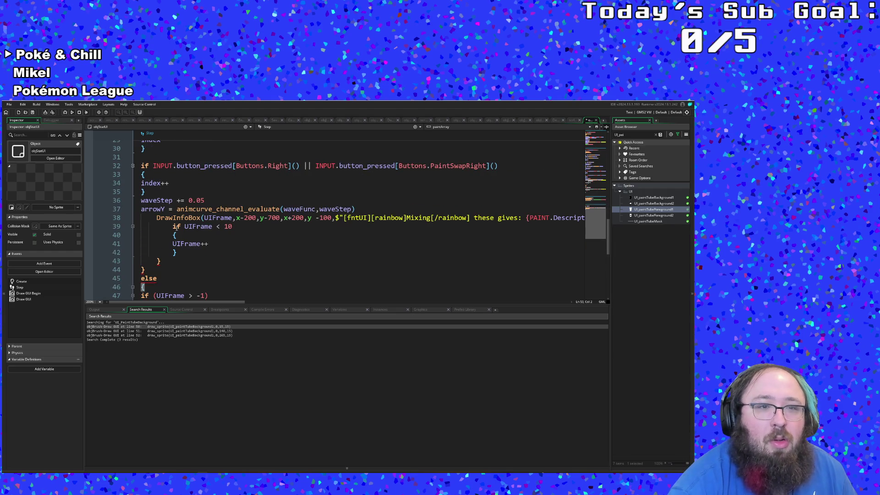
left_click(185, 235)
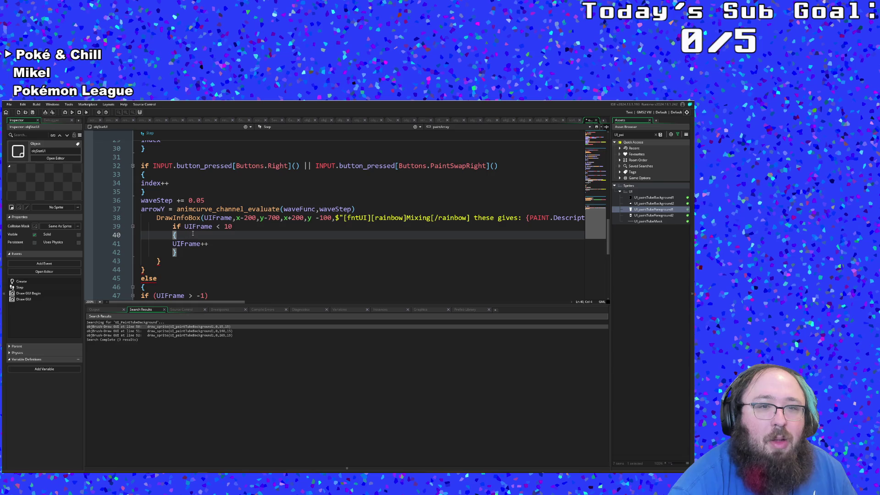
left_click(203, 227)
left_click(156, 217)
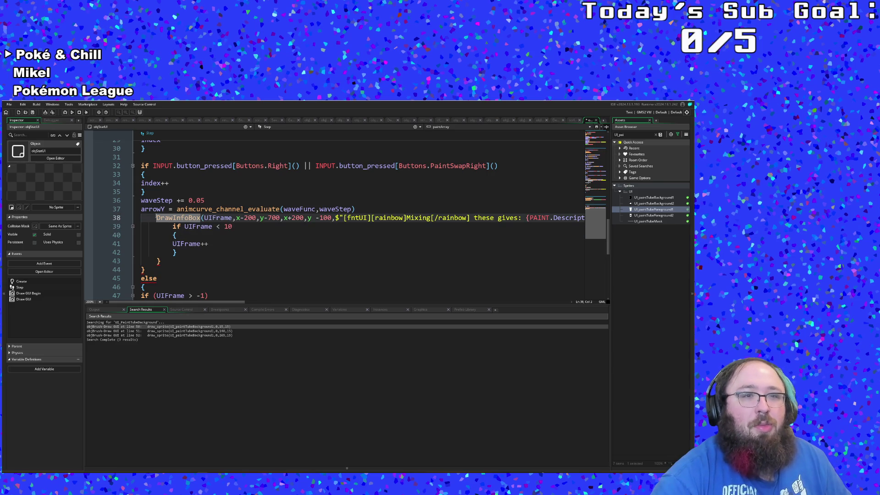
key("ctrl+z")
key("ctrl+z")
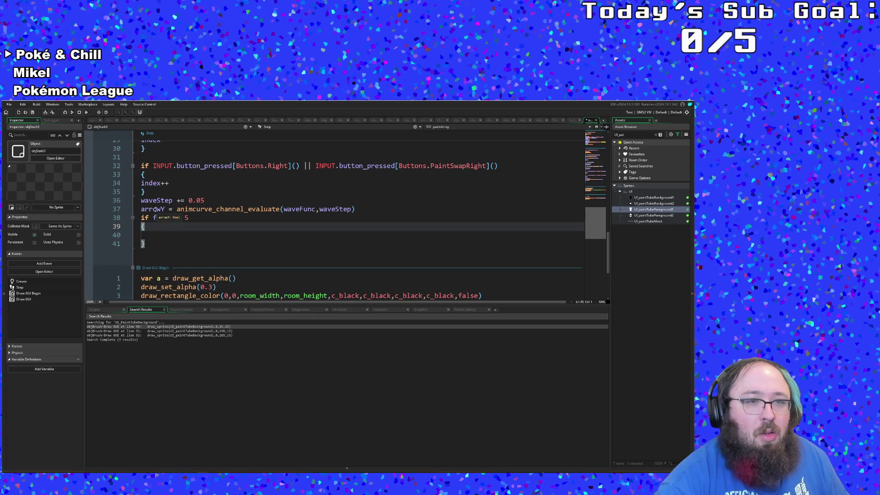
Paste the copied objPaintBucket code over the DrawInfoBox() call on Draw GUI line 4
scroll(163, 222, "down", 4)
left_click(128, 264)
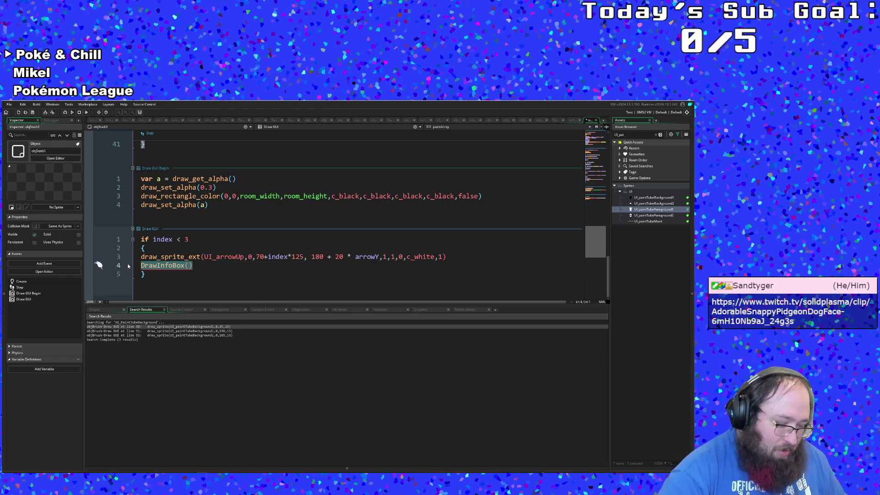
key("ctrl+v")
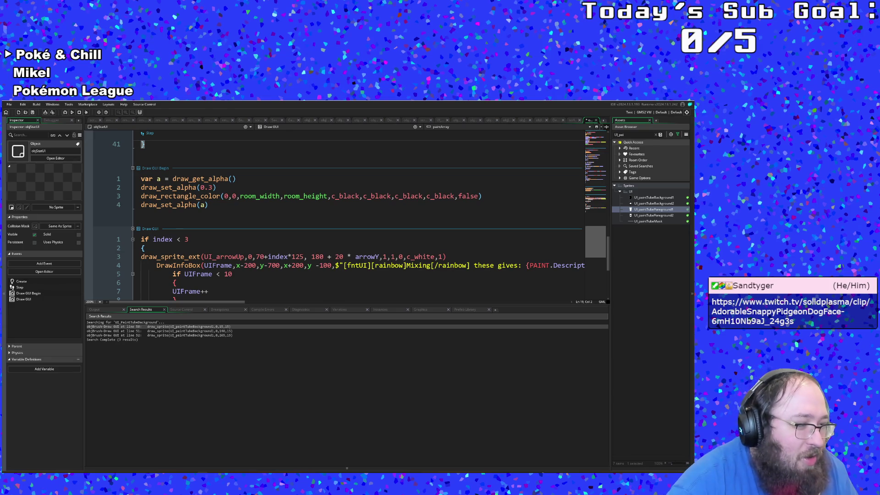
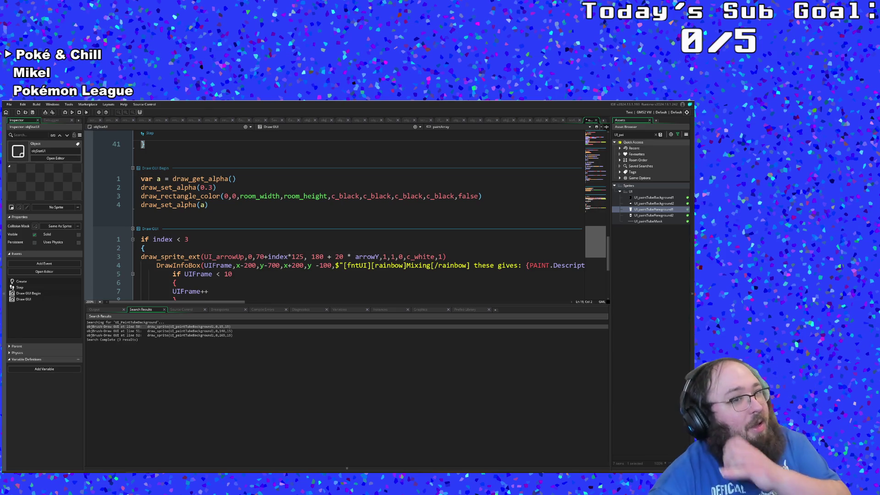
Inspect the UIFrame < 10 check and the UIFrame++ increment in Draw GUI
scroll(203, 276, "down", 5)
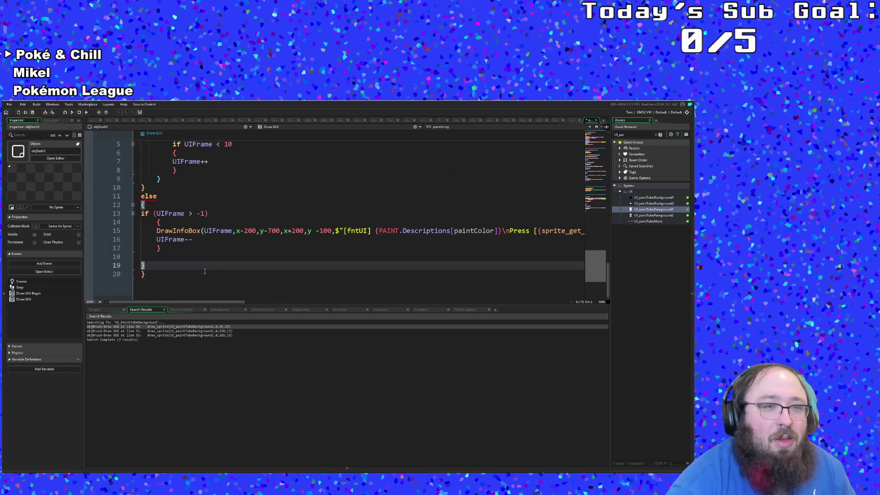
scroll(180, 256, "up", 2)
left_click(177, 239)
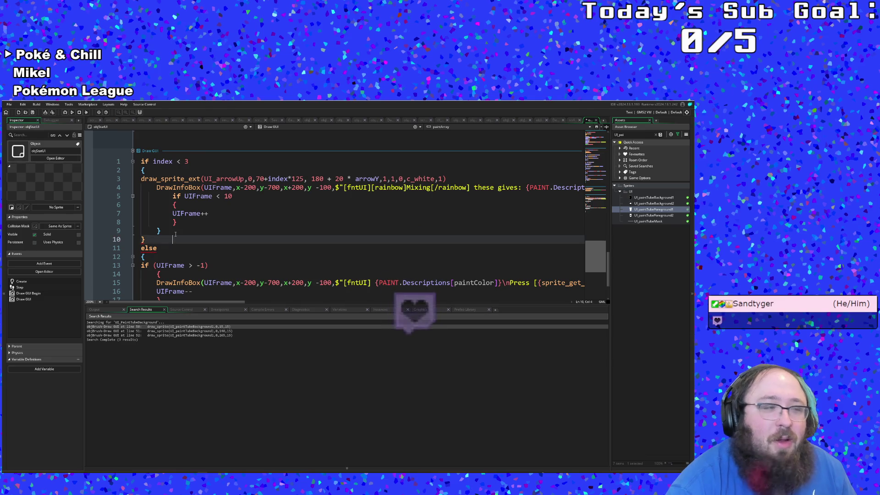
left_click(176, 234)
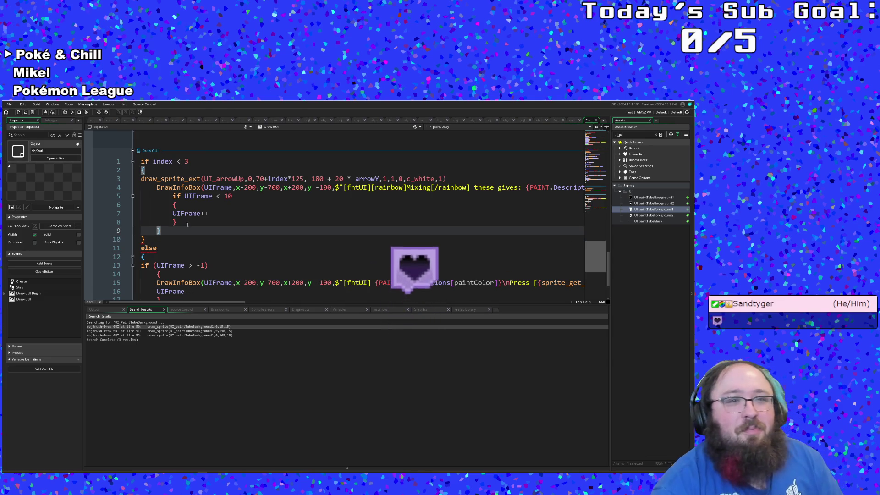
left_click(249, 214)
left_click(299, 196)
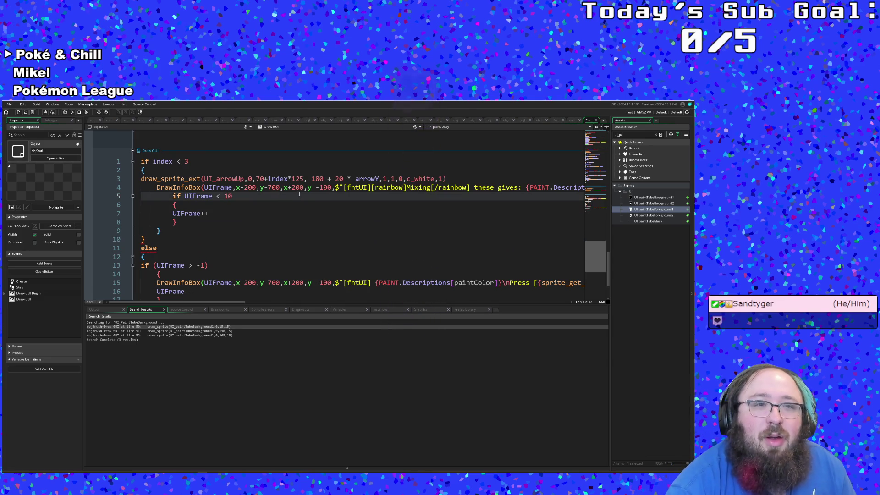
left_click(266, 213)
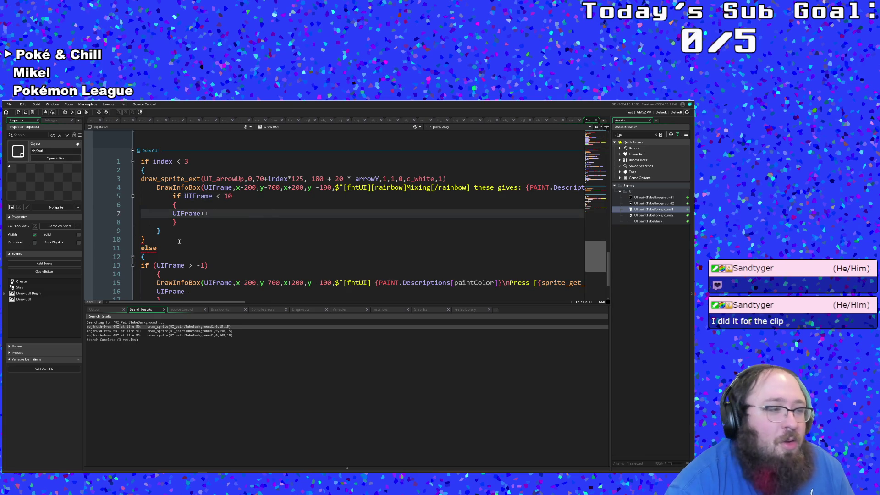
scroll(179, 242, "down", 2)
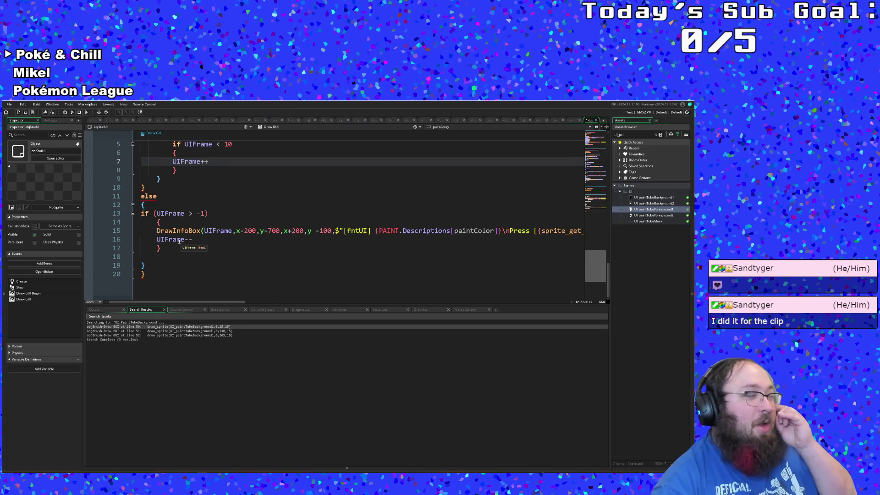
scroll(179, 241, "up", 2)
Trace which braces close the if blocks around the UIFrame++ and DrawInfoBox calls
scroll(179, 242, "down", 2)
left_click(144, 187)
scroll(160, 201, "up", 3)
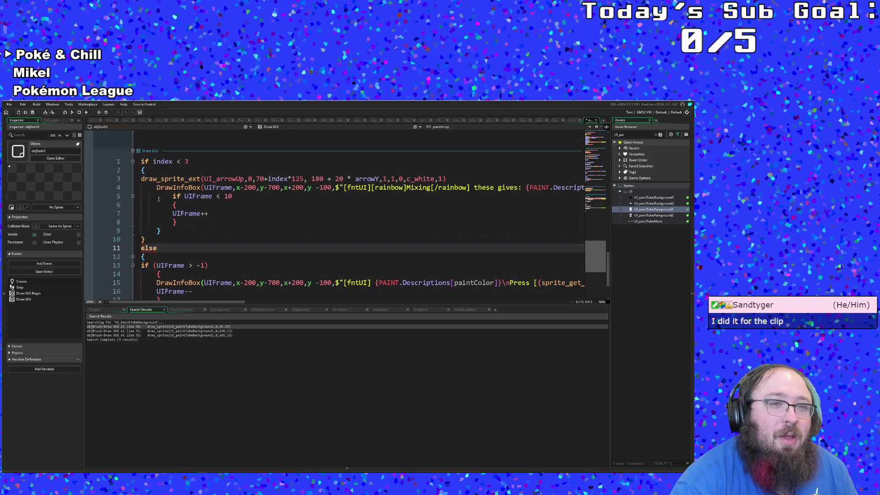
left_click(157, 205)
left_click(142, 170)
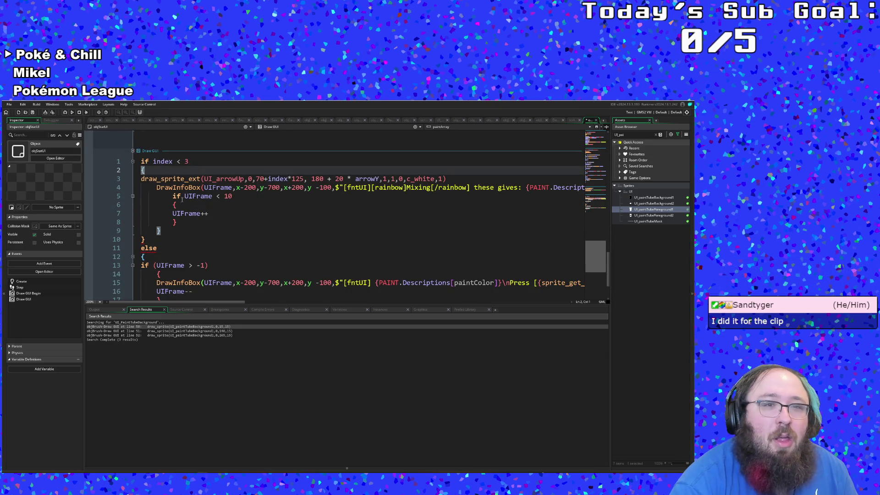
left_click(243, 210)
left_click(231, 203)
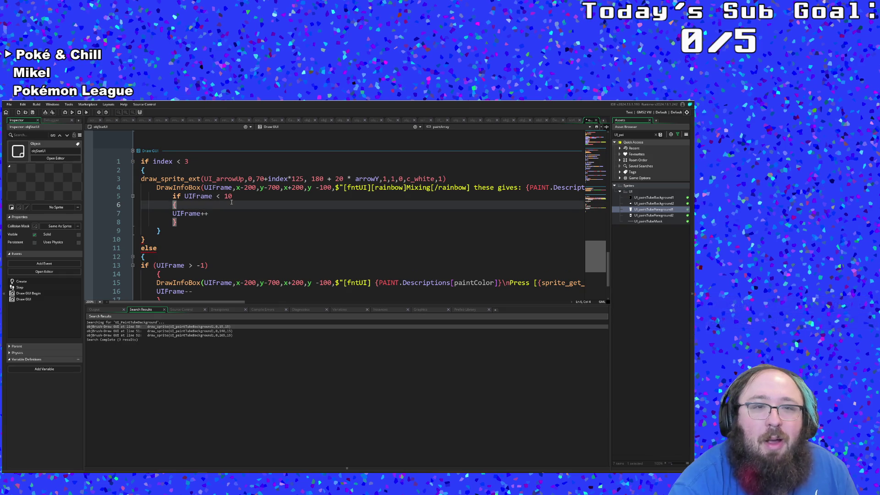
left_click(156, 187)
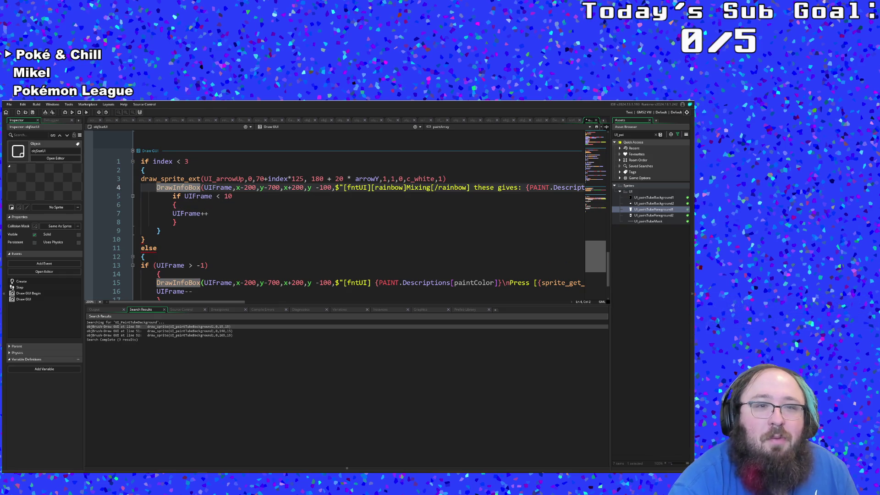
scroll(185, 212, "up", 15)
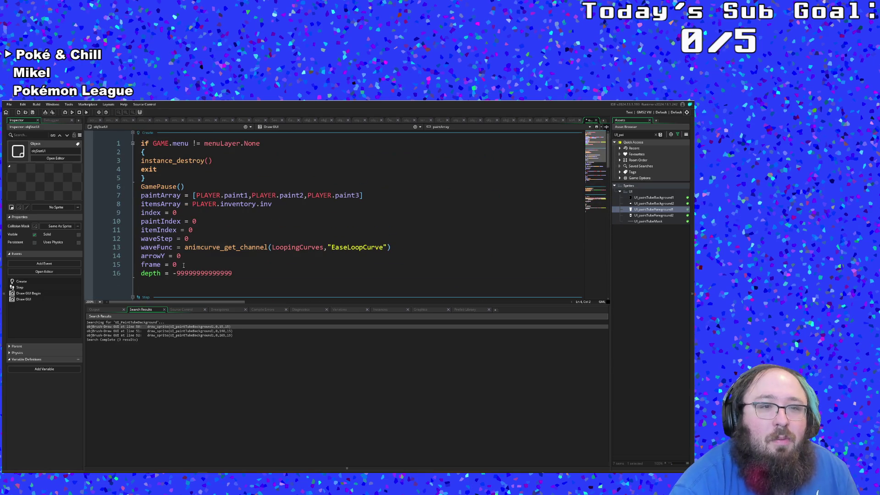
Change line 15 of Create from 'frame = 0' to 'UIframe = -1'
left_click(176, 265)
left_click(141, 265)
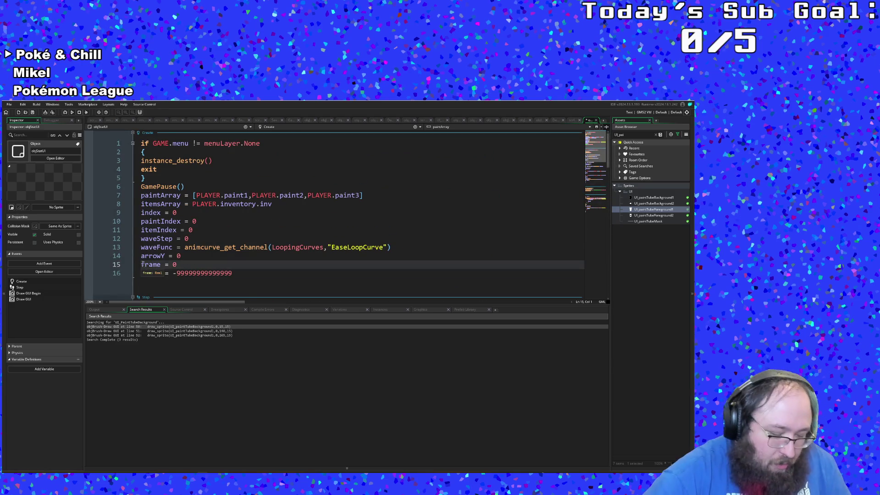
type("UI")
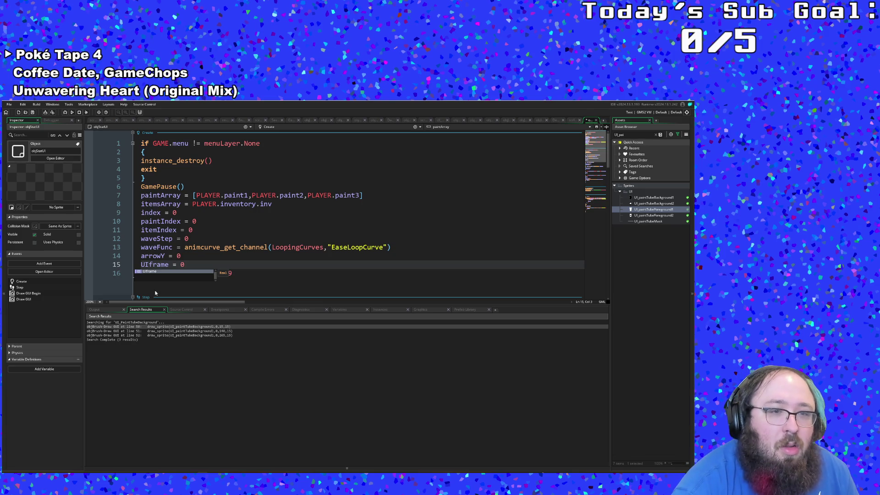
left_click(155, 272)
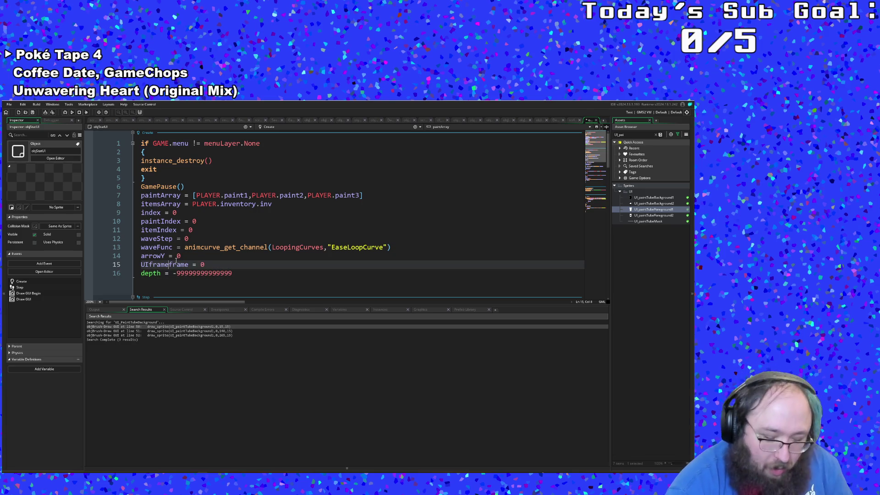
key("Delete")
key("Delete")
key("Delete")
scroll(176, 261, "down", 10)
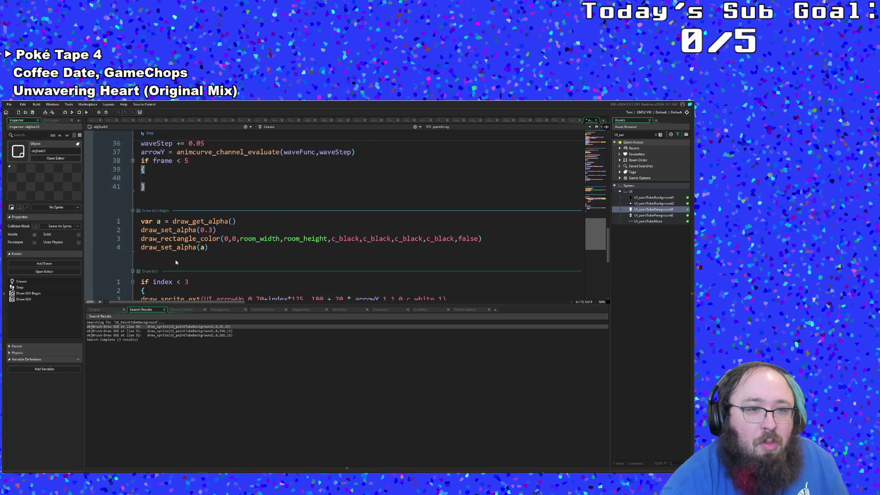
scroll(176, 262, "up", 15)
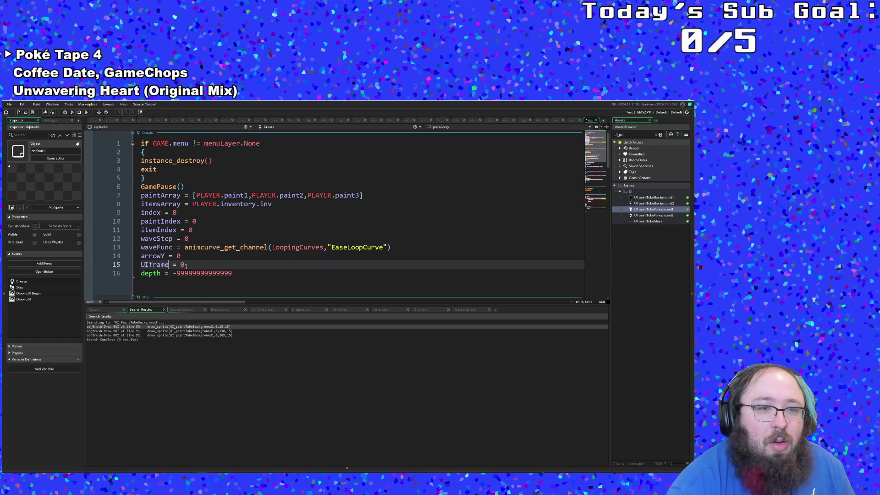
scroll(188, 264, "down", 20)
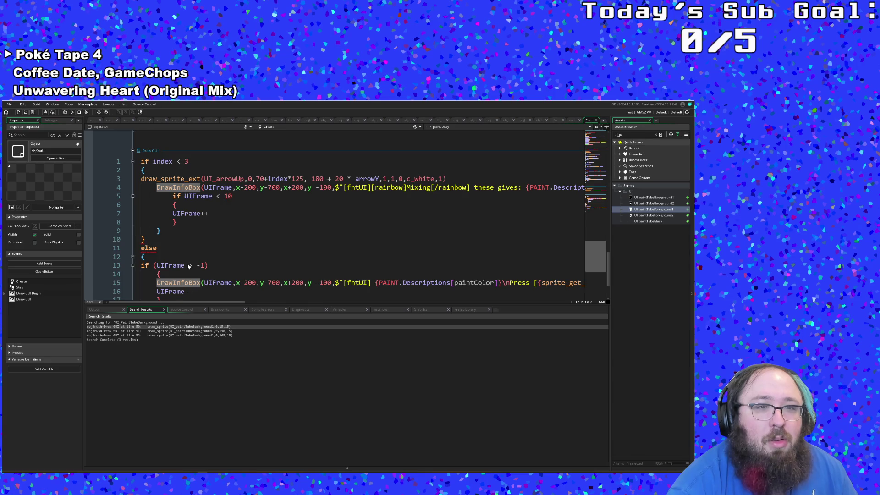
scroll(188, 266, "up", 20)
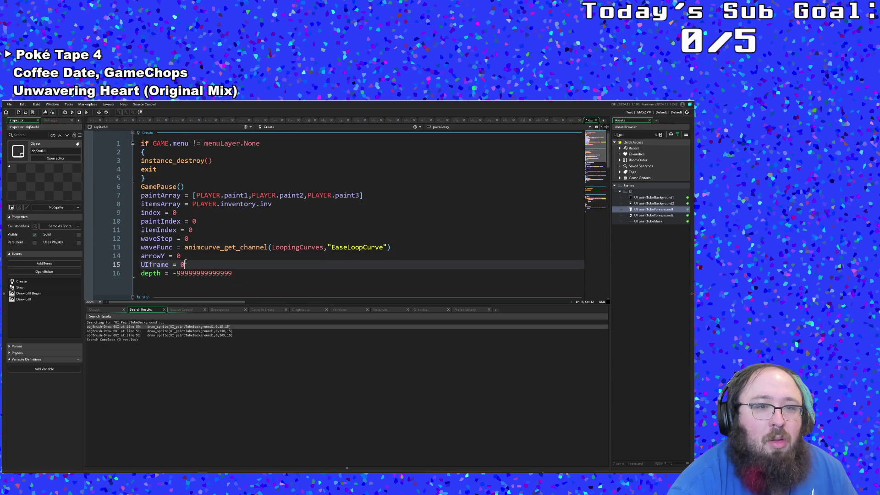
key("BackSpace")
type("-1")
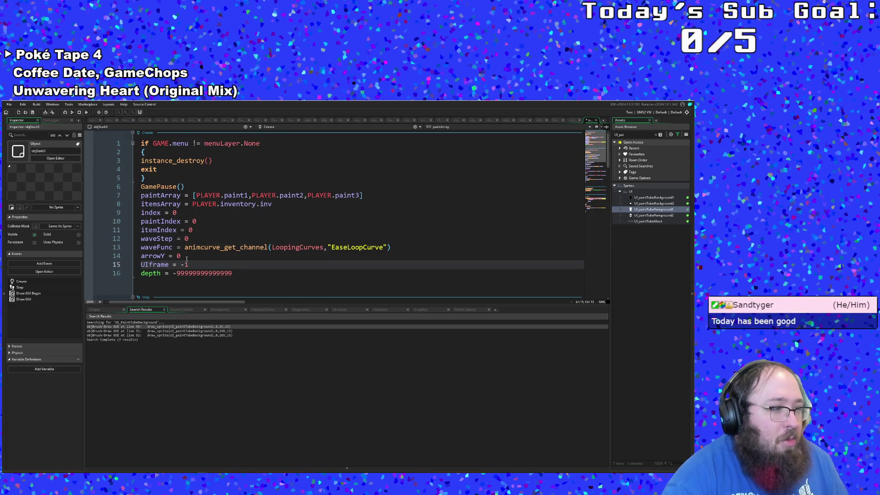
scroll(186, 258, "down", 20)
left_click(179, 151)
scroll(179, 152, "up", 4)
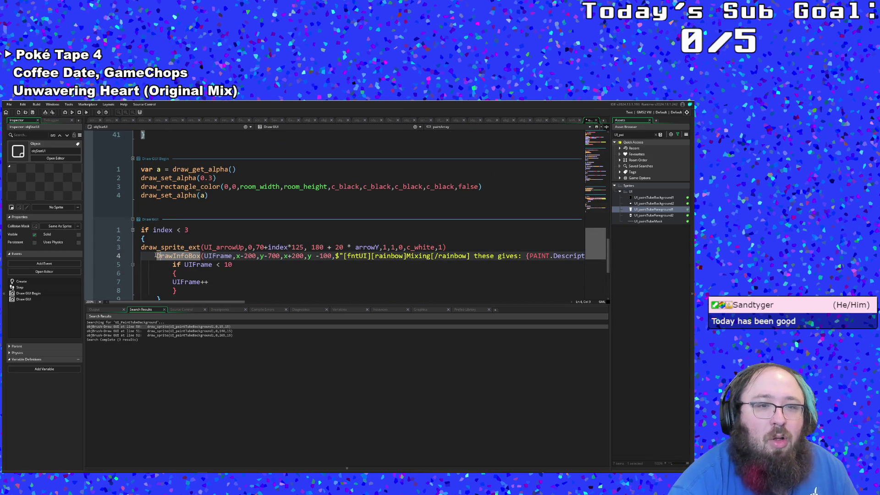
Put the first DrawInfoBox call back on its own unindented line
left_click(216, 264)
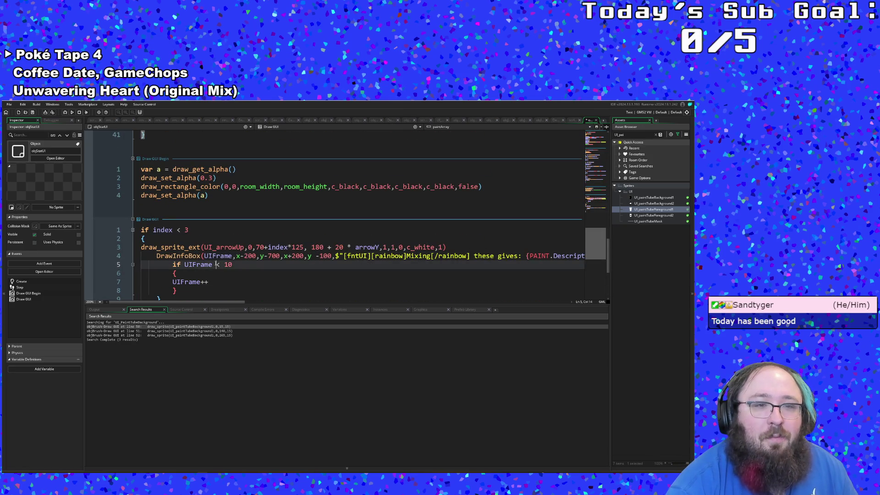
left_click(157, 255)
key("BackSpace")
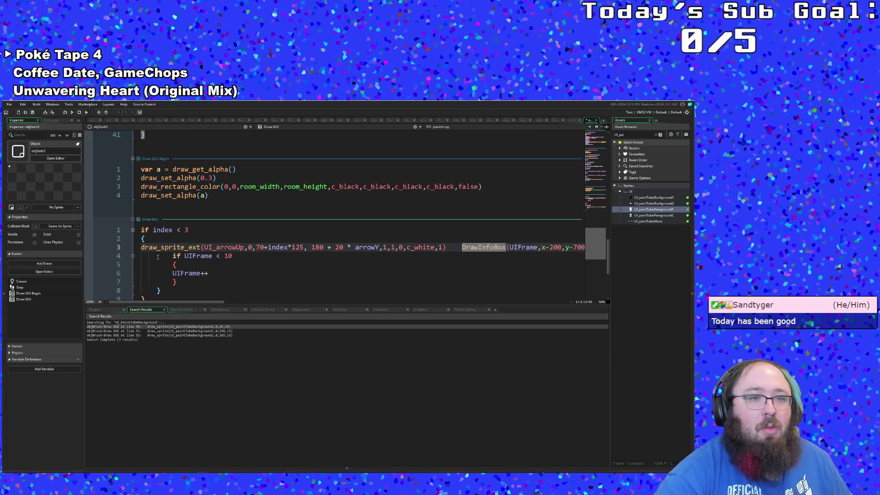
key("Return")
key("BackSpace")
key("BackSpace")
key("BackSpace")
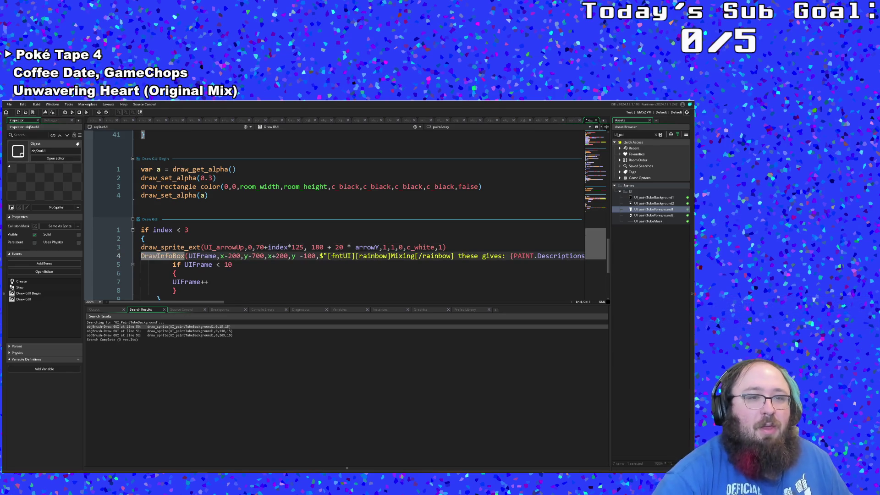
scroll(214, 251, "down", 4)
scroll(214, 250, "up", 2)
Remove the trailing whitespace after the closing brace on line 10
left_click(214, 250)
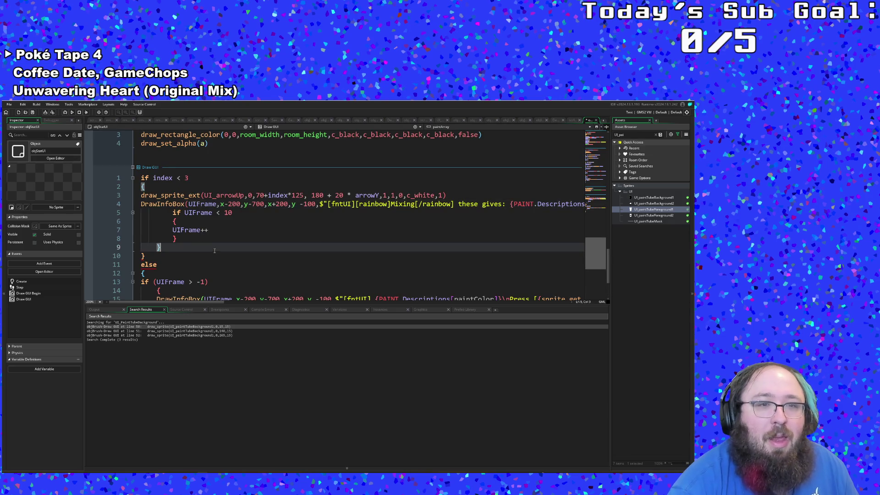
left_click(155, 256)
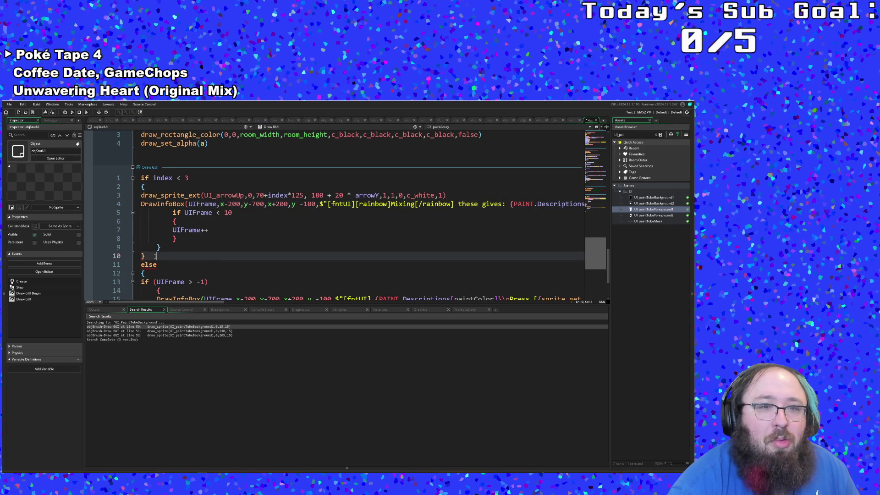
double_click(155, 256)
key("BackSpace")
scroll(155, 257, "down", 2)
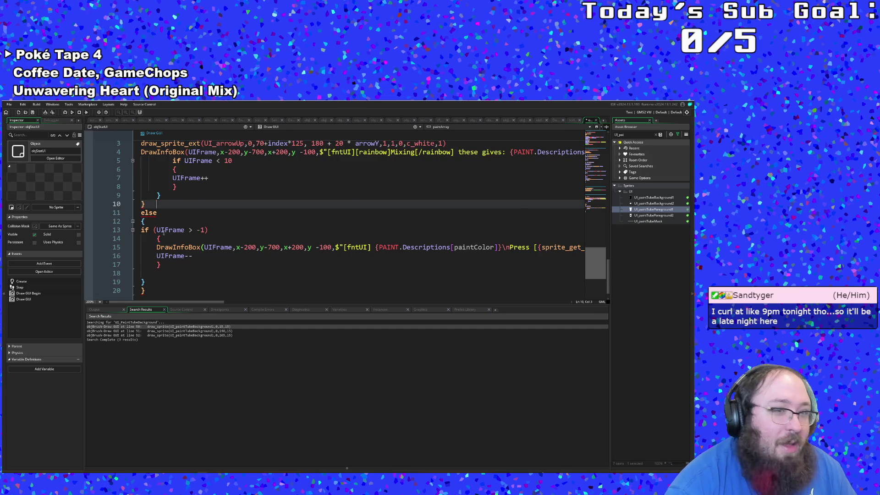
scroll(163, 232, "up", 2)
left_click(164, 247)
mouse_move(178, 301)
left_mouse_down()
mouse_move(282, 307)
mouse_move(165, 308)
left_mouse_up()
Delete the stray closing brace and unindent the remaining one
left_click(184, 271)
scroll(184, 271, "down", 2)
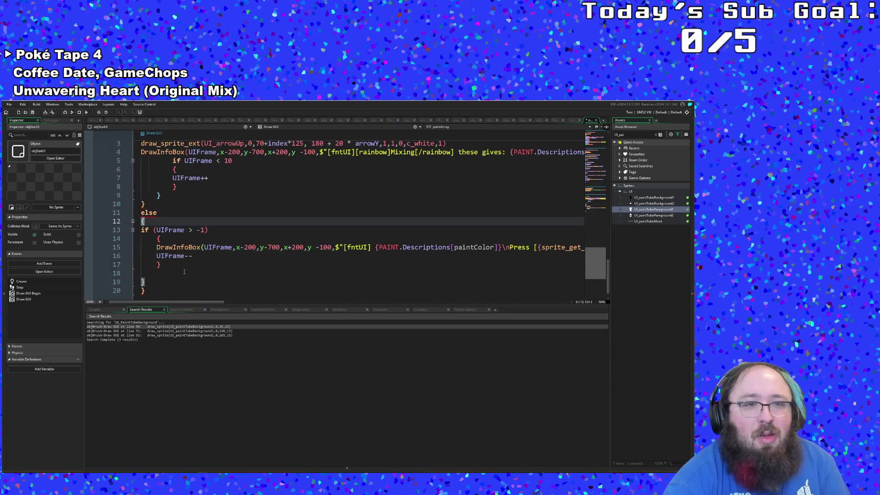
scroll(183, 272, "up", 2)
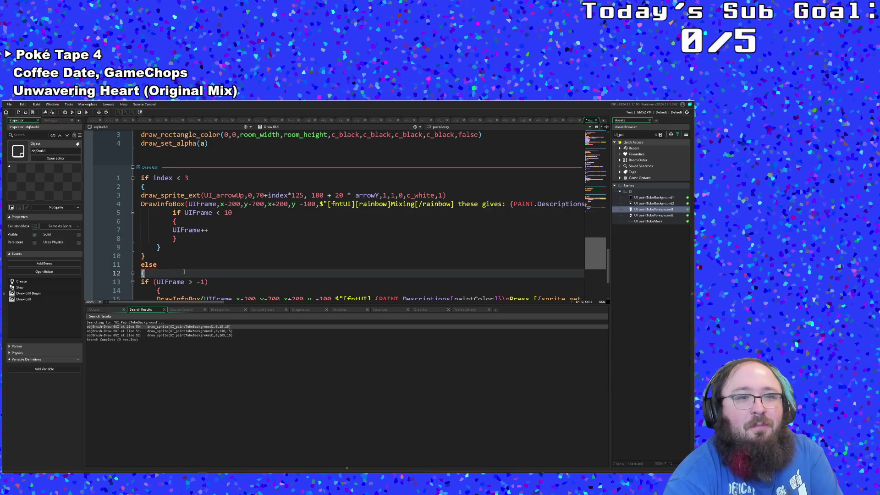
left_click(161, 264)
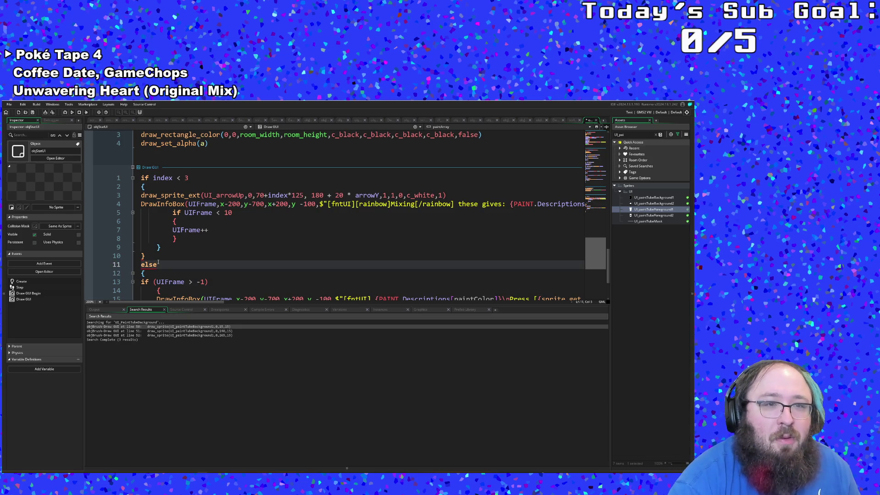
left_click(142, 187)
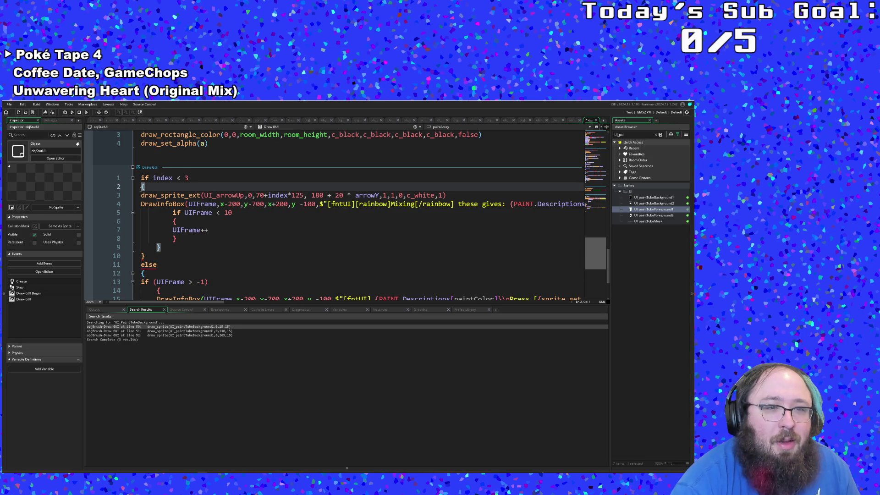
left_click(148, 257)
key("BackSpace")
key("BackSpace")
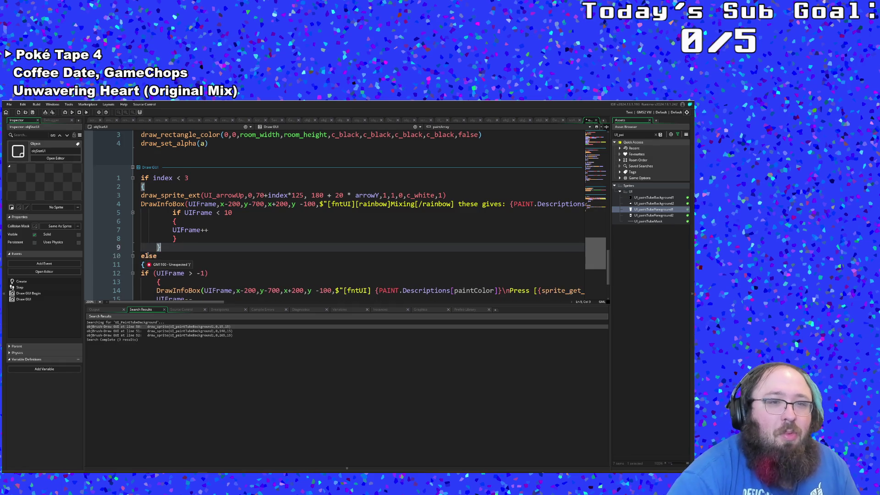
key("Left")
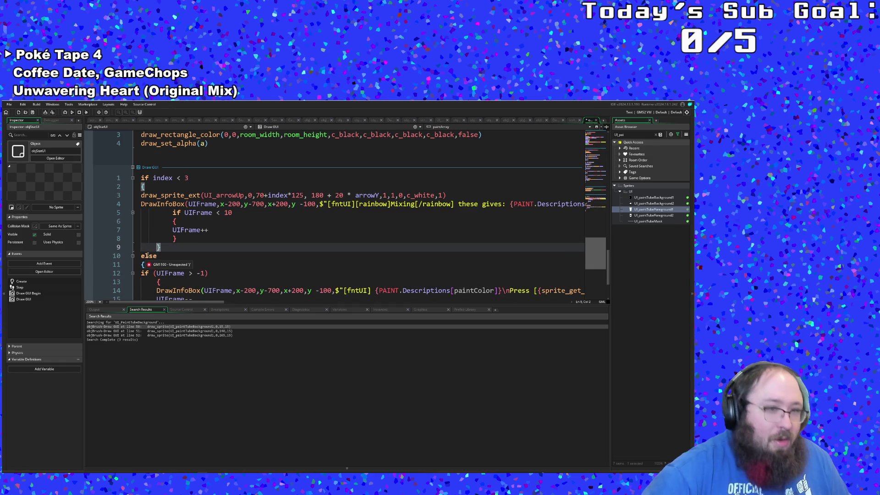
key("BackSpace")
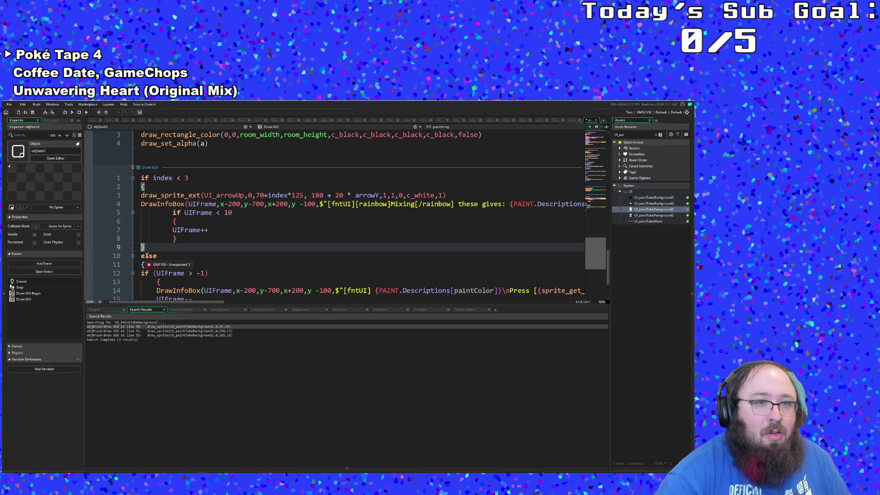
Delete the entire else block, from the else line to its closing brace
left_click(159, 256)
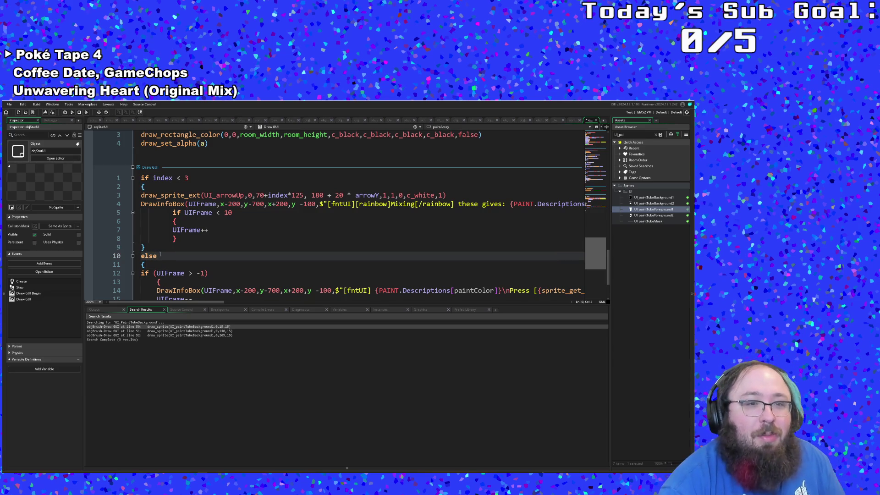
double_click(159, 256)
left_click(141, 255)
mouse_move(142, 256)
left_mouse_down()
mouse_move(158, 297)
mouse_move(176, 310)
left_mouse_up()
left_click(154, 270)
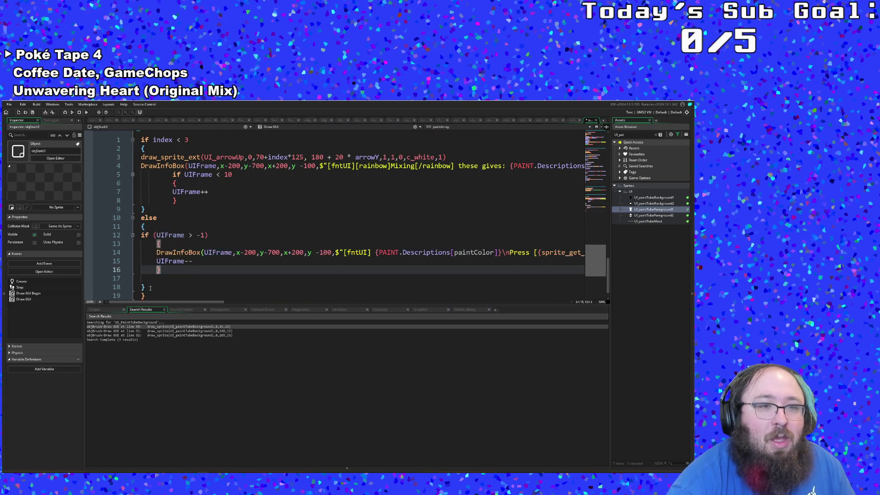
left_click(151, 290)
left_click(144, 295)
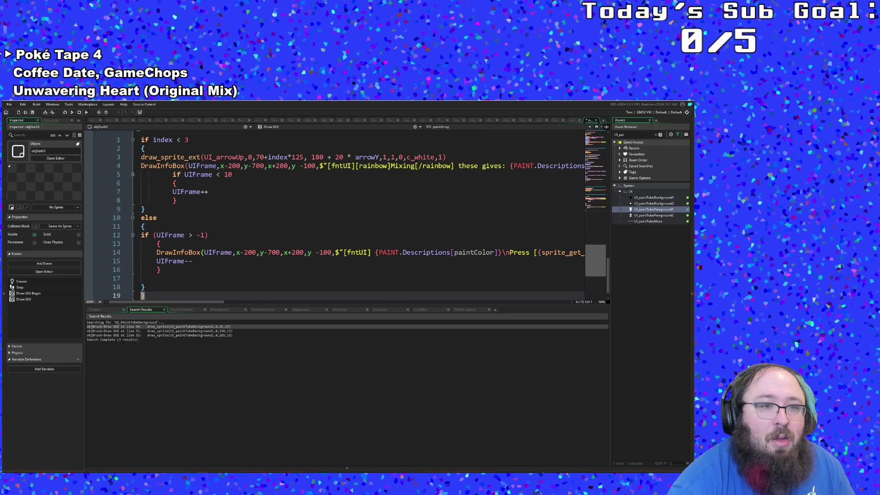
left_click_drag(153, 287, 136, 219)
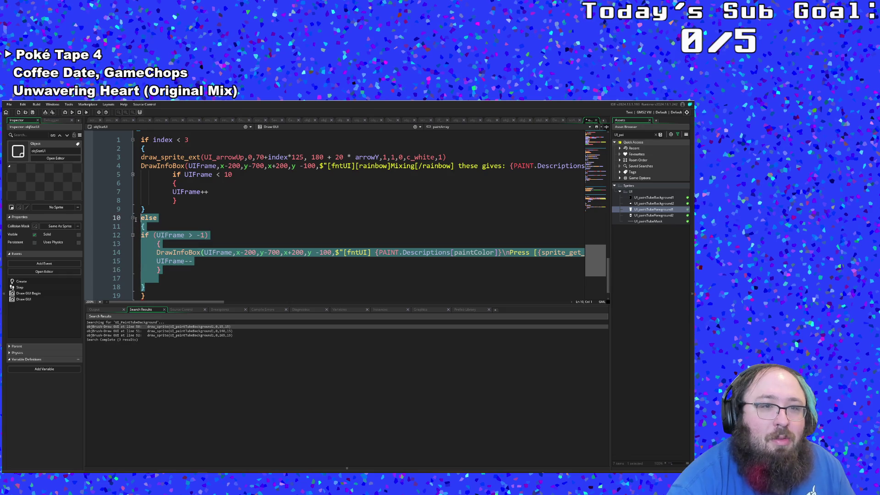
key("BackSpace")
scroll(162, 244, "up", 2)
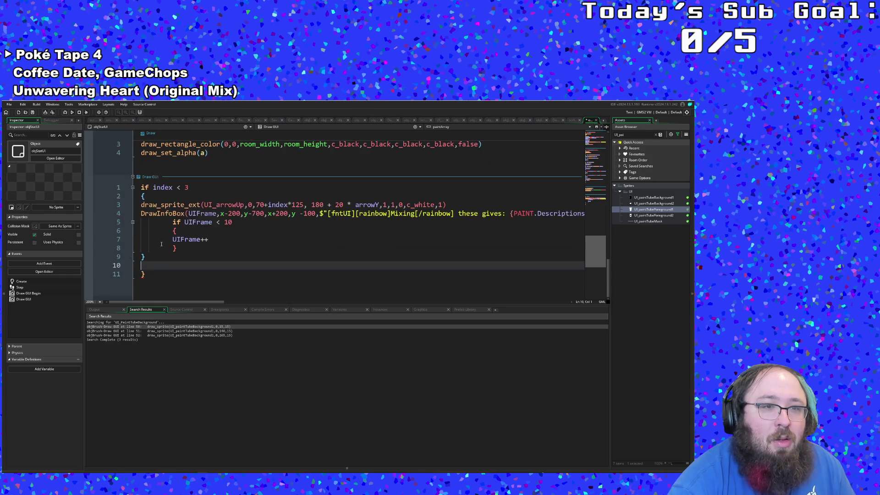
scroll(161, 244, "up", 2)
Delete the leftover empty line and the empty 'if frame < 5' block in Step
key("BackSpace")
key("BackSpace")
key("BackSpace")
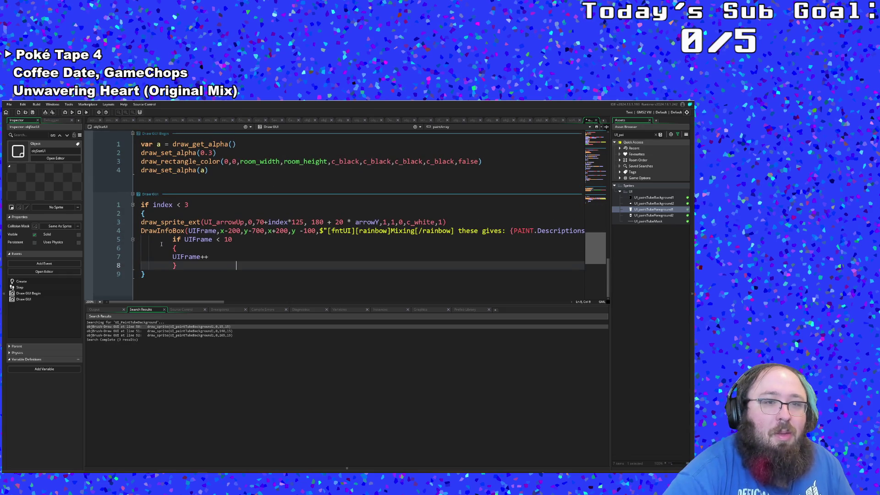
scroll(162, 244, "up", 8)
scroll(166, 246, "down", 4)
scroll(165, 244, "down", 4)
scroll(166, 243, "up", 6)
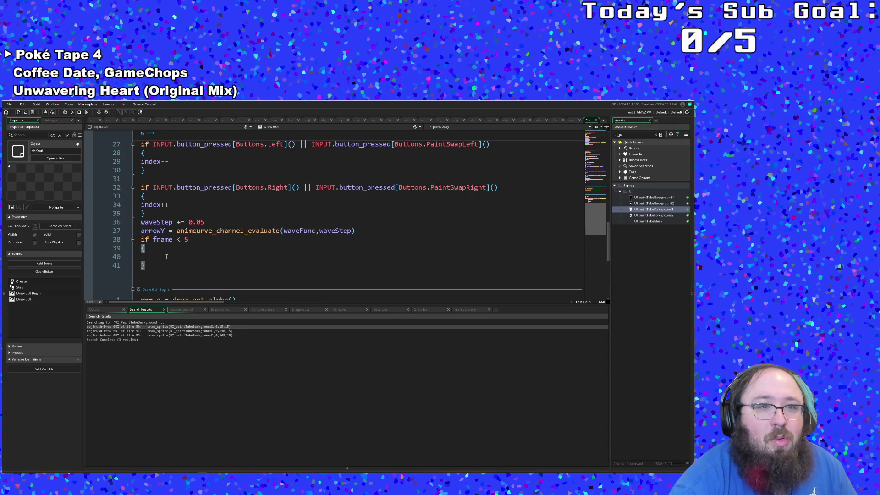
left_click(165, 257)
key("shift+Up")
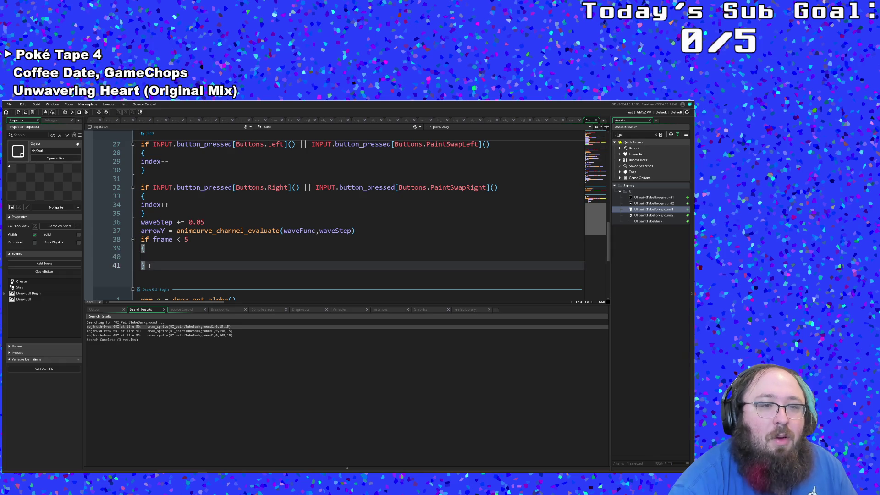
key("shift+Up")
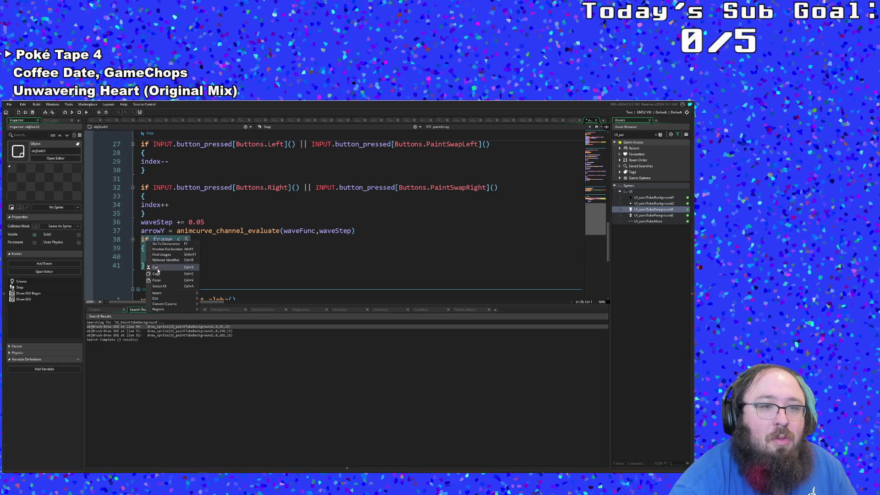
key("BackSpace")
key("BackSpace")
Add 'destroyed = true' inside the Menu button block before instance_destroy()
scroll(182, 249, "up", 6)
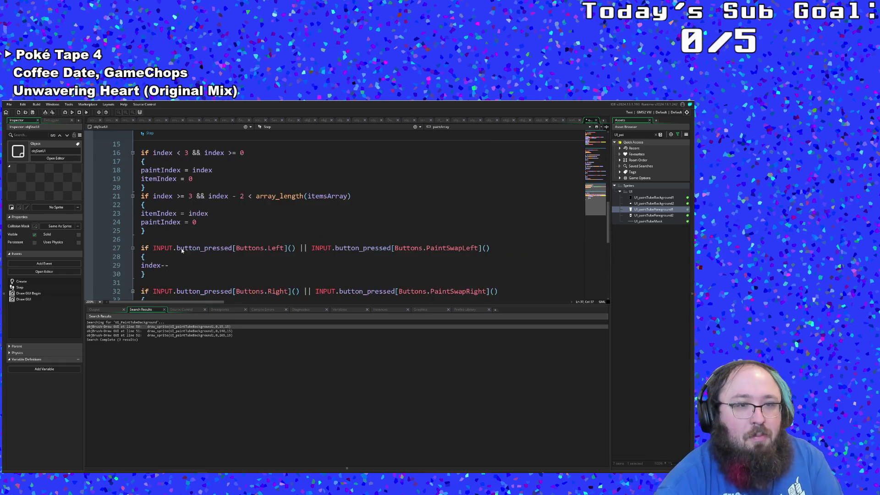
scroll(181, 250, "up", 2)
left_click(200, 264)
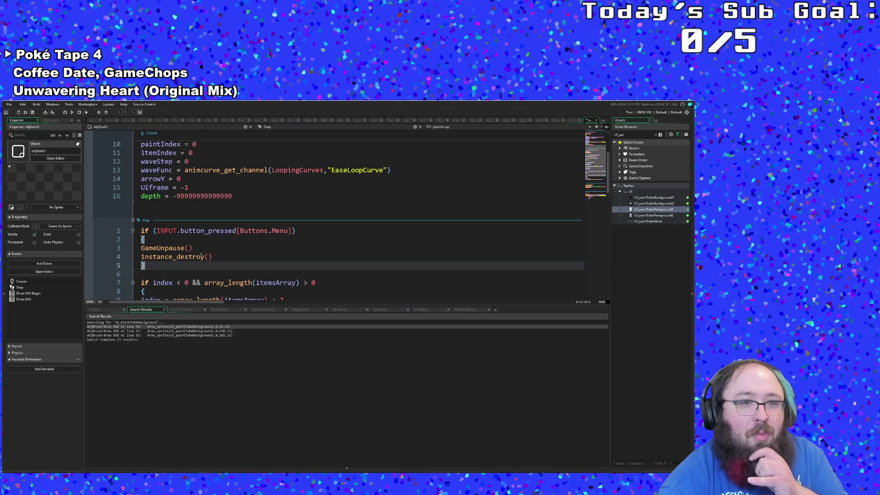
left_click(157, 240)
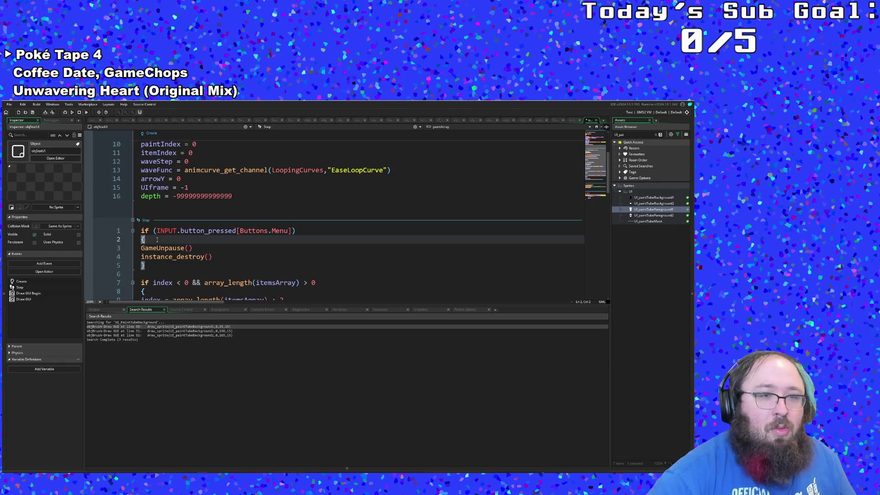
key("Return")
key("Up")
key("Down")
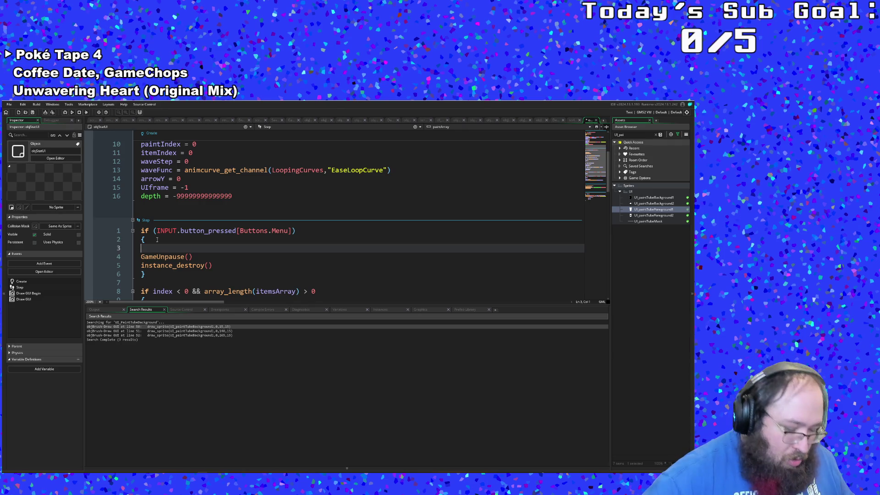
type("destoryed")
key("BackSpace")
key("BackSpace")
key("BackSpace")
type("royed = t")
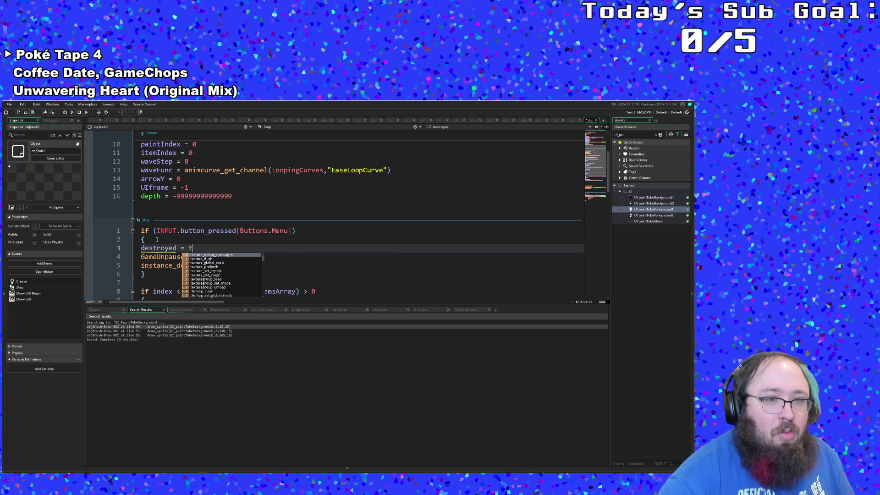
type("rue")
key("Escape")
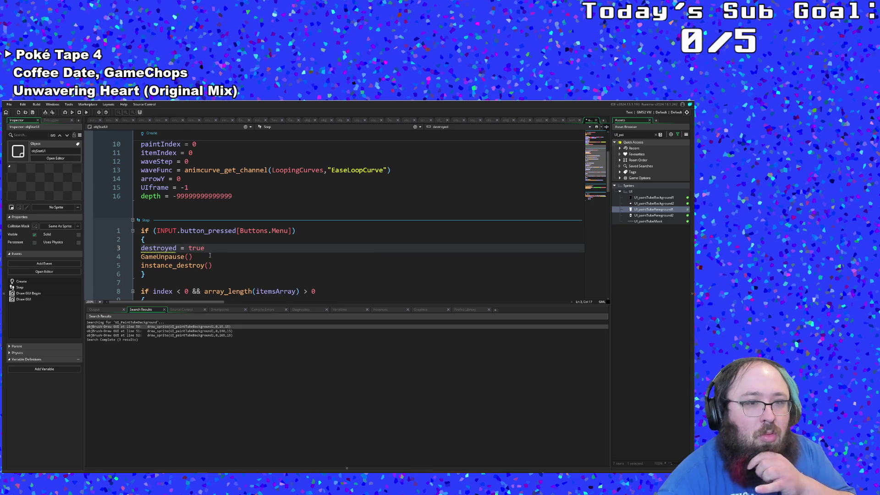
left_click(213, 265)
Add 'destroyed = false' in Create right after 'UIframe = -1'
scroll(214, 256, "up", 2)
left_click(215, 240)
key("Return")
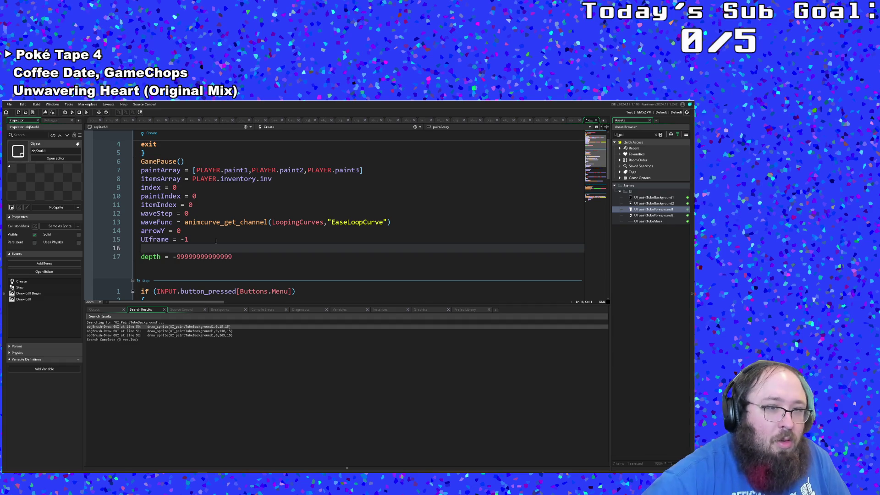
type("destroyed = tr")
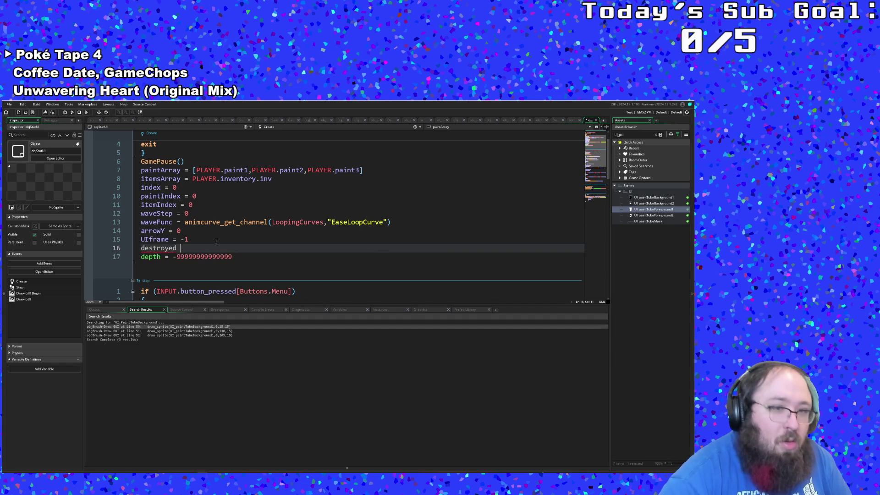
type("ue")
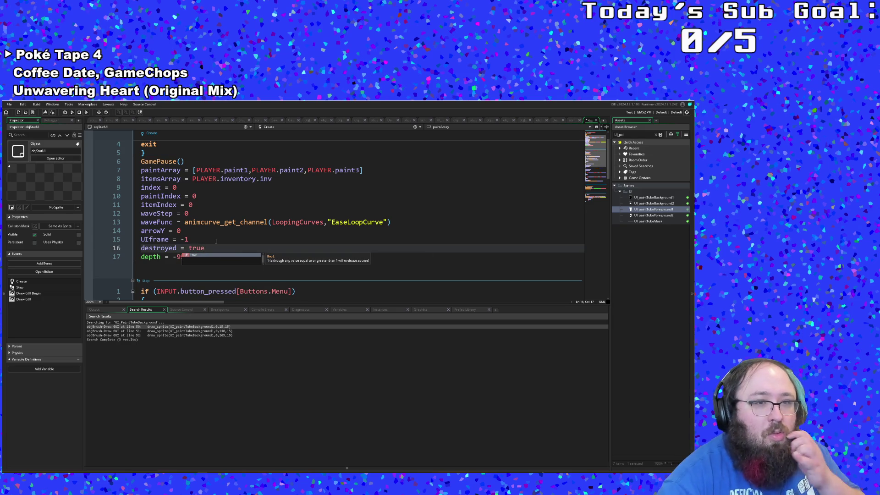
key("BackSpace")
key("BackSpace")
key("BackSpace")
key("BackSpace")
type("flas")
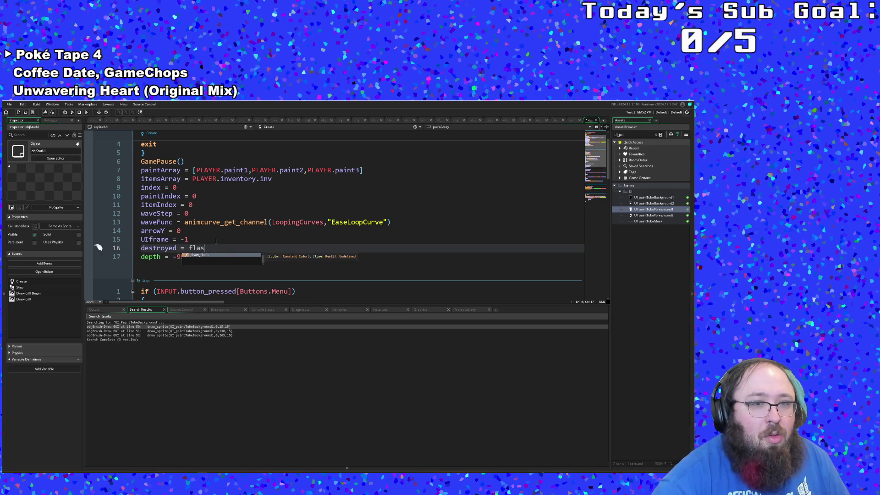
key("BackSpace")
key("BackSpace")
key("BackSpace")
type("alse")
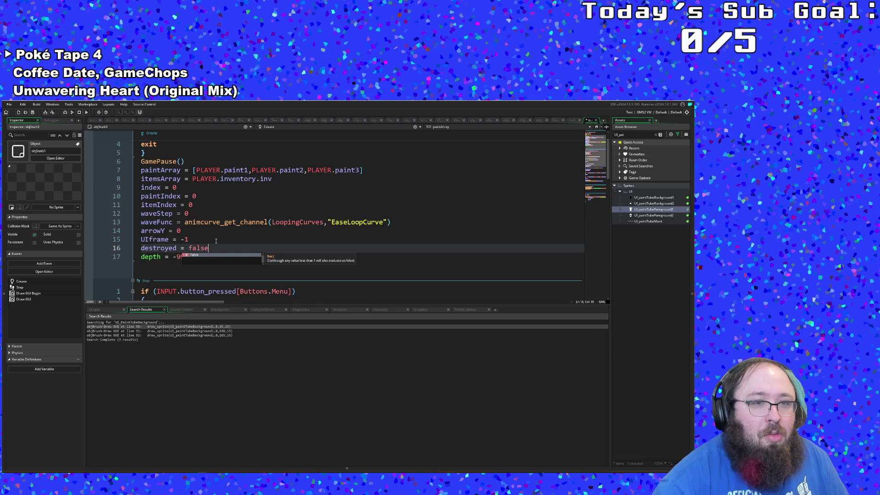
scroll(216, 240, "down", 4)
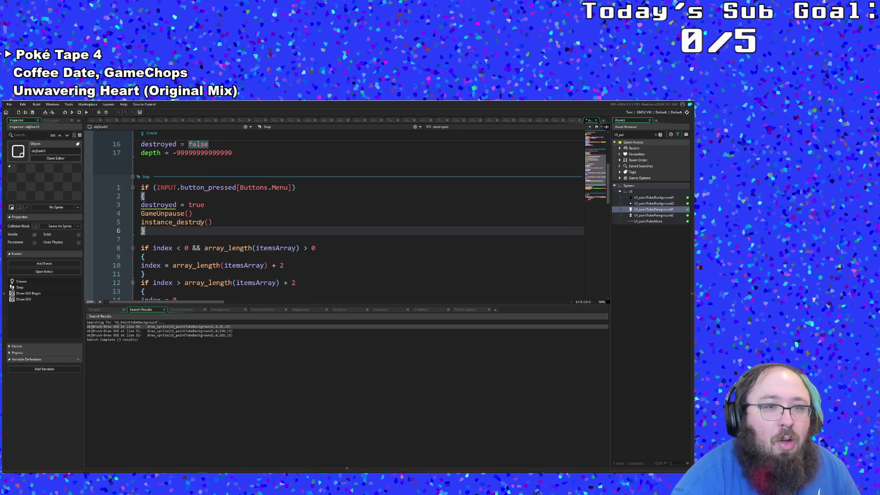
Cut the GameUnpause() and instance_destroy() lines out of the Menu block
left_click(207, 210)
left_click(216, 222)
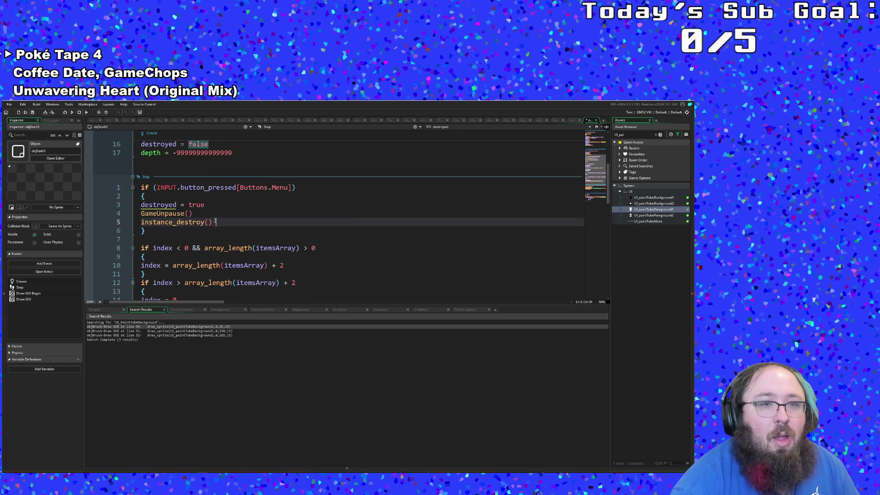
mouse_move(219, 221)
left_mouse_down()
mouse_move(142, 221)
mouse_move(140, 213)
left_mouse_up()
key("ctrl+c")
right_click(148, 215)
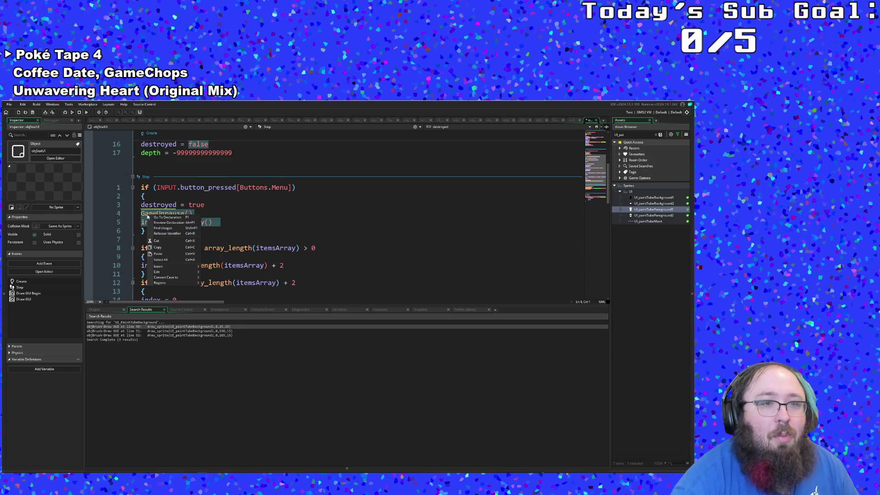
left_click(160, 240)
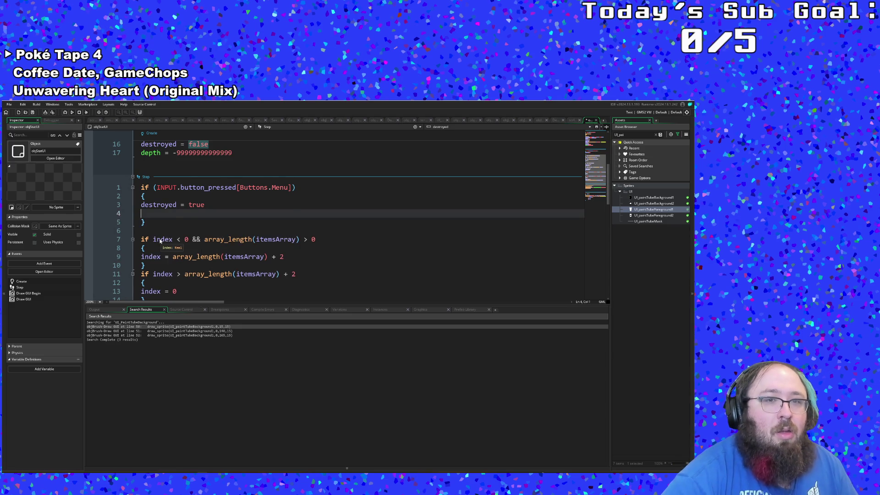
key("Delete")
key("End")
Add an 'if destroyed' brace block below the Menu block containing UIFrame--
key("Return")
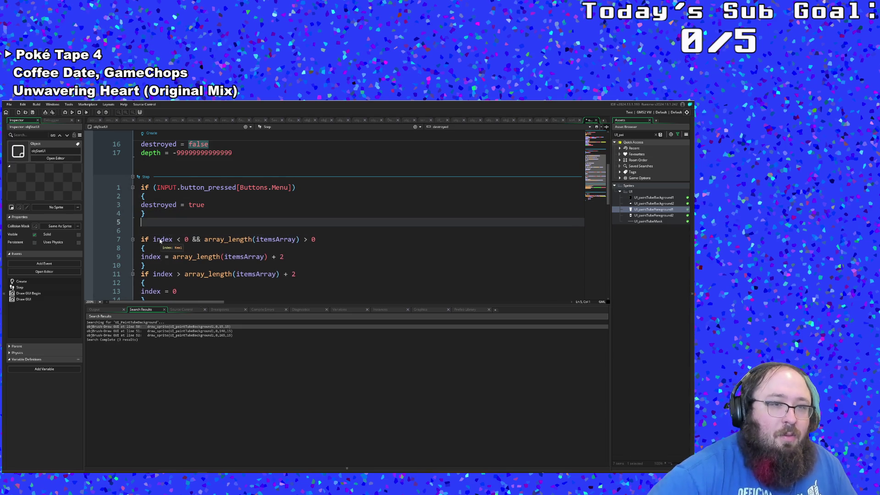
key("Return")
type("if destroyed")
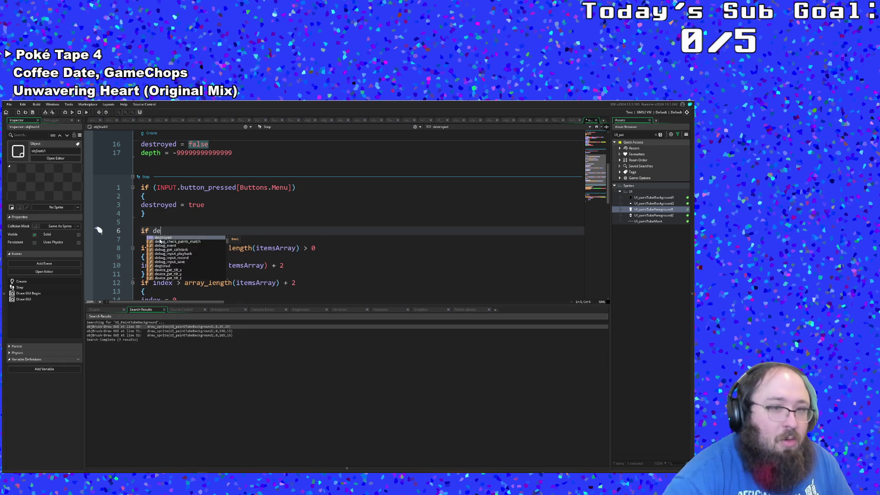
key("Return")
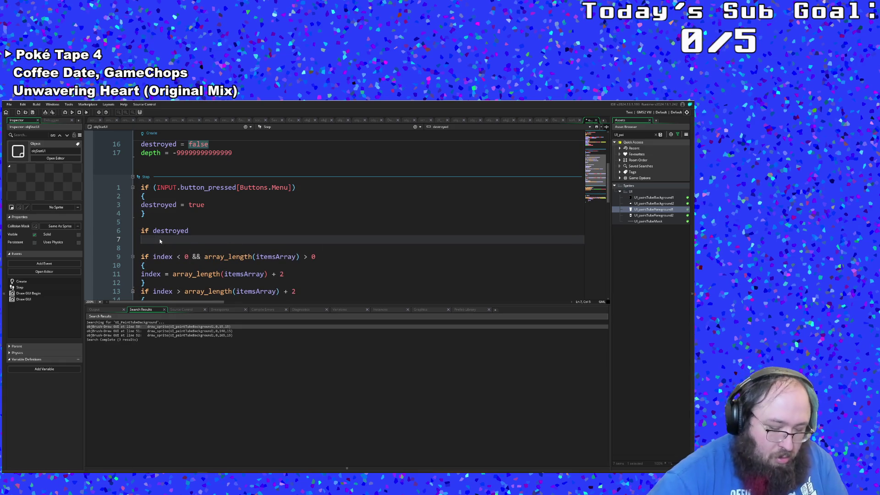
type("{")
key("Return")
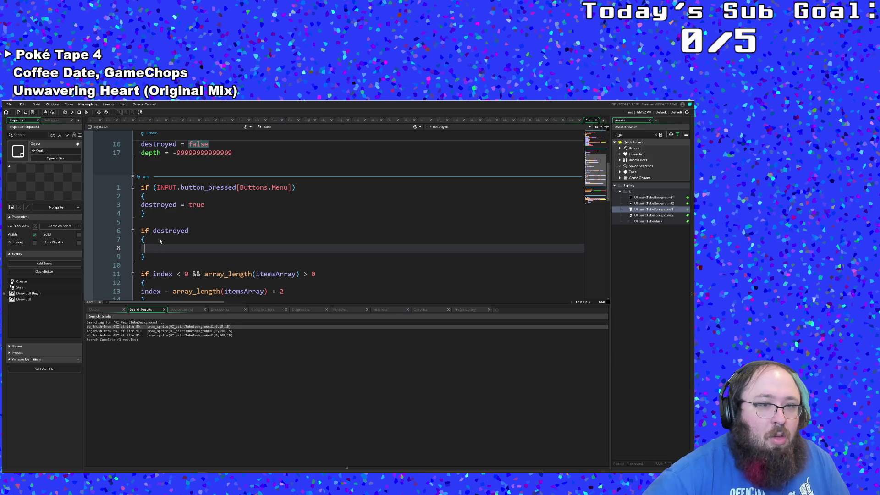
key("BackSpace")
type("UI")
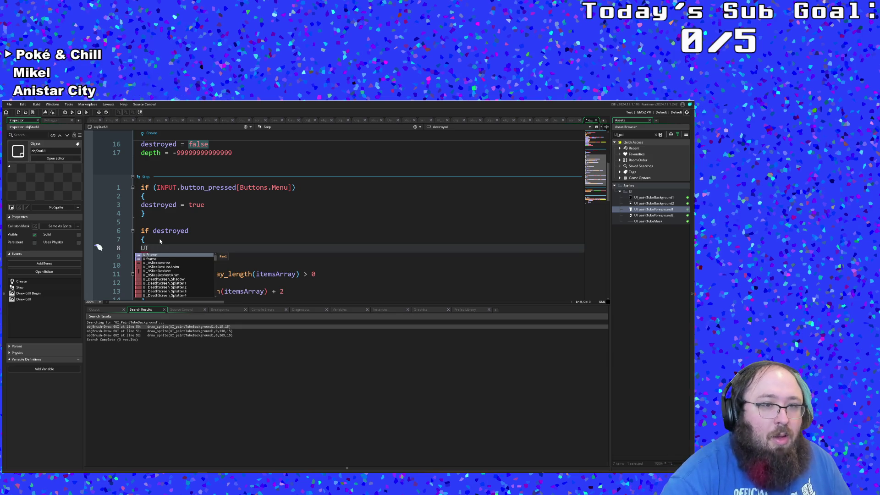
type("Frame--")
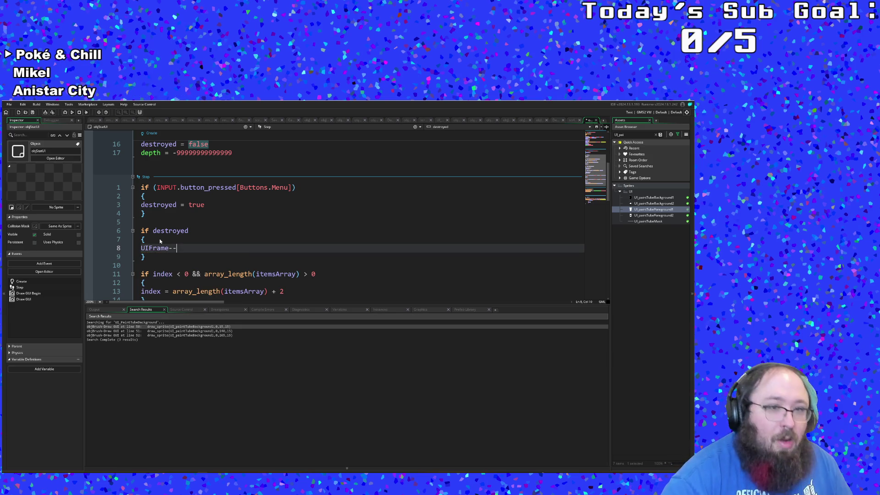
Add 'if UIframe < 0' with a block pasting GameUnpause() and instance_destroy()
key("Return")
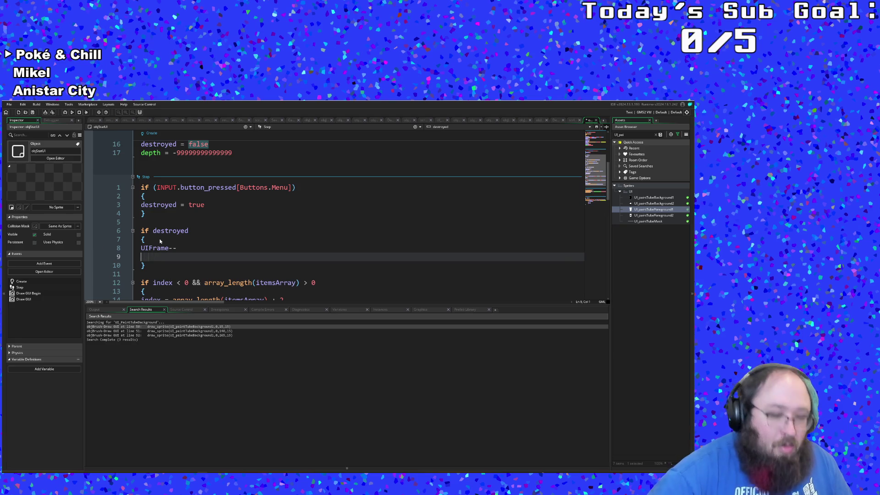
type("if ui")
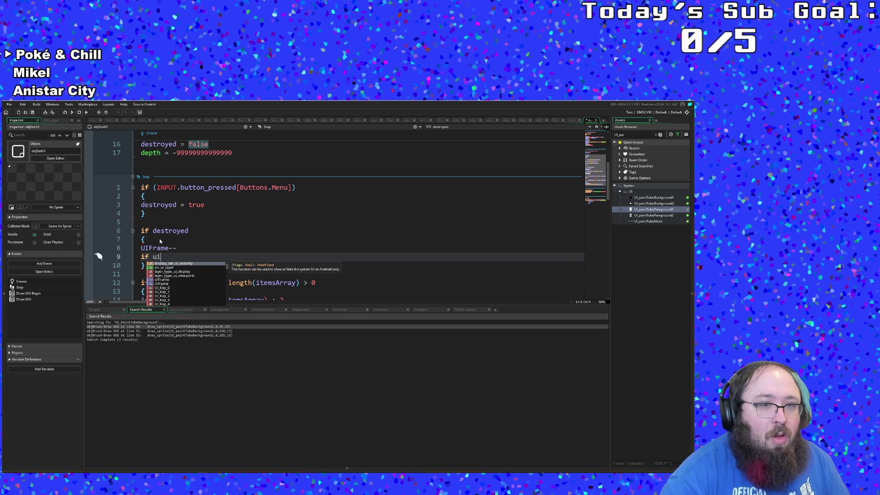
key("BackSpace")
key("BackSpace")
type("UIfra")
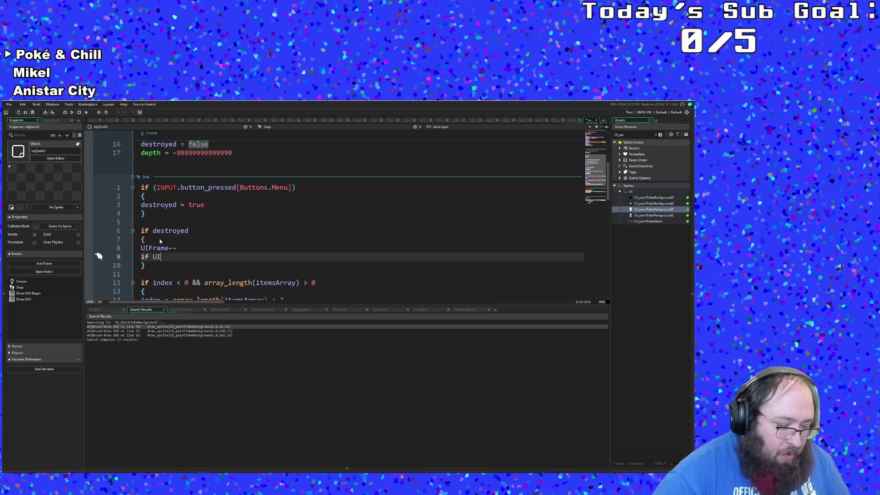
key("Return")
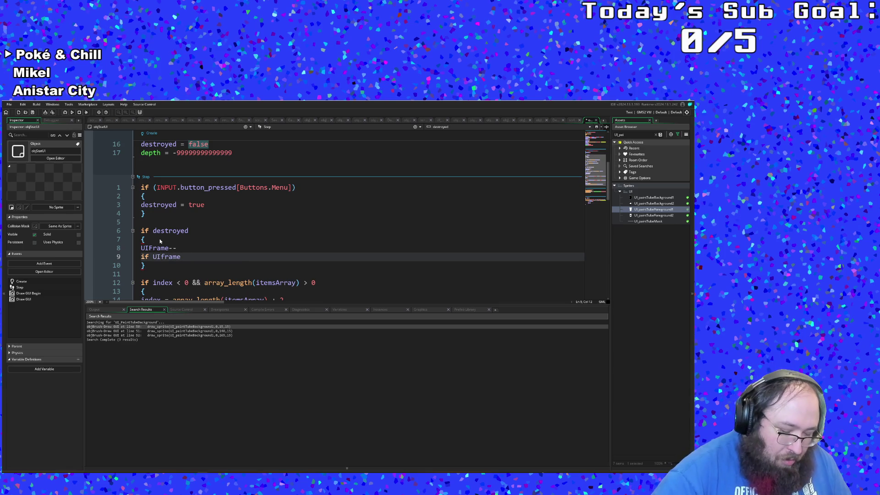
type("< 0")
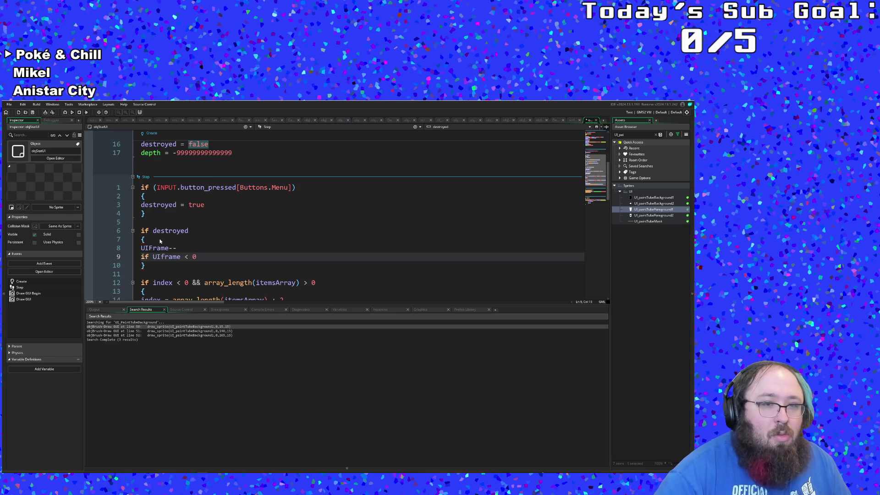
key("Return")
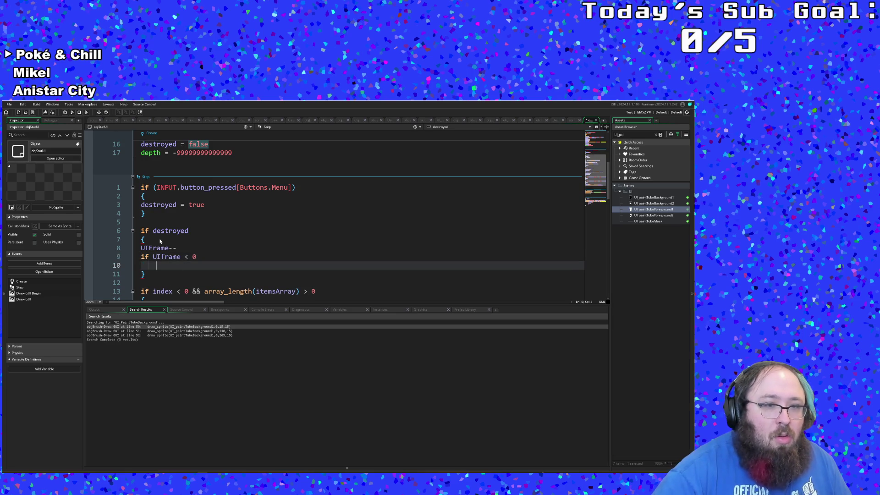
type("{")
key("Return")
key("Return")
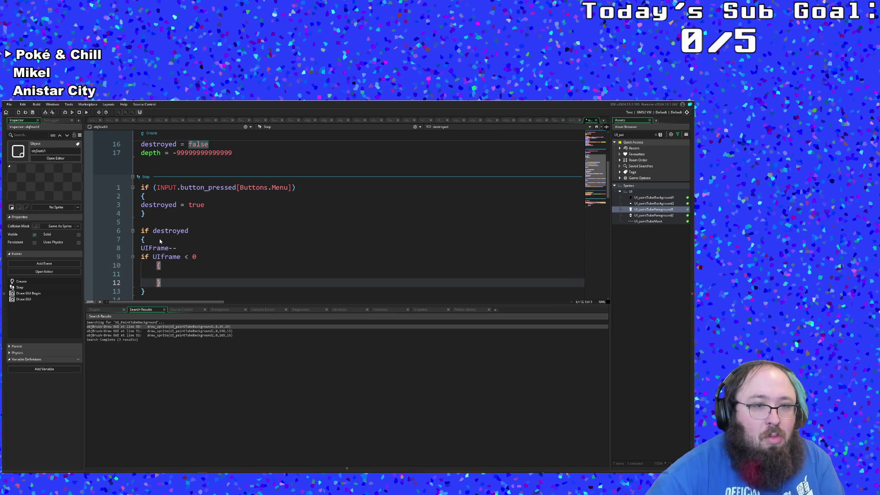
key("Up")
key("ctrl+v")
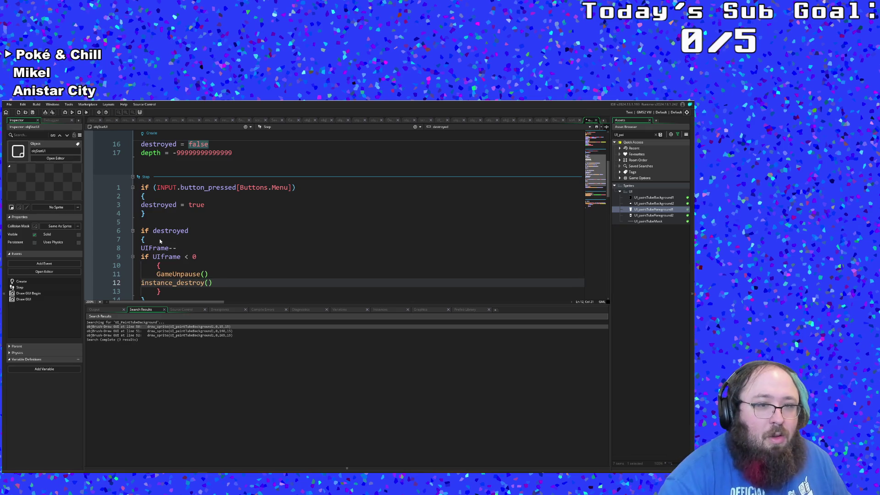
key("Tab")
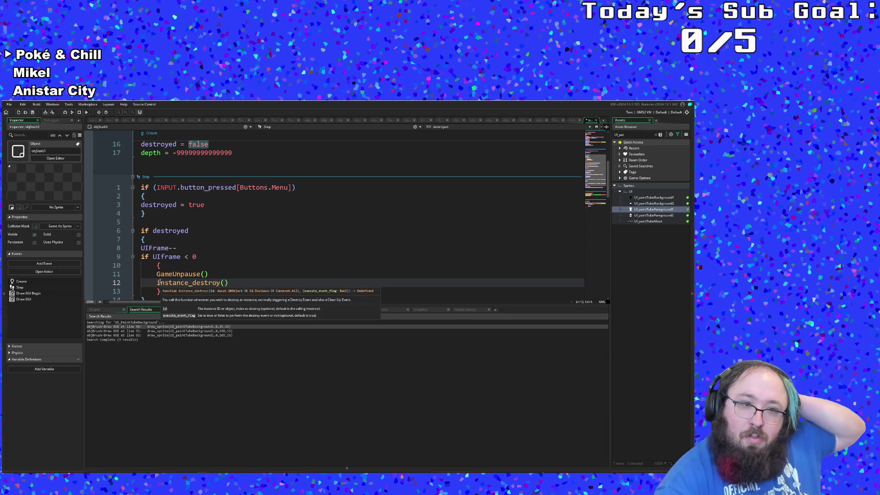
left_click(169, 267)
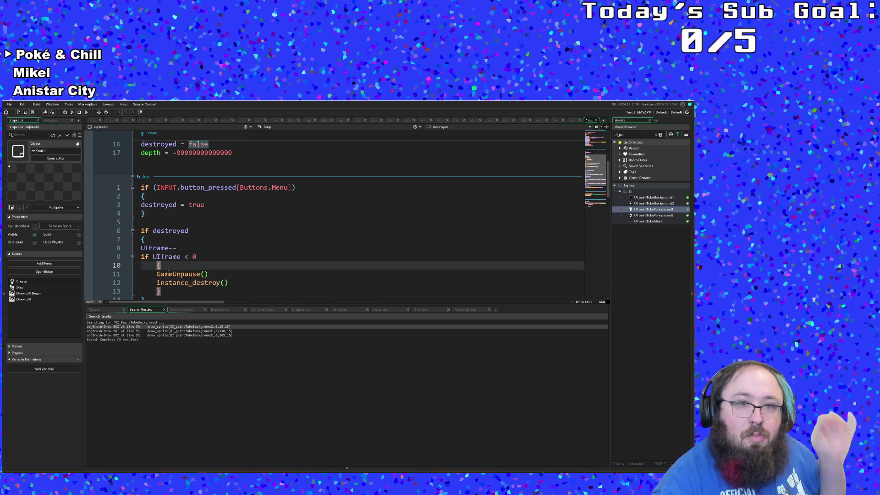
scroll(168, 268, "down", 4)
scroll(169, 267, "down", 10)
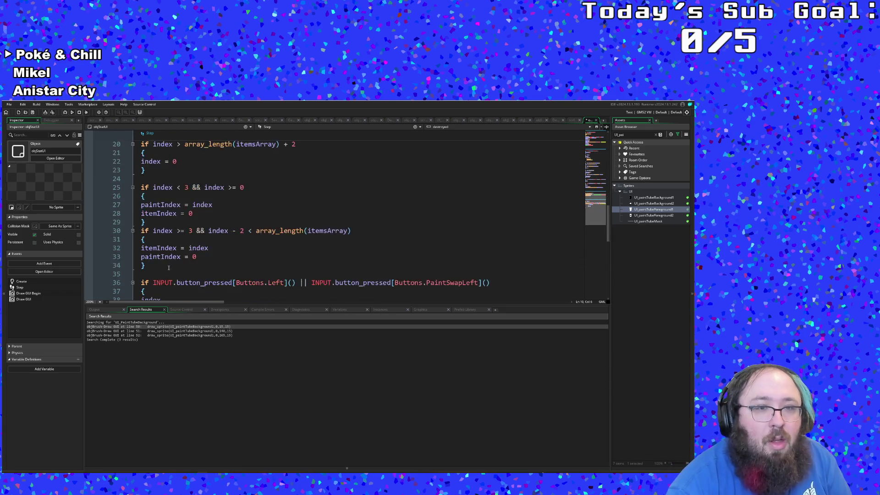
Replace the x-200 argument of the Draw GUI DrawInfoBox call with 100
left_click(191, 267)
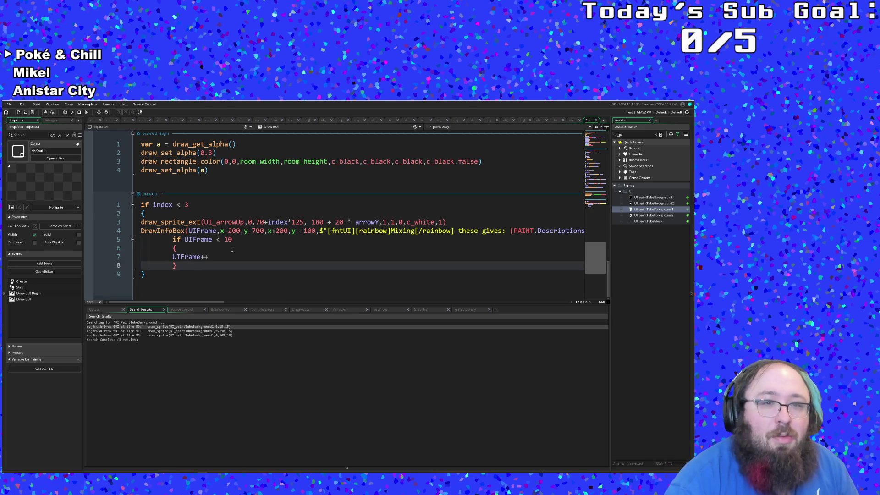
left_click(241, 231)
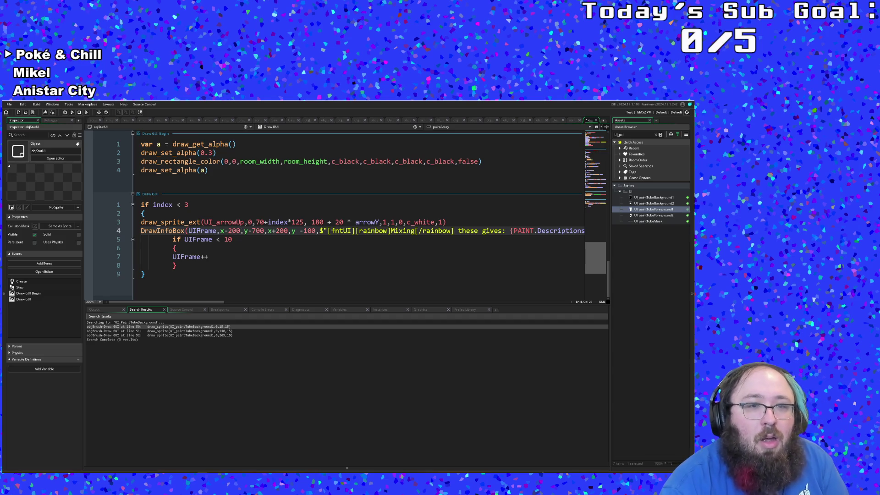
left_click(202, 231)
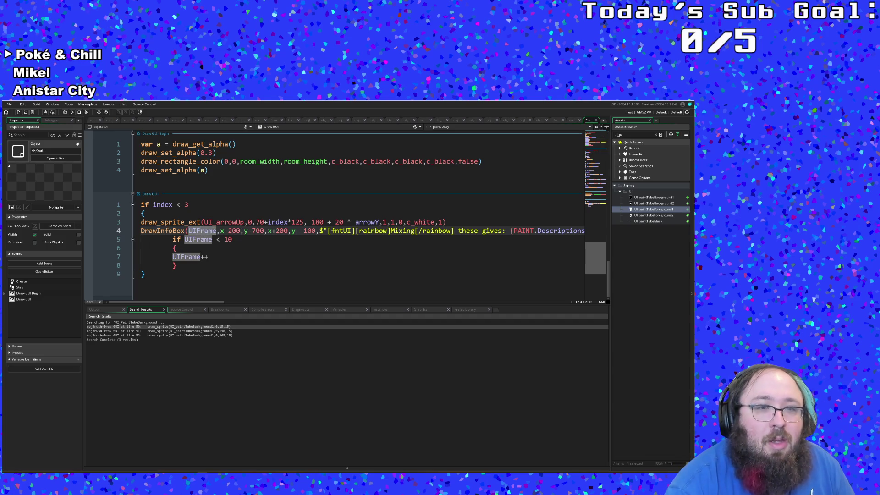
left_click(225, 231)
key("Left")
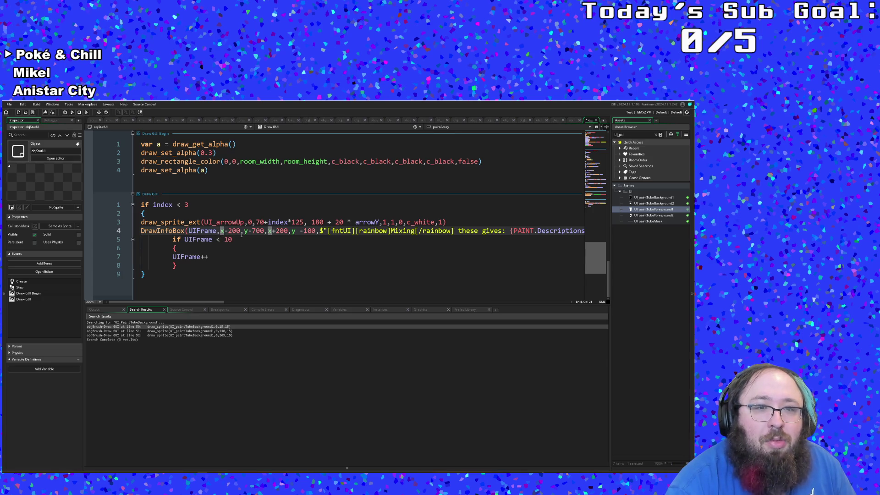
left_click_drag(241, 232, 220, 231)
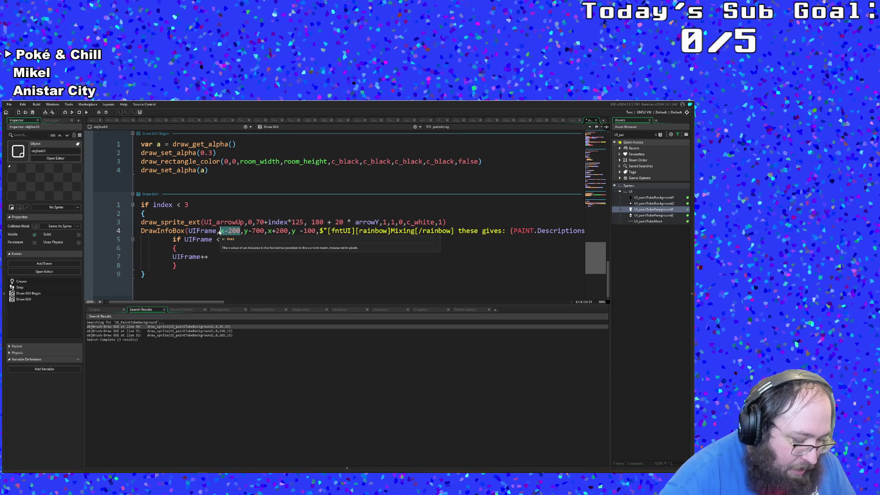
type("100")
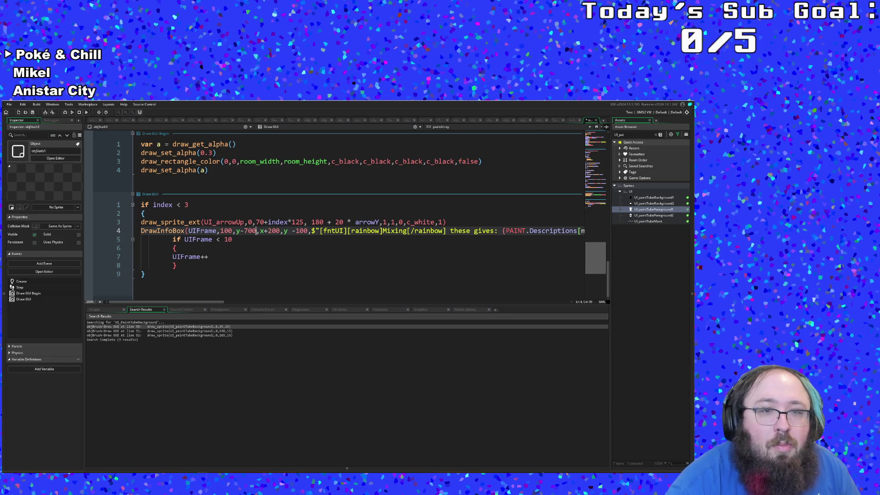
Replace y-700 with 500 and start replacing x+200 with display_get_gui_w
left_click_drag(257, 232, 236, 232)
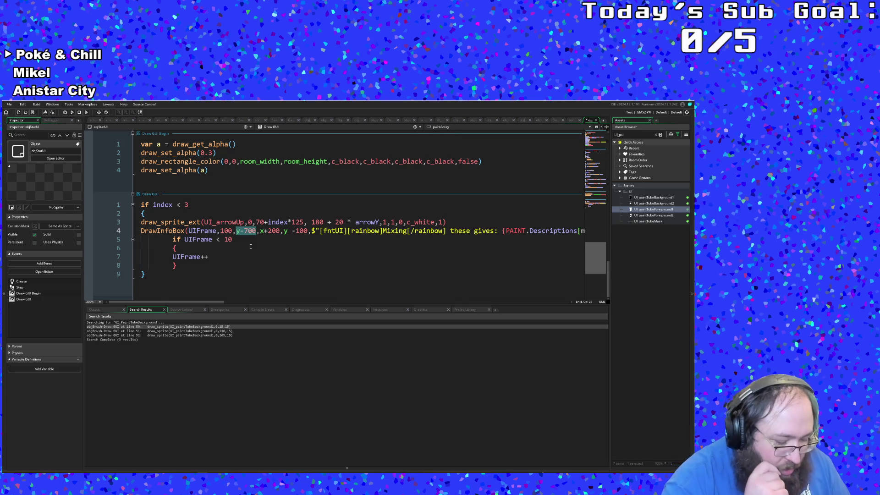
type("500")
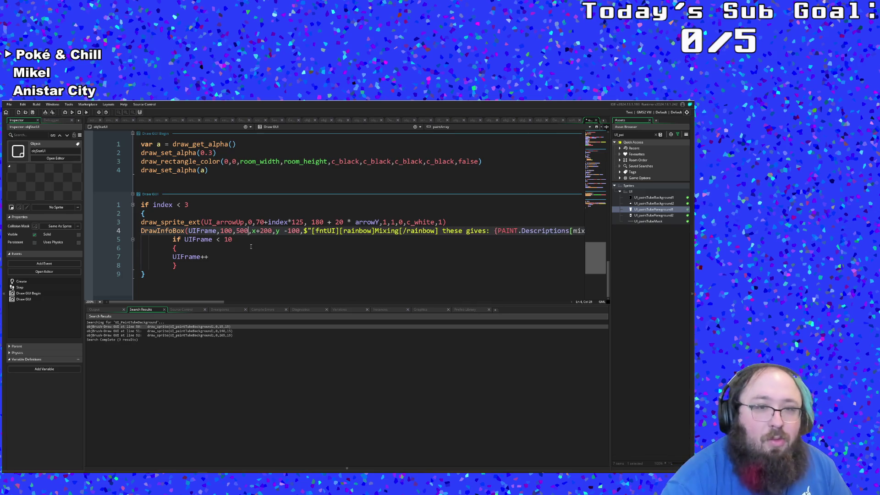
left_click_drag(273, 232, 251, 232)
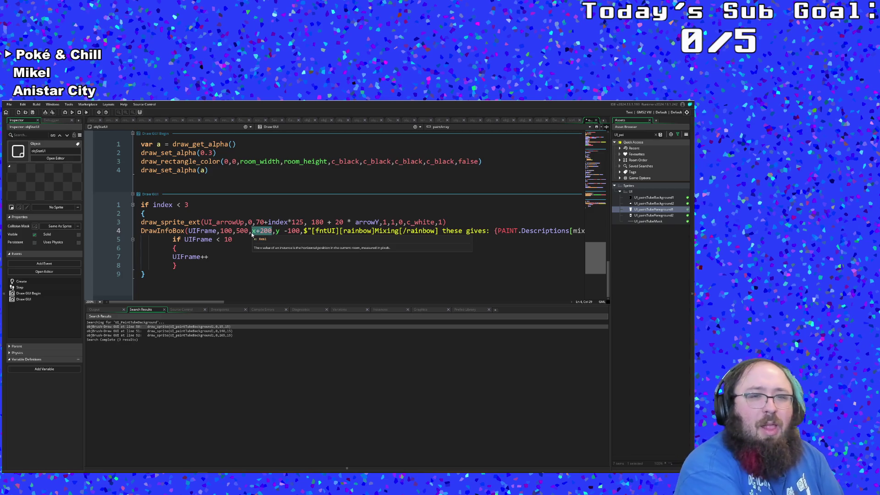
type("display")
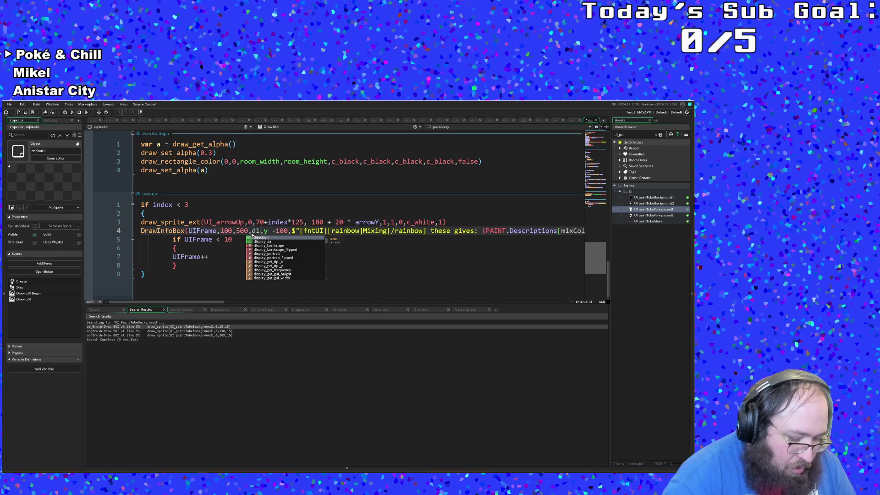
type("_get_gui")
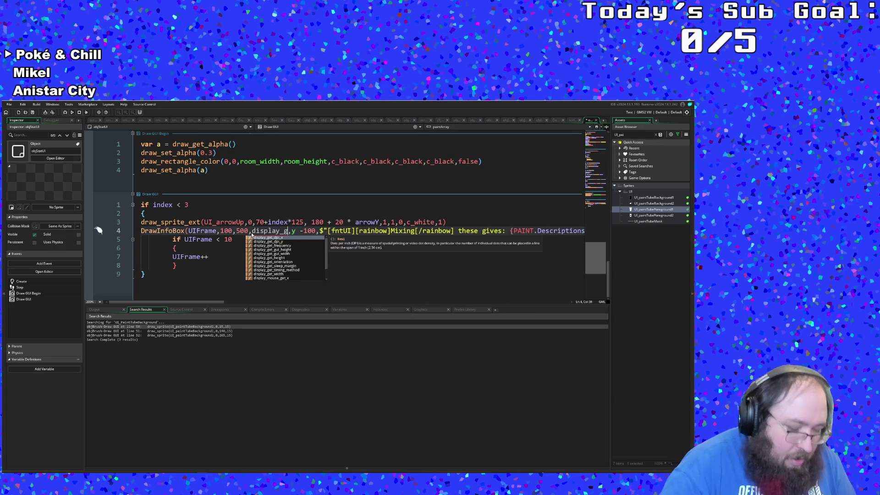
type("_w")
Set the info box's x coordinate to display_get_gui_width()-200
key("Tab")
key("Right")
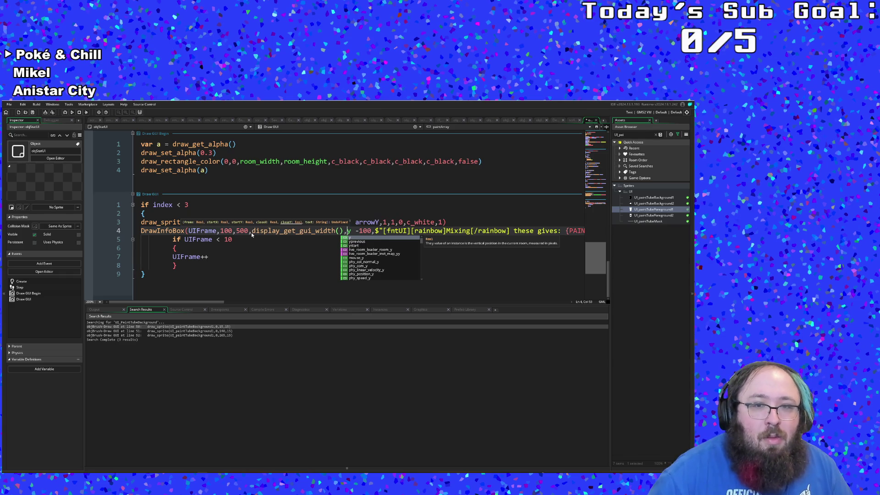
key("Left")
type("- 100")
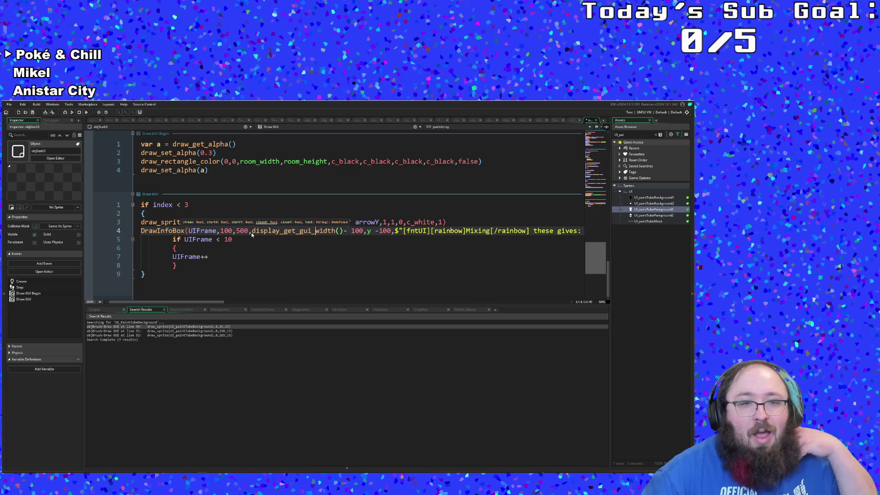
key("BackSpace")
type("2")
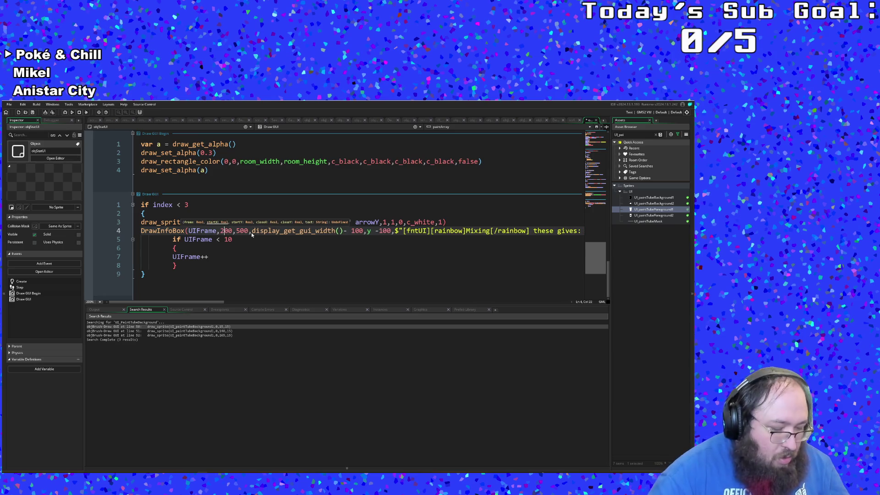
key("Right")
key("Right")
key("Right")
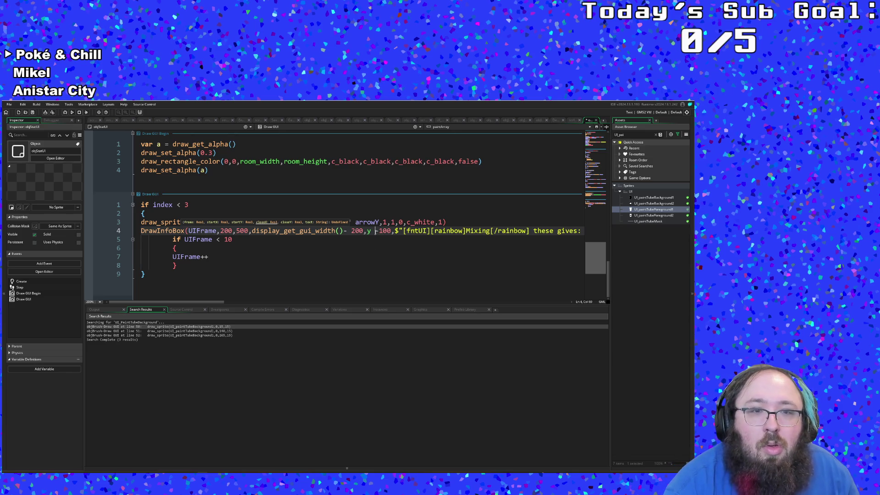
Replace the -100 y argument with display_get_gui_height()-300 and remove the stray ',y'
left_click_drag(375, 231, 391, 230)
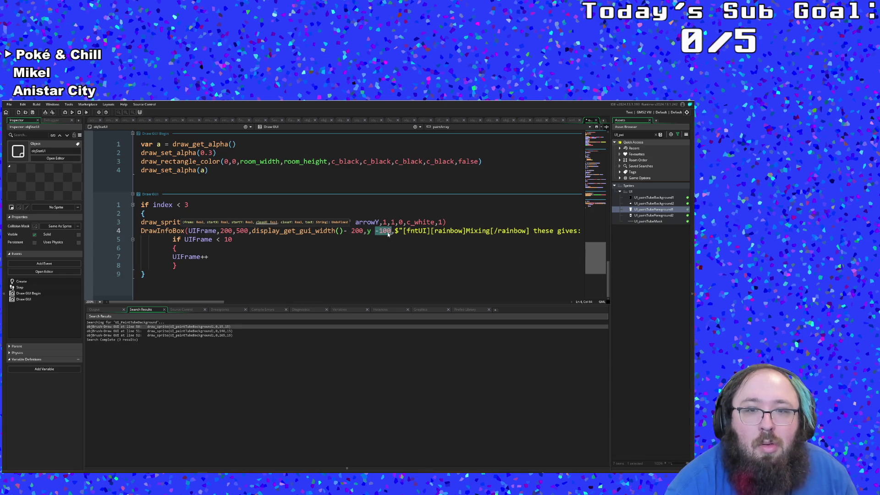
type("display")
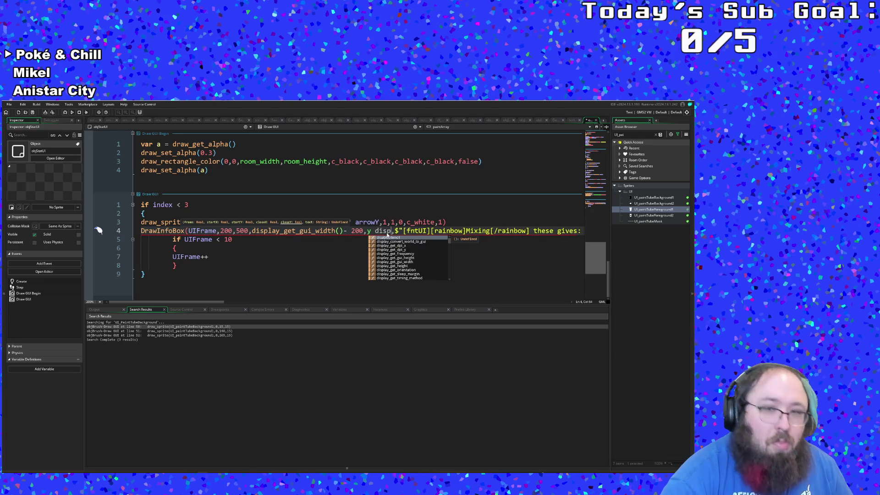
type("_get_gui")
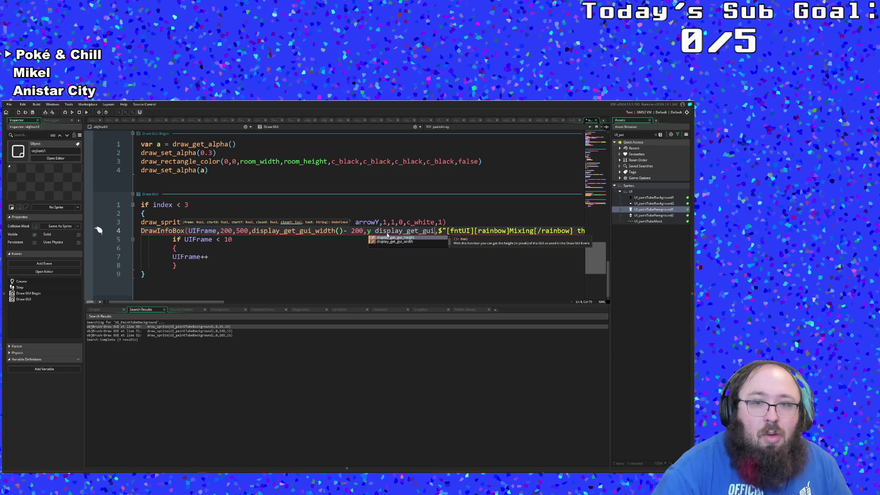
key("Return")
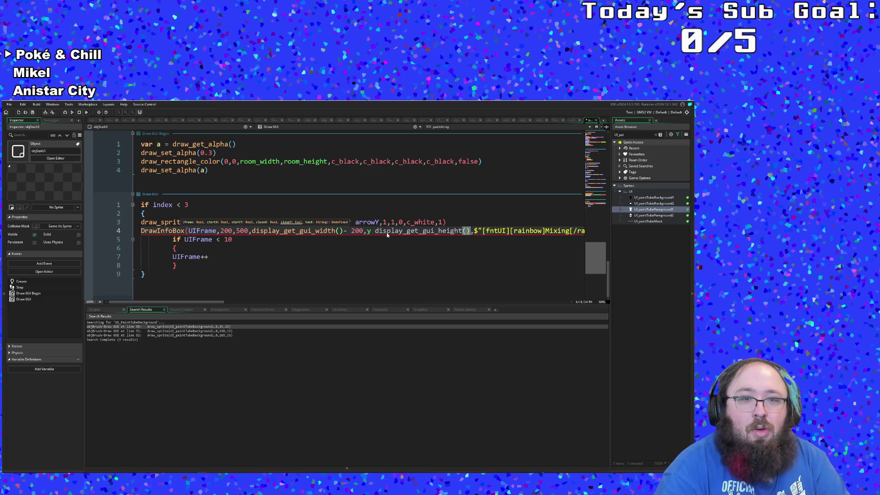
type("-")
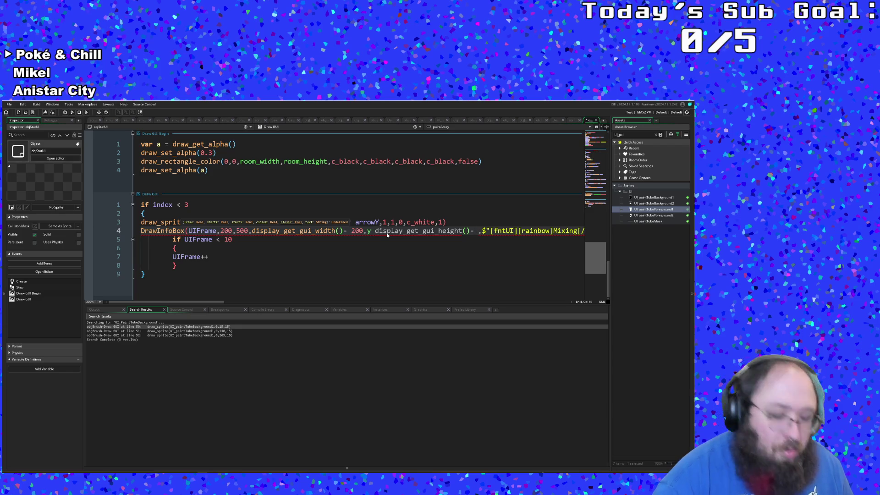
type(" 300")
left_click(386, 231)
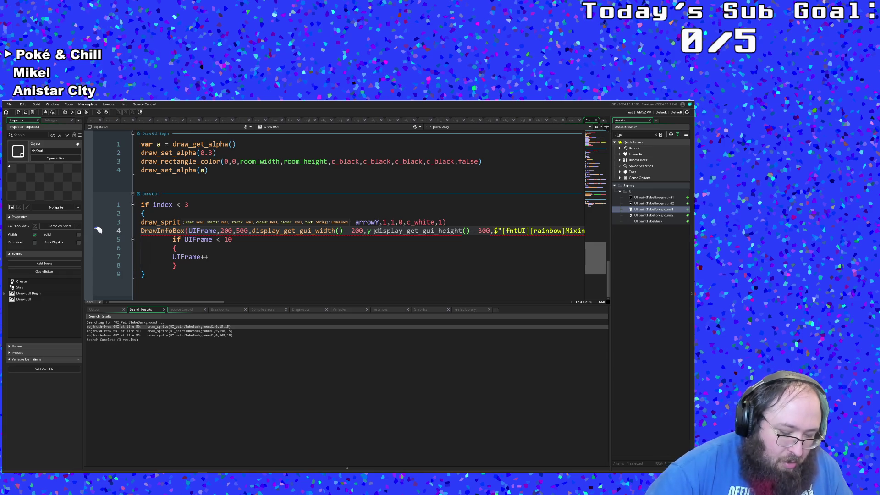
key("BackSpace")
key("BackSpace")
key("BackSpace")
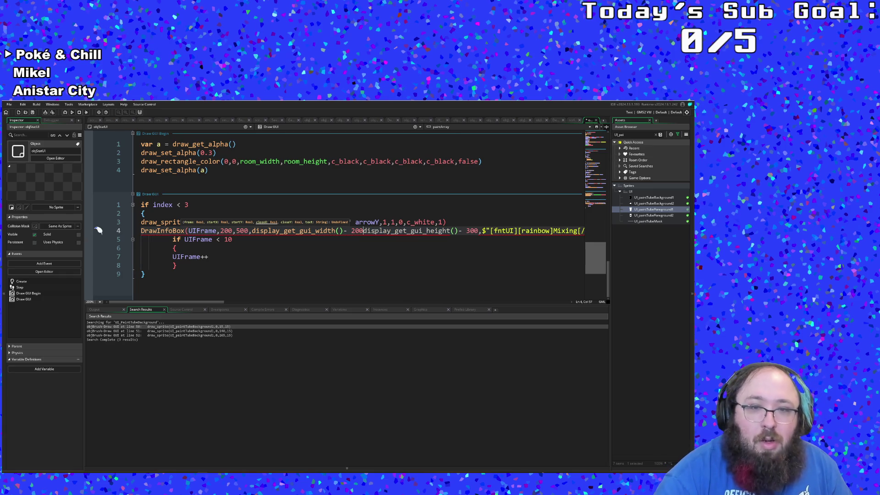
type(",")
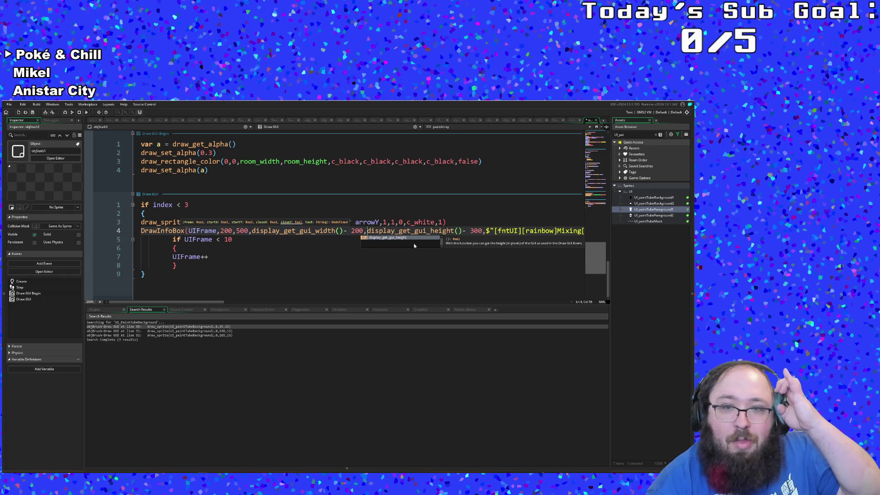
left_click(468, 231)
key("BackSpace")
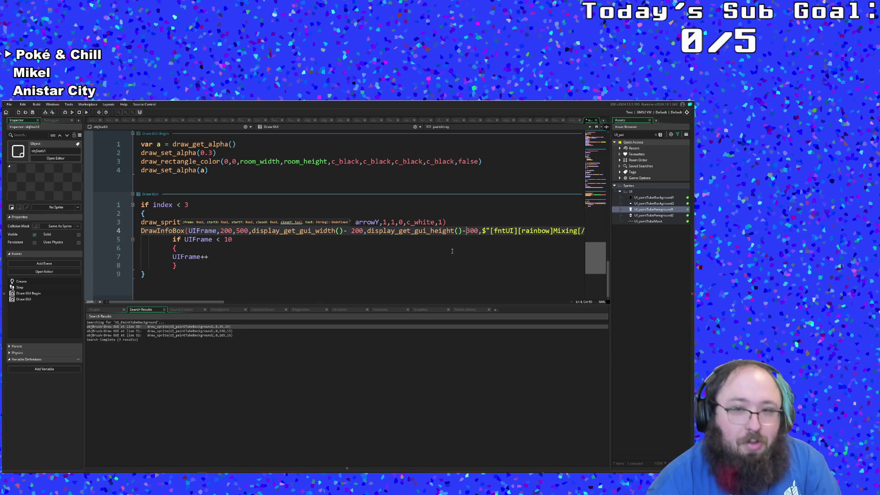
Delete the old rainbow message text following the [fntUI] tag on line 4
mouse_move(218, 301)
left_mouse_down()
mouse_move(295, 305)
mouse_move(272, 307)
left_mouse_up()
left_click(244, 230)
left_click(274, 232)
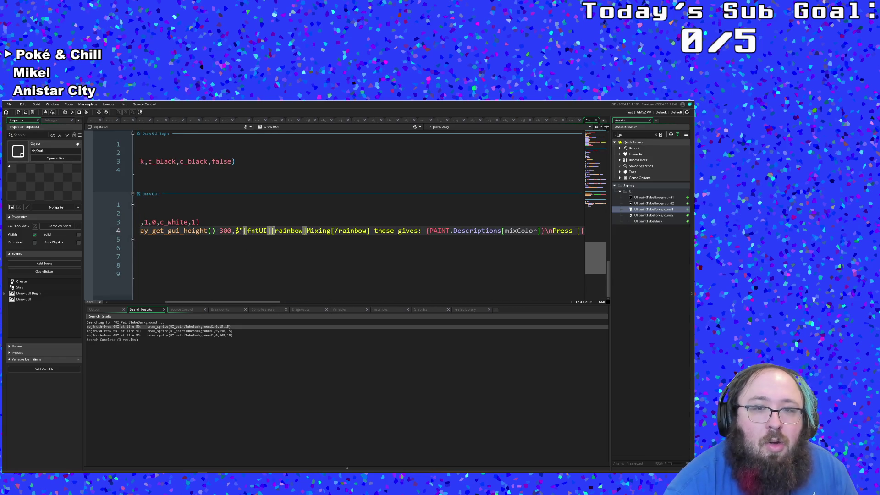
mouse_move(274, 230)
left_mouse_down()
mouse_move(599, 231)
mouse_move(581, 234)
left_mouse_up()
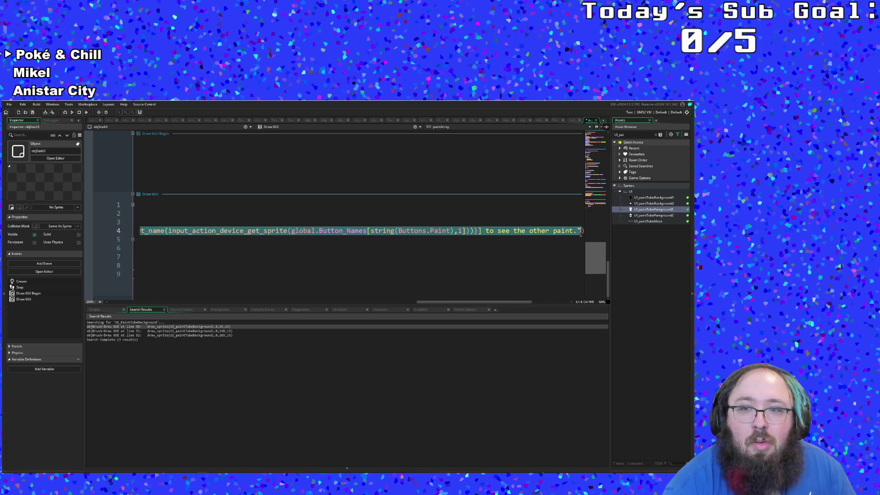
key("BackSpace")
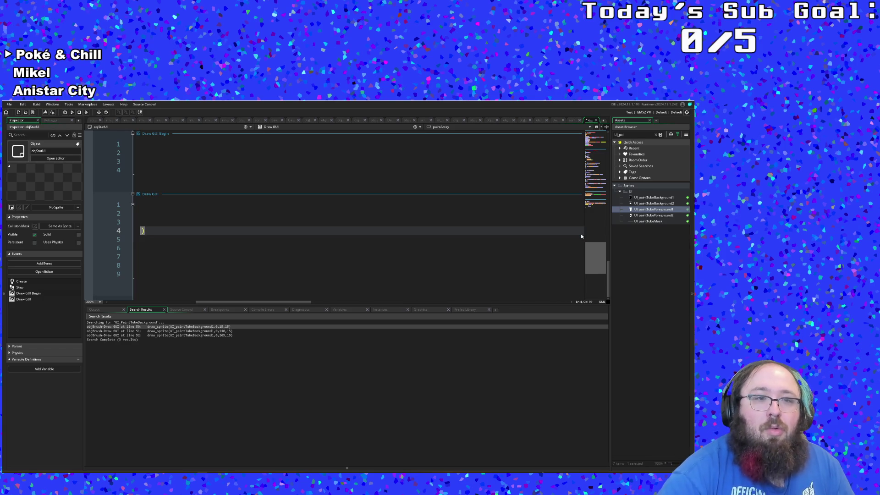
Insert {paintArray[paintIndex].desc} right after the [fntUI] tag on line 4
scroll(269, 300, "left", 5)
left_click(389, 230)
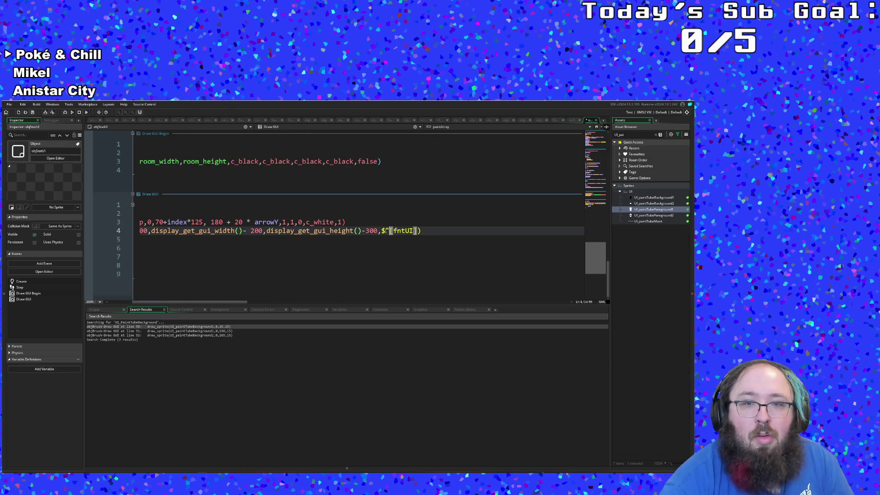
left_click(417, 230)
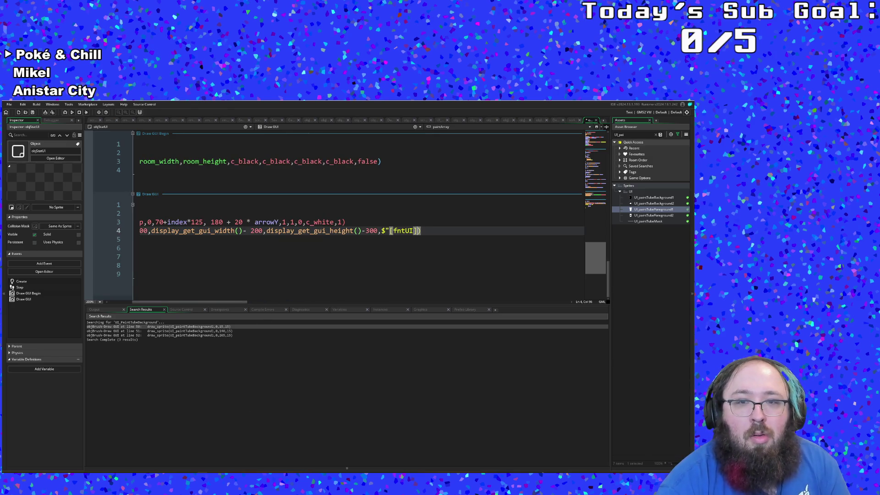
type("{")
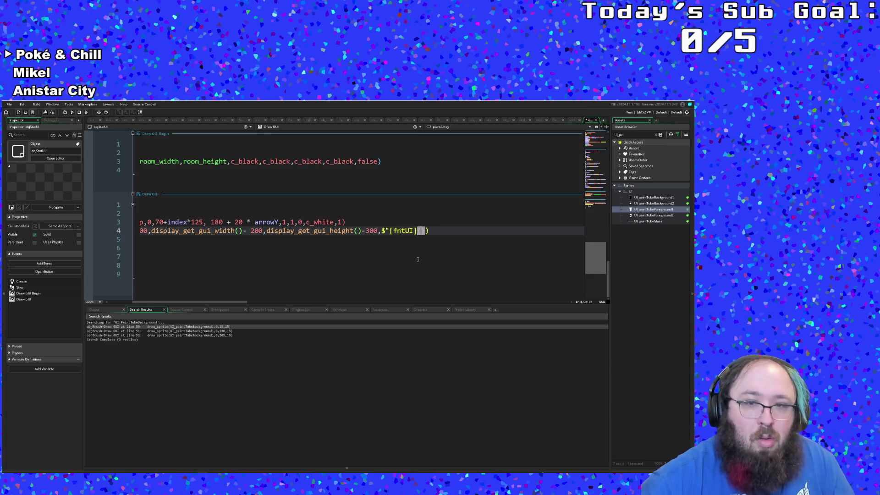
type("PLAYER")
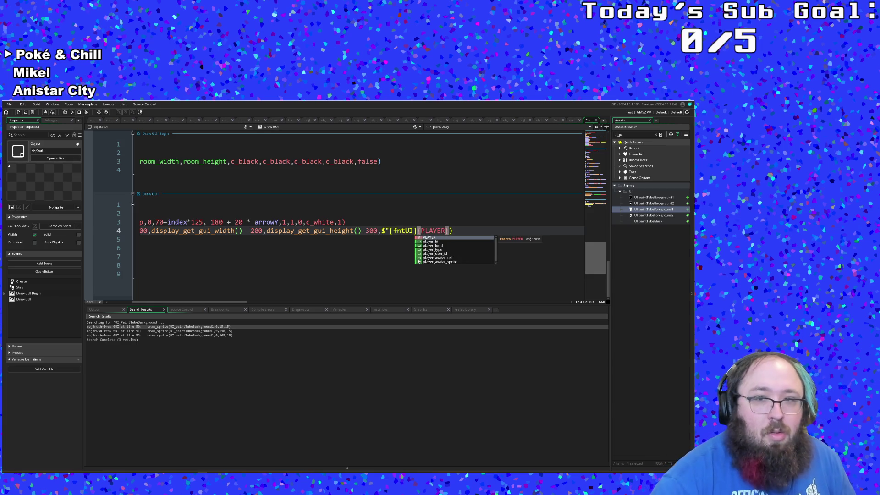
key("BackSpace")
key("BackSpace")
key("BackSpace")
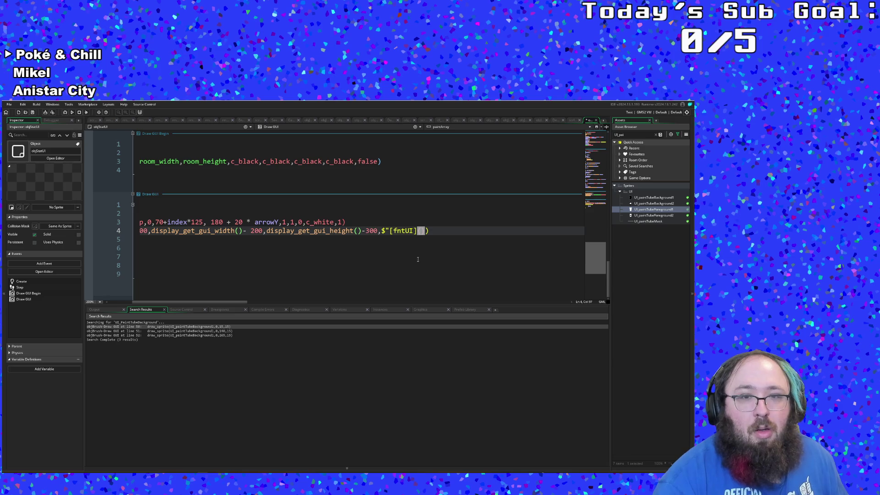
left_click_drag(222, 304, 197, 306)
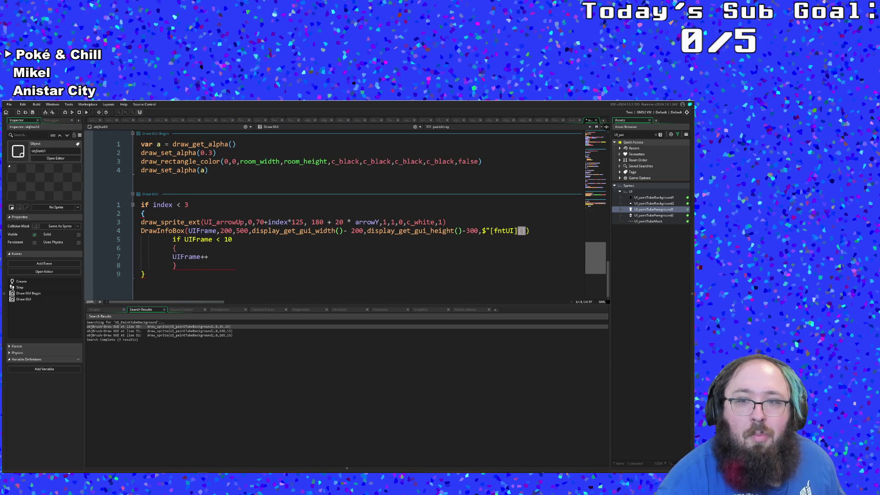
type("paint")
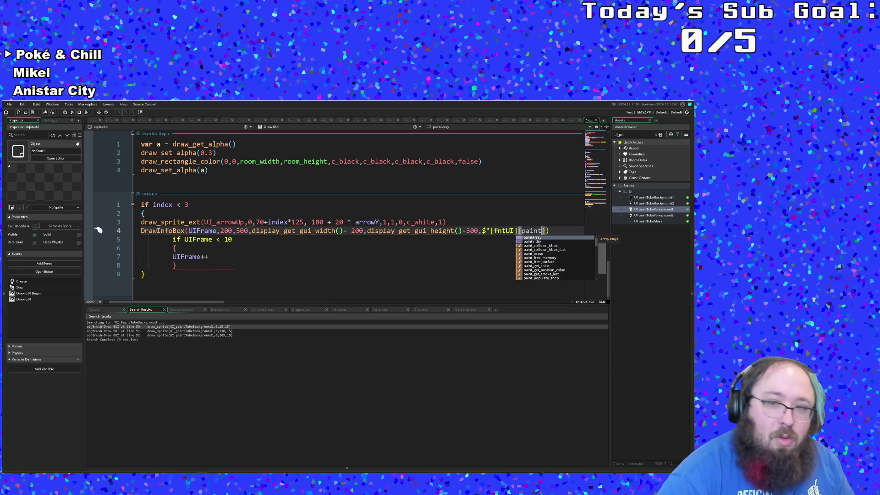
key("Return")
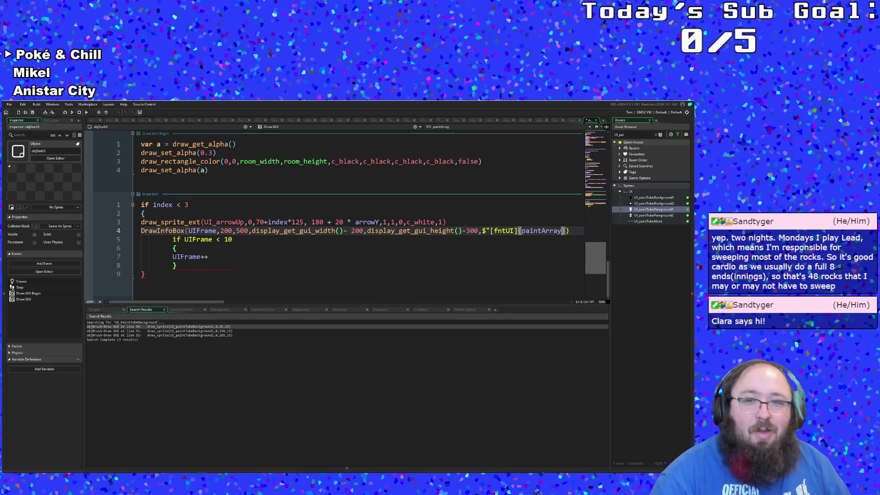
type("[ind")
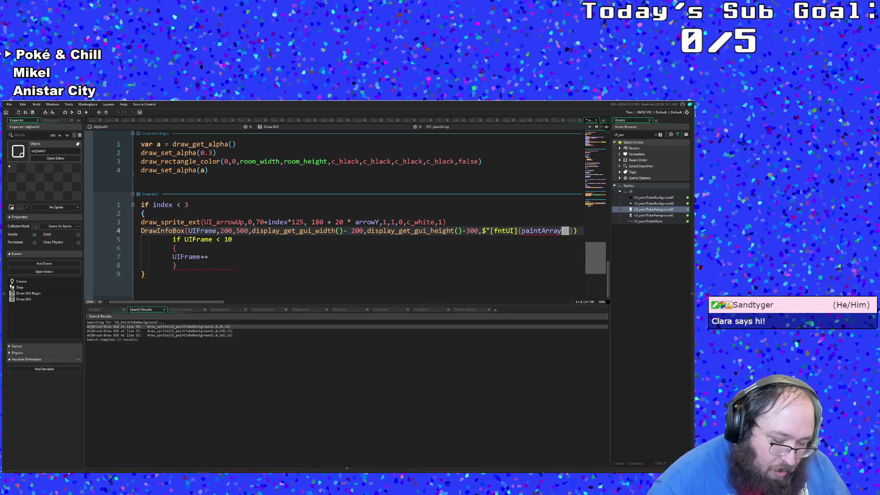
key("BackSpace")
key("BackSpace")
key("BackSpace")
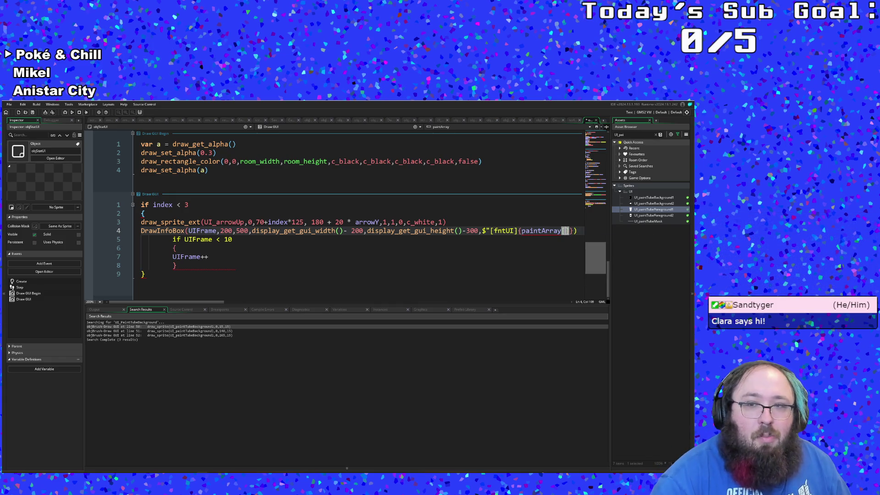
type("paint")
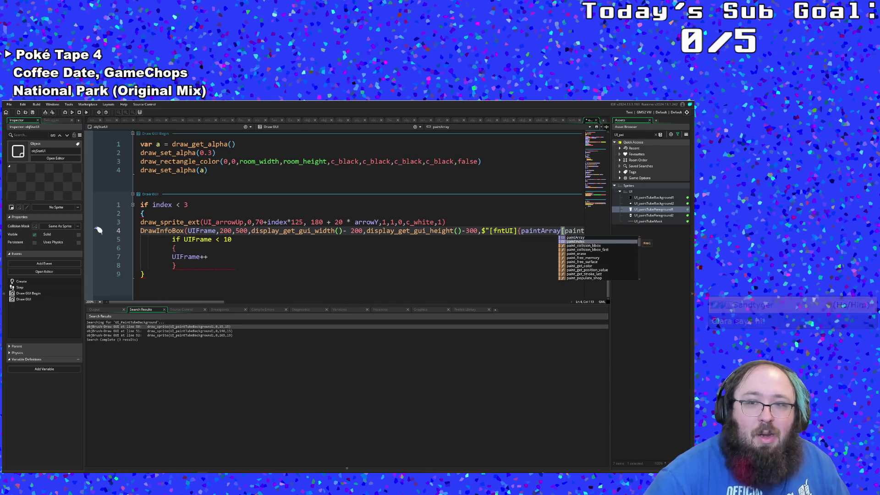
type("Index]")
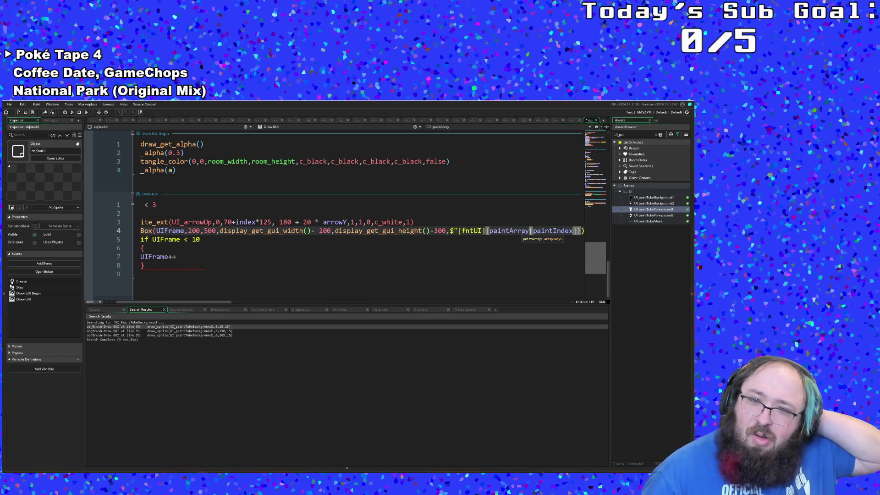
type(".desc")
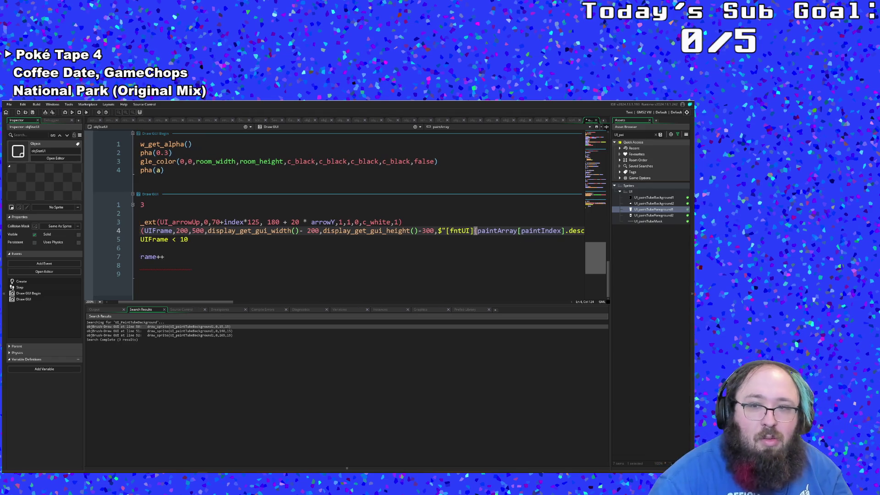
Jump to paintArray's definition in the Create event with Go to Definition (F12)
left_click_drag(235, 302, 260, 306)
key("Left")
key("Left")
key("Left")
left_click(417, 231)
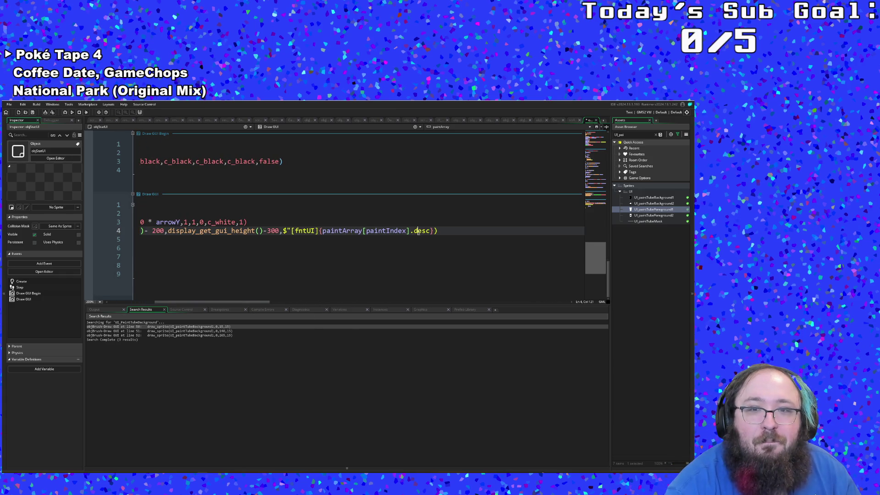
left_click(431, 231)
left_click(396, 231)
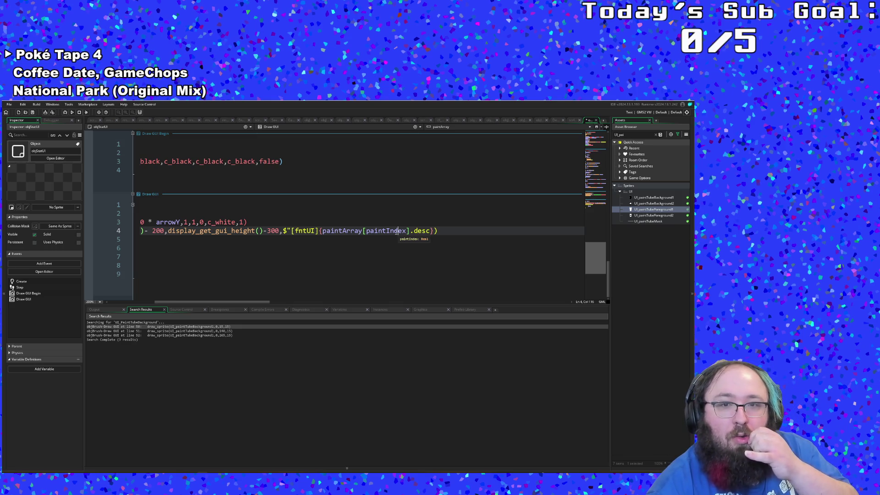
key("Left")
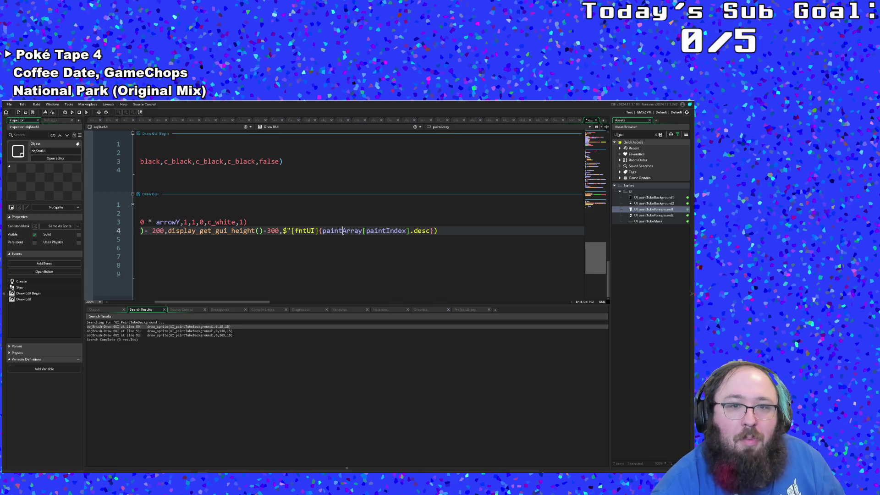
key("F12")
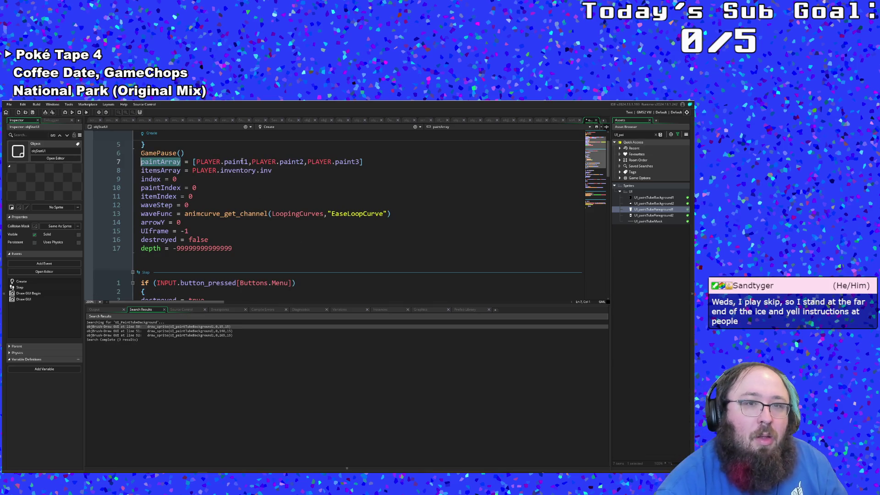
Trace paintArray and currentPaint in objBrush's Create event, then middle-click to open populateColorStructs
left_click(240, 161)
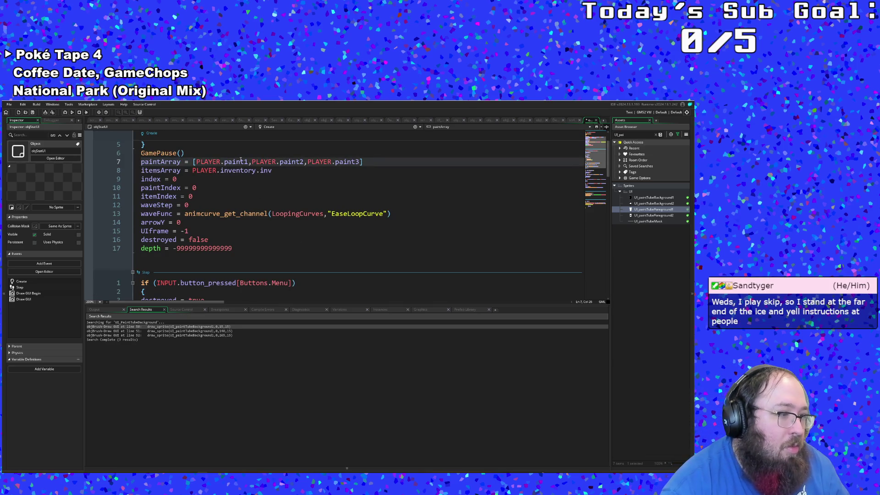
key("F12")
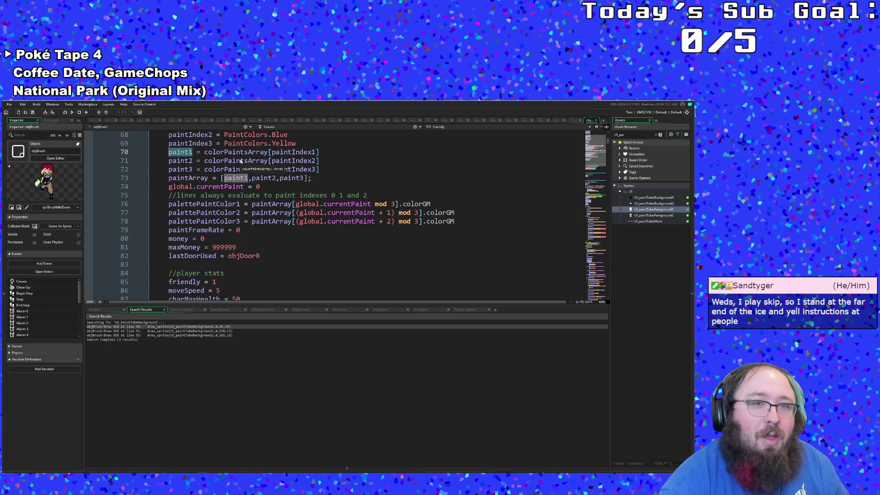
left_click(240, 187)
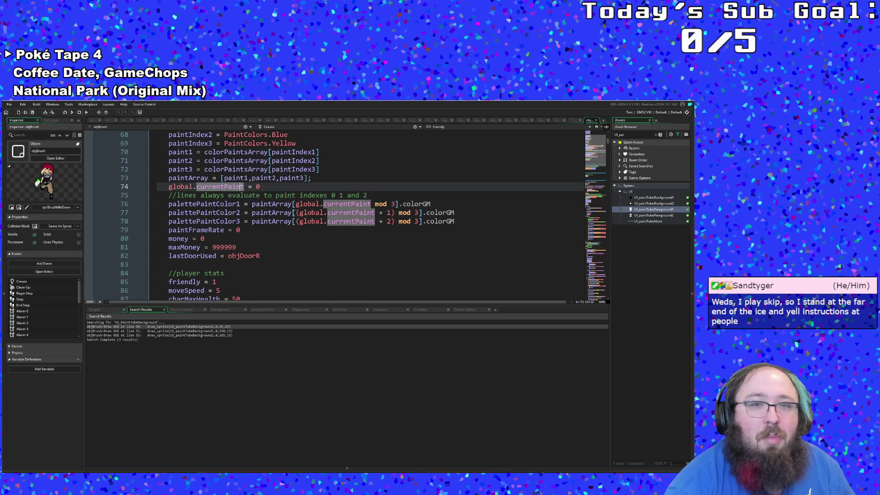
left_click(269, 221)
scroll(269, 220, "up", 2)
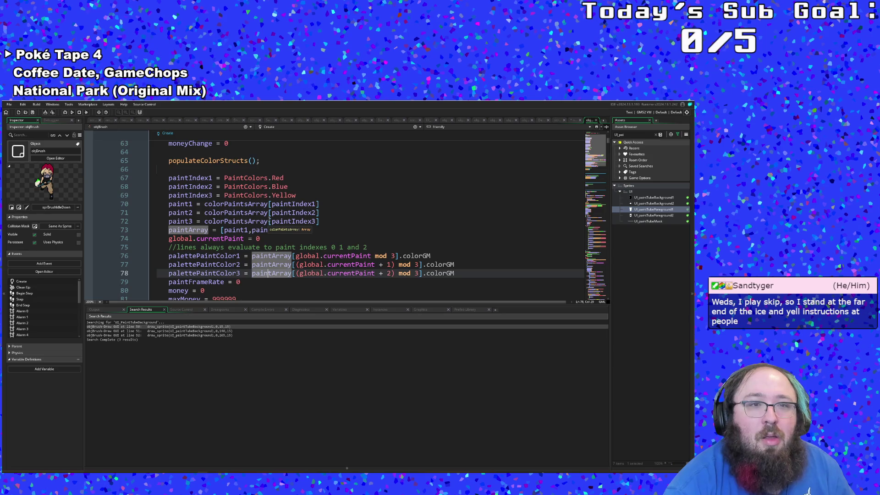
scroll(269, 219, "up", 2)
scroll(269, 219, "down", 18)
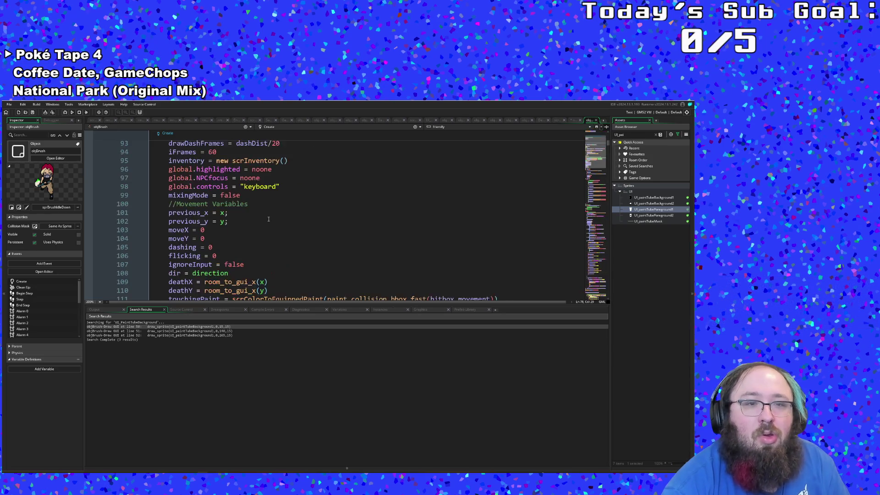
scroll(269, 219, "up", 16)
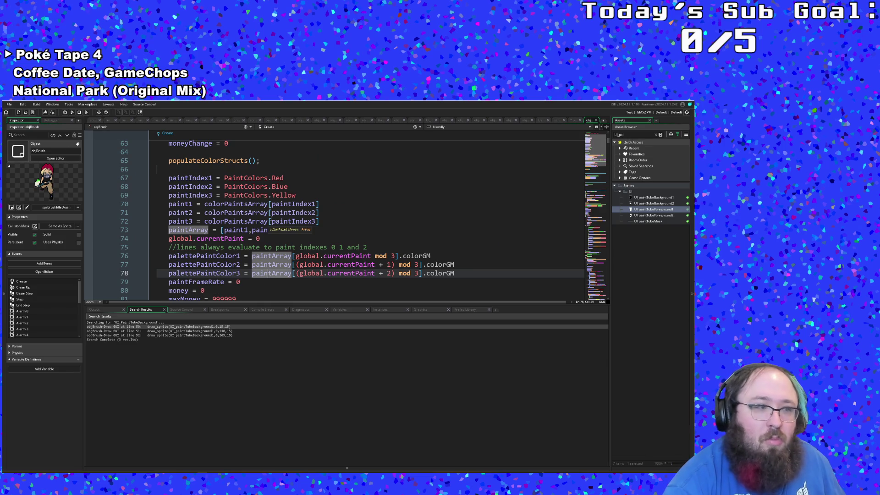
left_click(221, 160)
middle_click(221, 161)
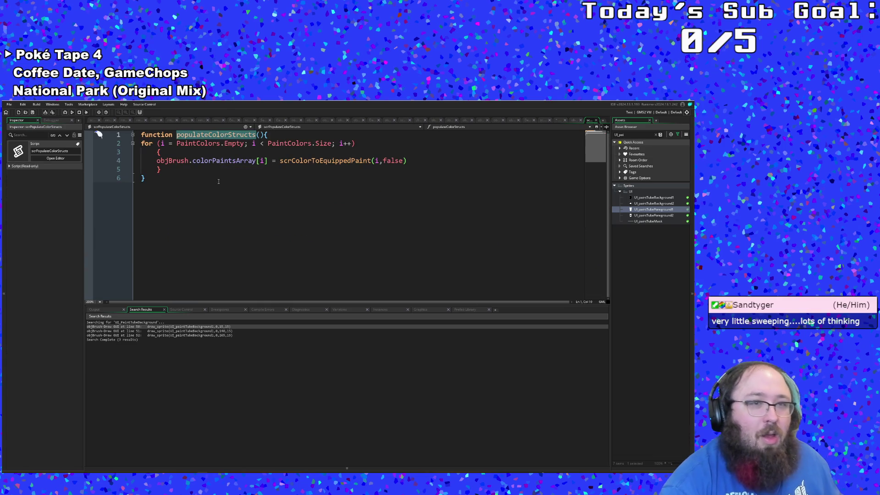
left_click(218, 182)
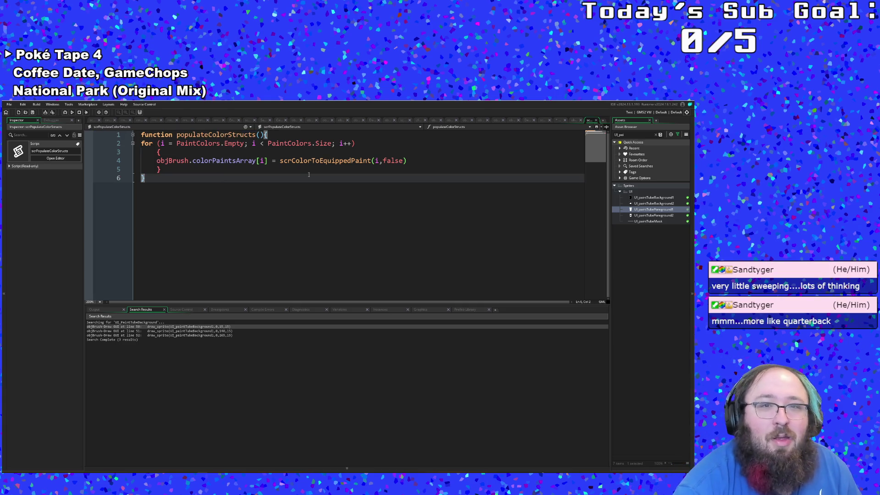
left_click(302, 162)
middle_click(302, 162)
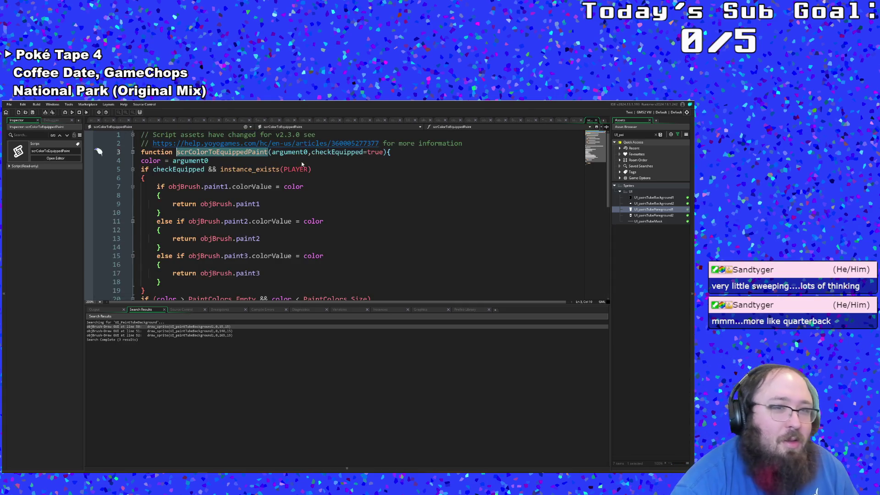
scroll(293, 197, "down", 8)
scroll(285, 205, "up", 3)
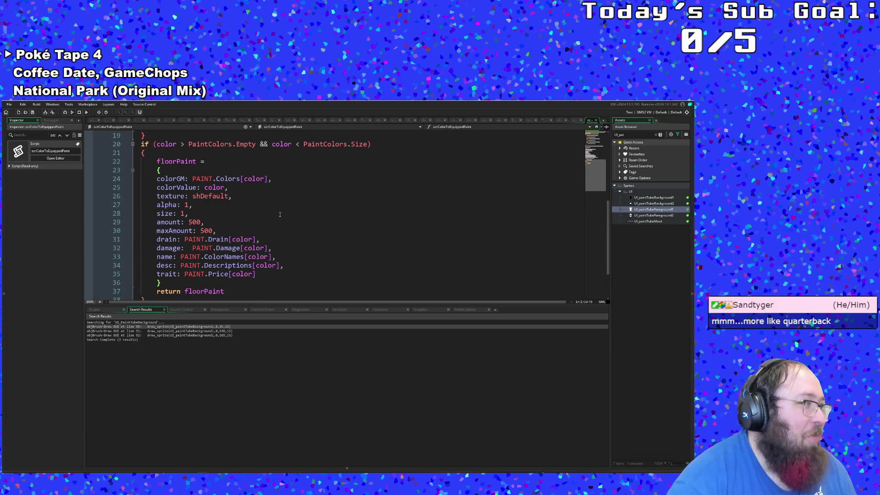
scroll(279, 214, "down", 2)
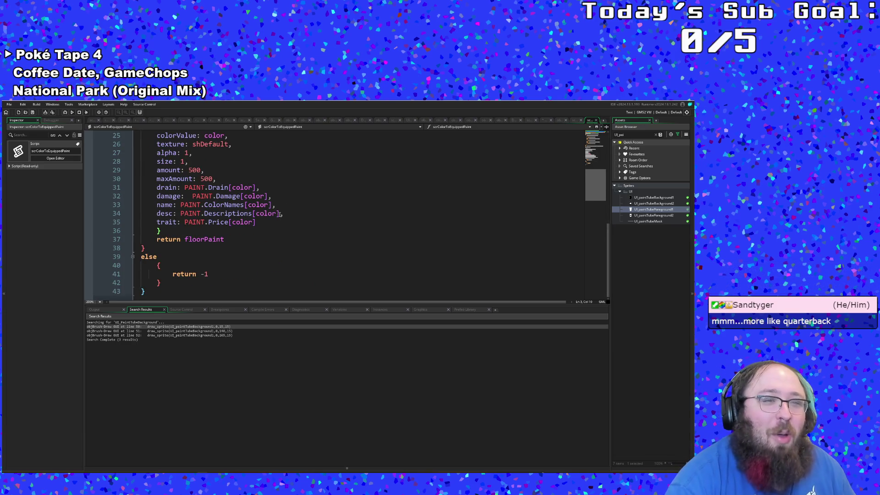
scroll(279, 215, "up", 2)
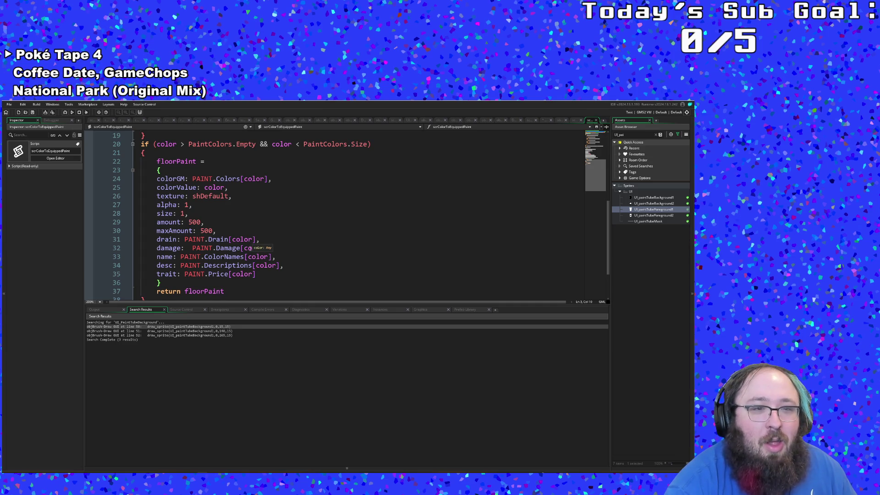
left_click(227, 266)
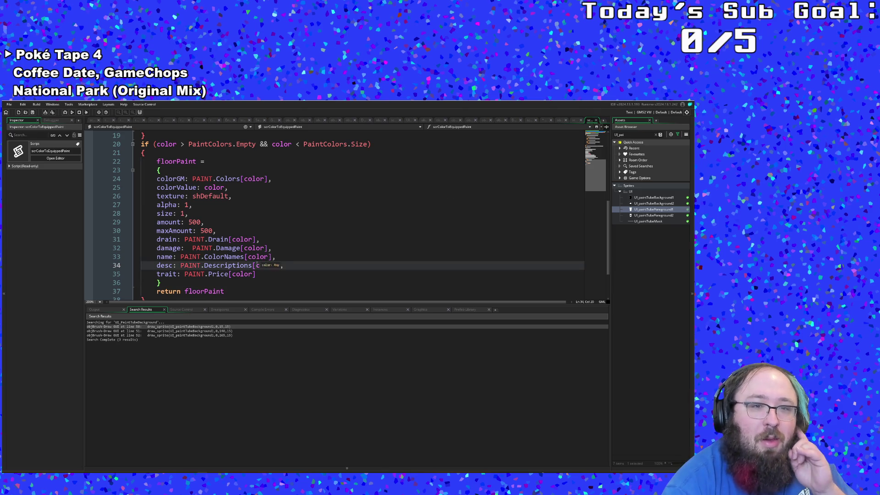
middle_click(234, 267)
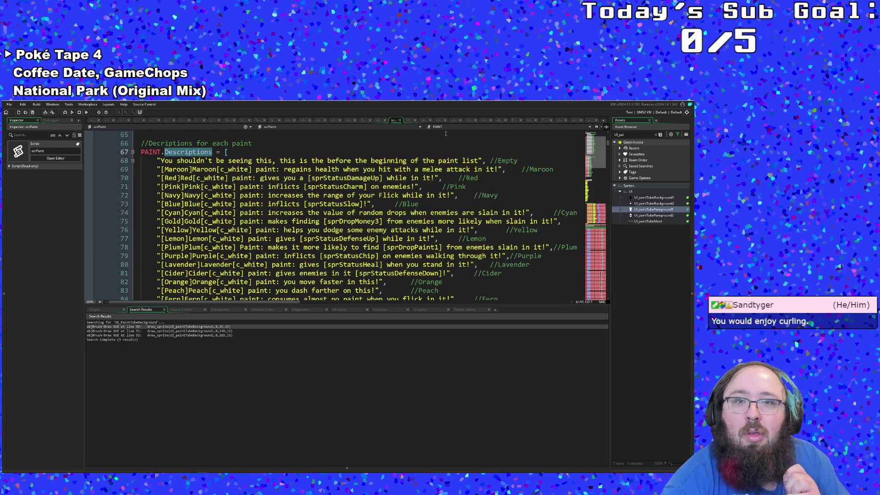
key("alt+Left")
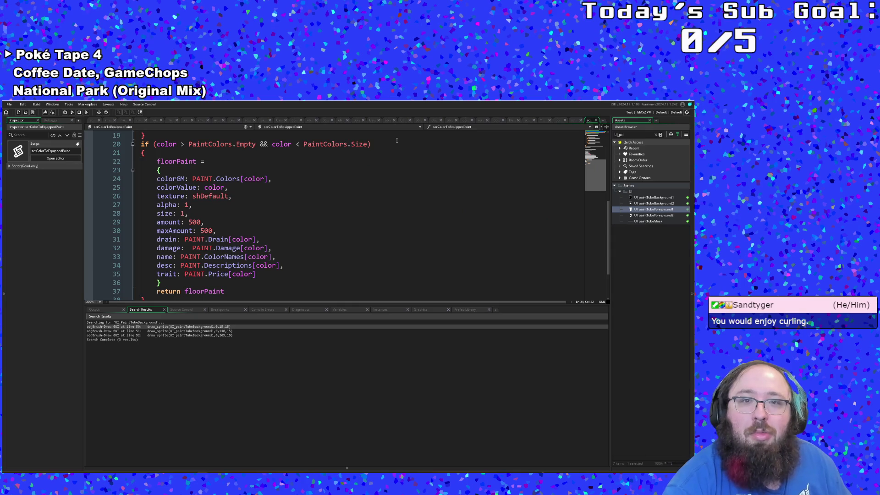
left_click(595, 121)
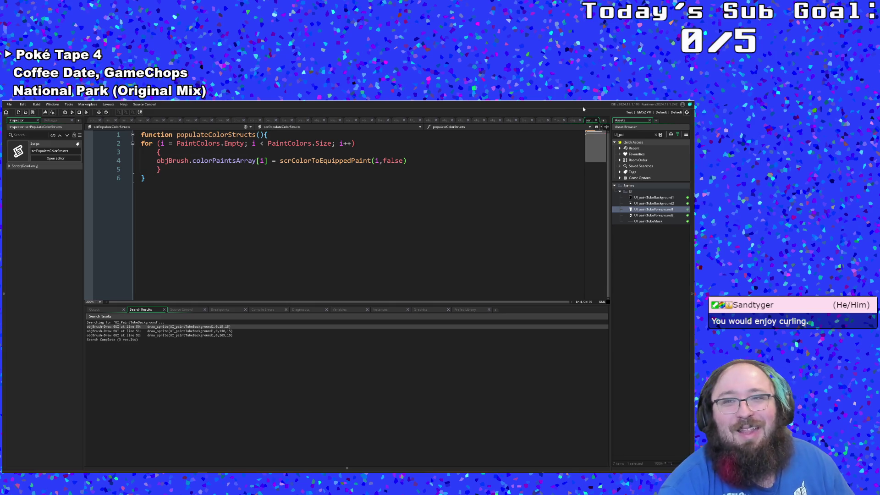
Close the populateColorStructs script and objBrush tabs to return to objStatUI's Draw GUI code
left_click(596, 121)
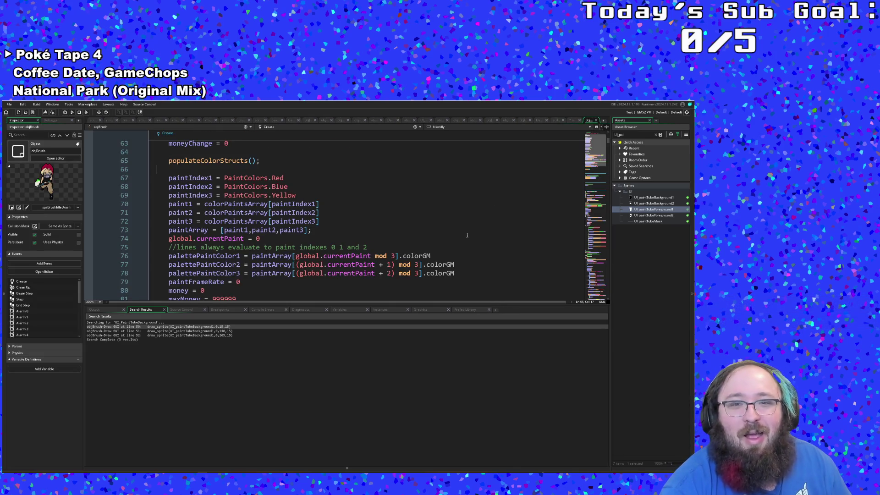
scroll(464, 237, "down", 14)
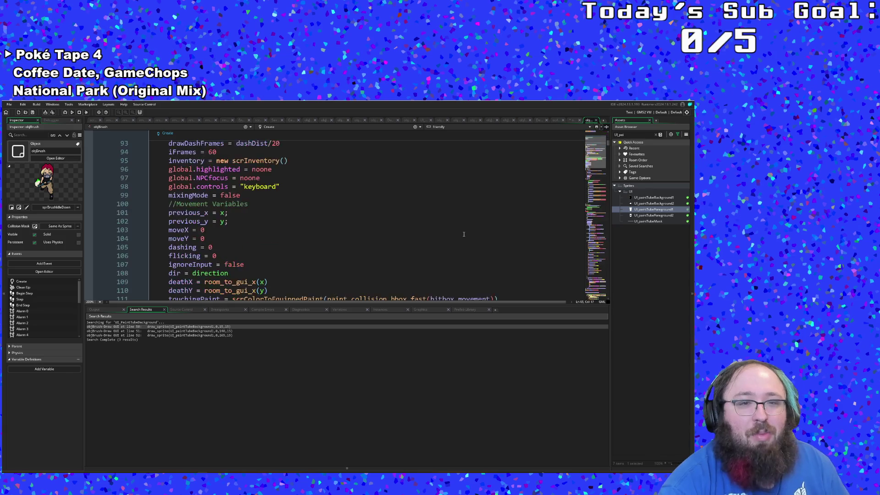
scroll(464, 235, "down", 15)
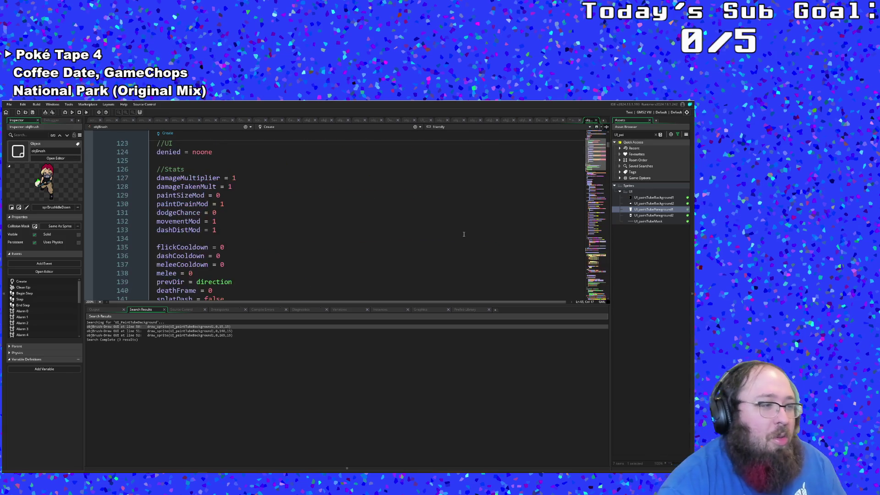
scroll(463, 236, "up", 6)
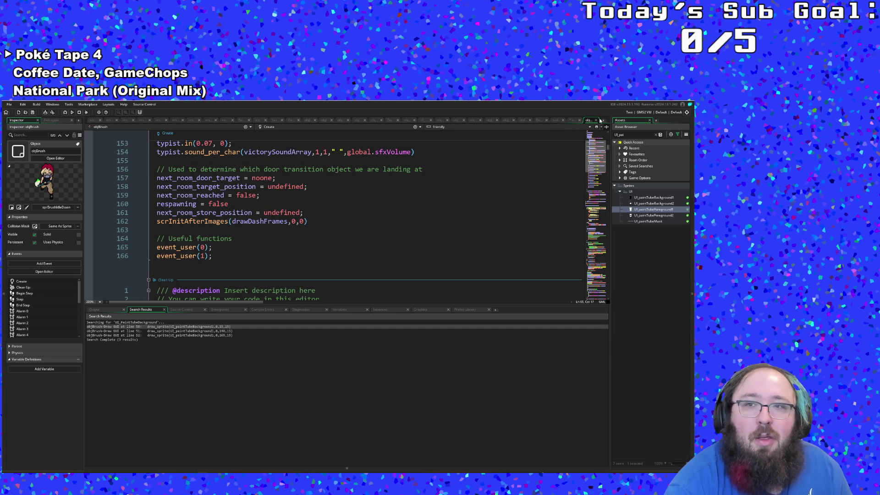
left_click(596, 120)
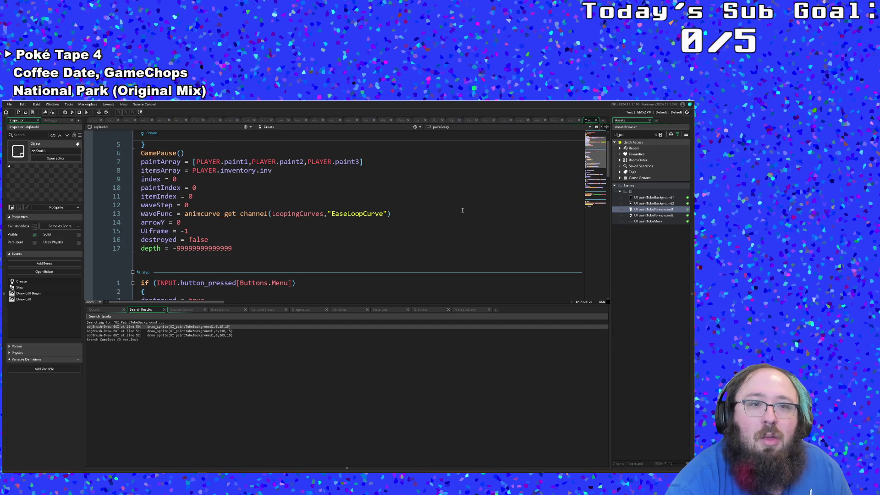
scroll(462, 210, "down", 15)
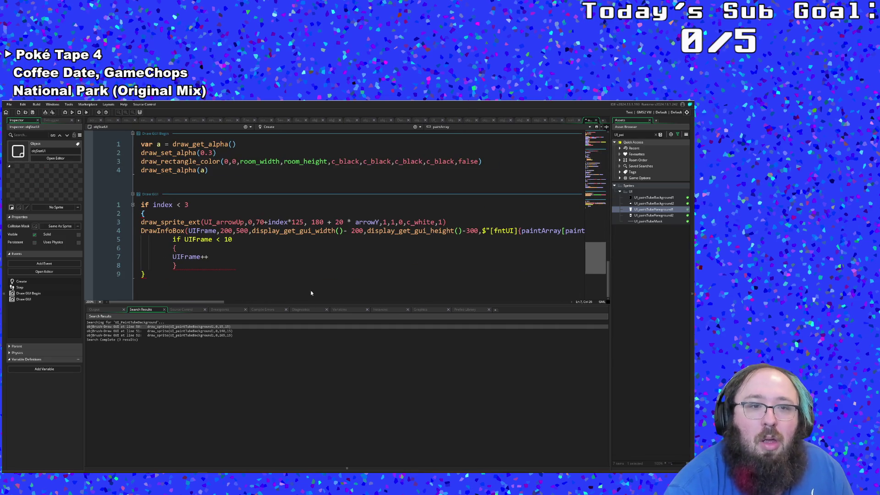
Replace the closing parenthesis at the end of the line 4 DrawInfoBox call with a quote
left_click(243, 273)
key("Up")
key("Up")
key("End")
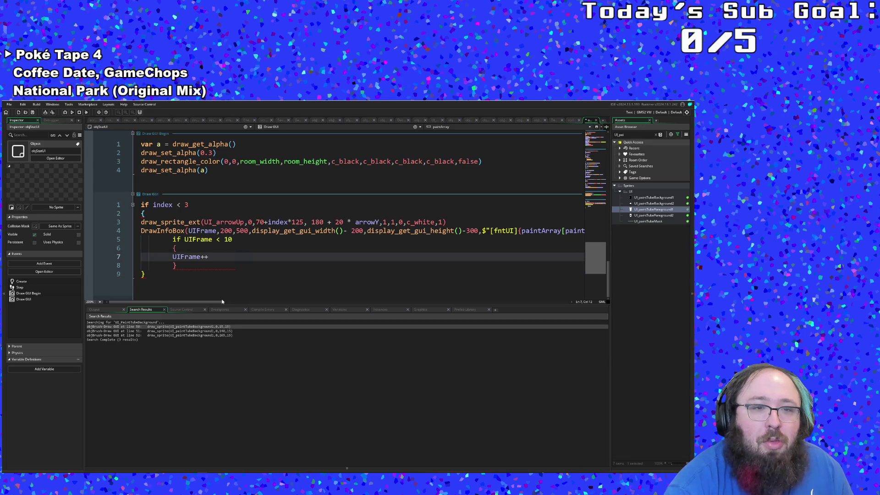
left_click_drag(218, 301, 234, 302)
scroll(252, 304, "right", 5)
left_click(325, 231)
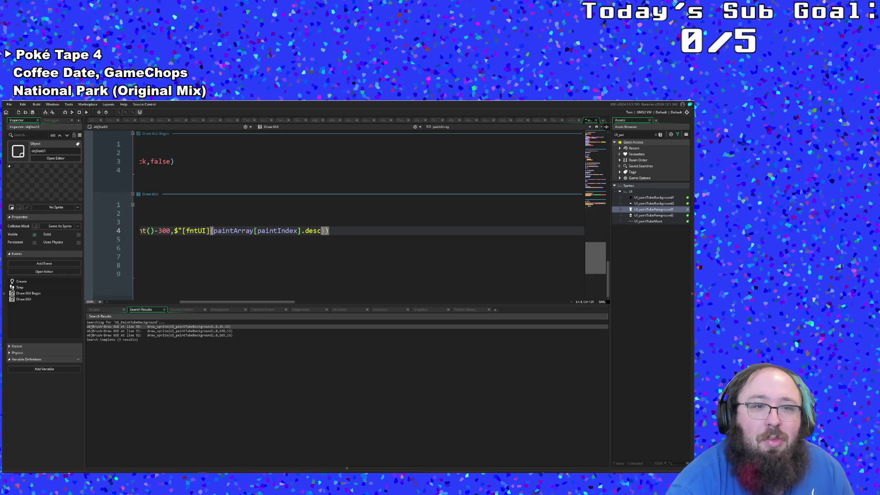
left_click(330, 230)
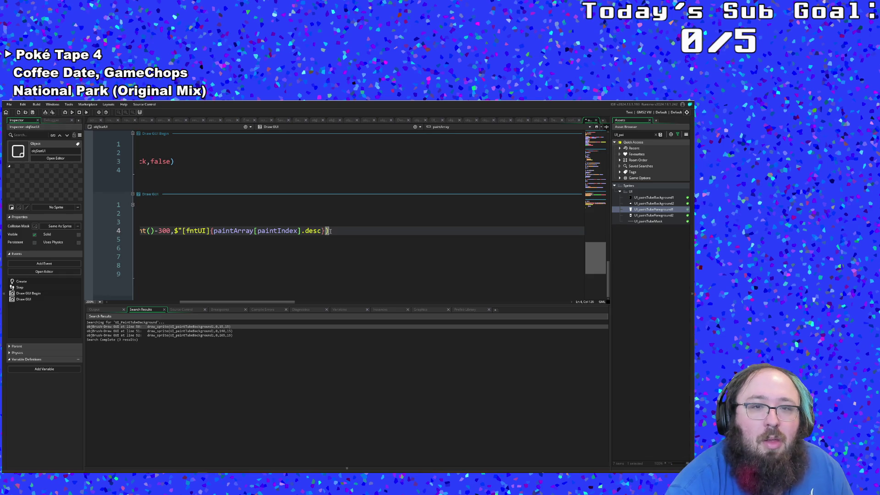
key("BackSpace")
type("\"")
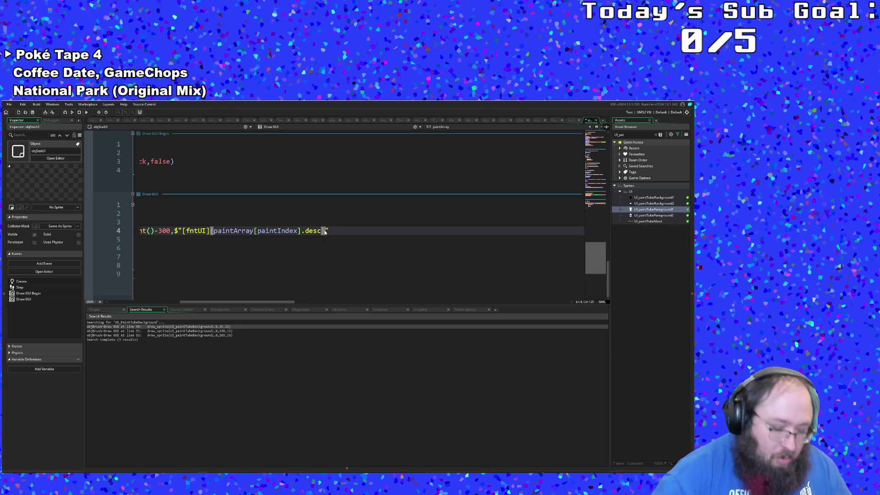
Append 'You have {paintArray[paintIndex].amount}' to the info box text, reusing the copied array reference
type("You have {}")
key("Left")
left_click_drag(213, 230, 301, 230)
right_click(301, 230)
left_click(353, 234)
left_click(369, 231)
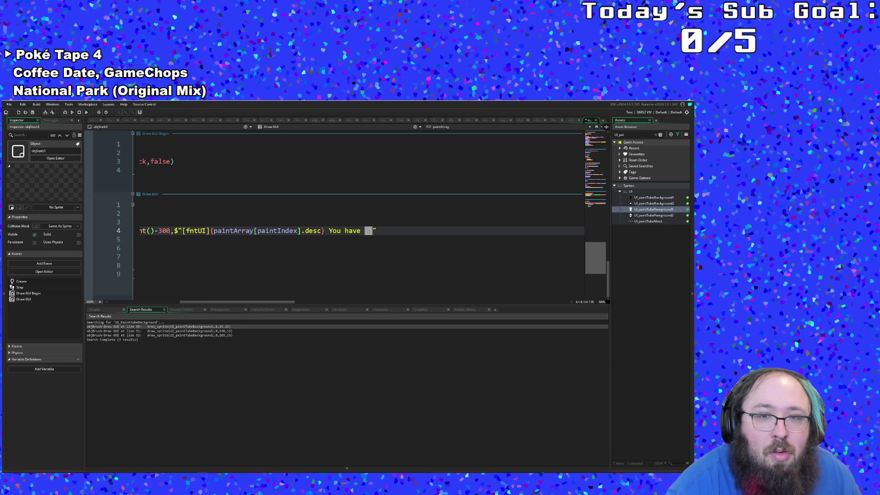
key("ctrl+v")
type(".amount")
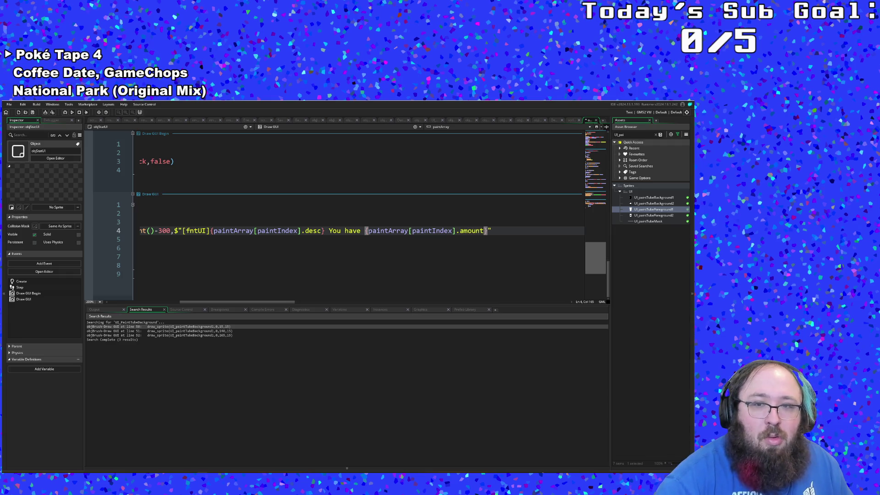
Divide the amount by paintArray[paintIndex].maxAmount inside the braces
left_click(361, 230)
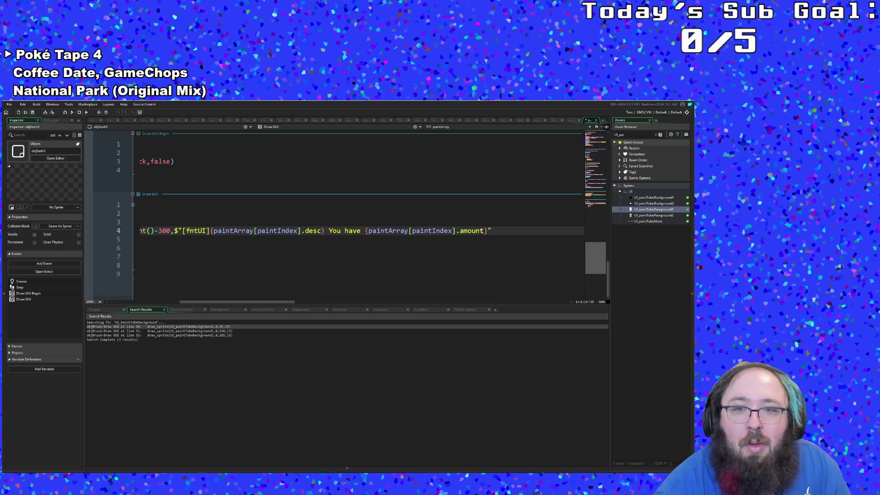
left_click(487, 230)
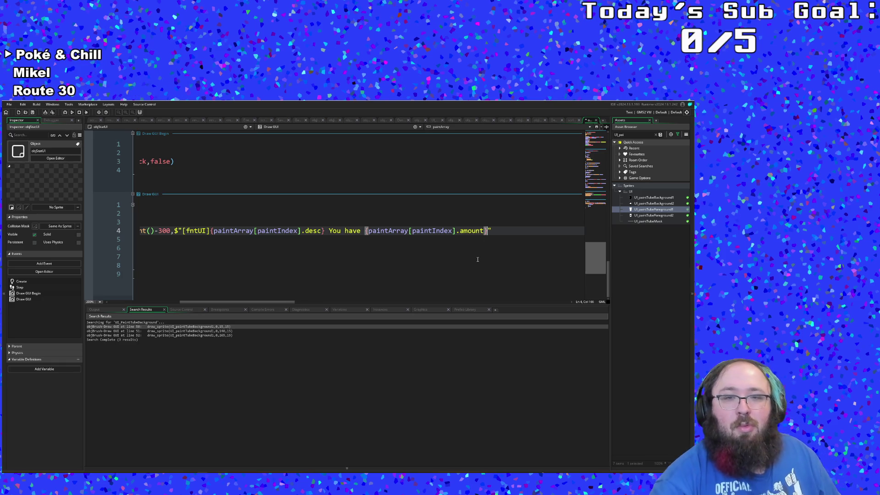
key("Left")
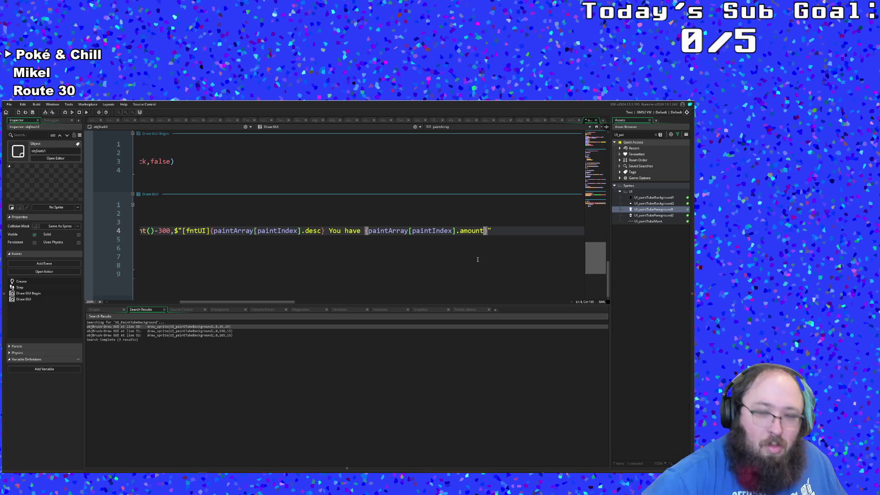
type("/")
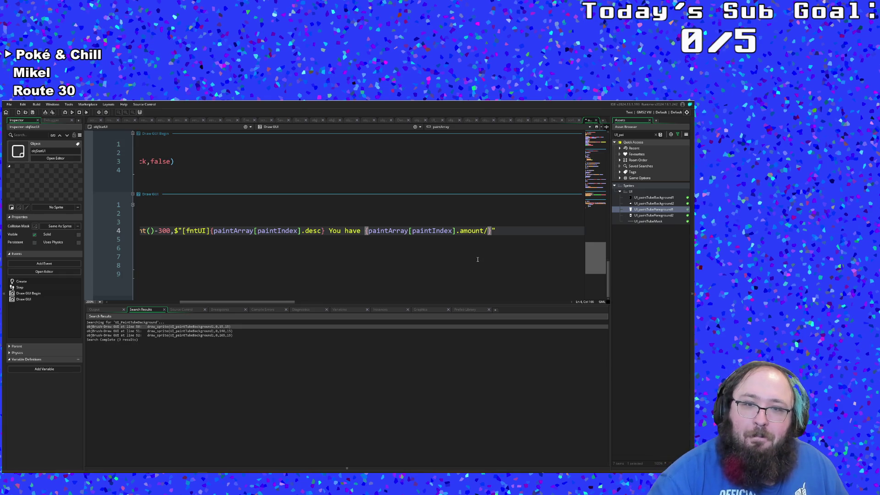
type("paintArray[paintIndex]")
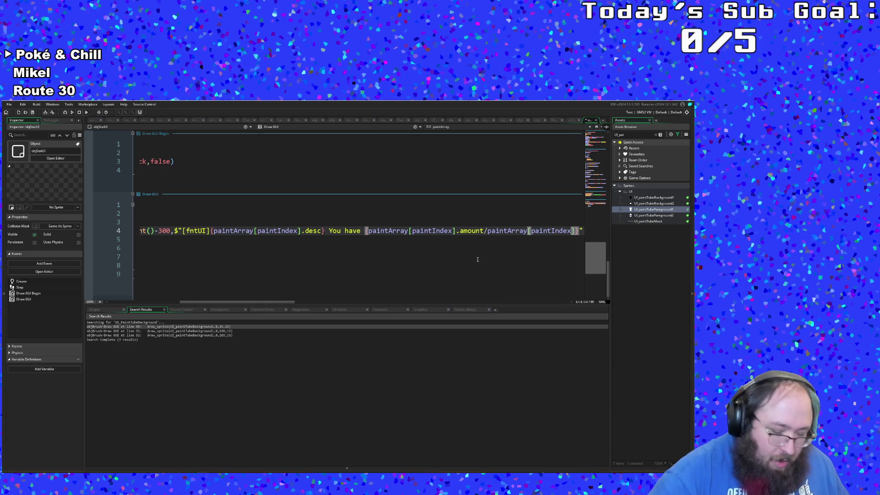
type(".max")
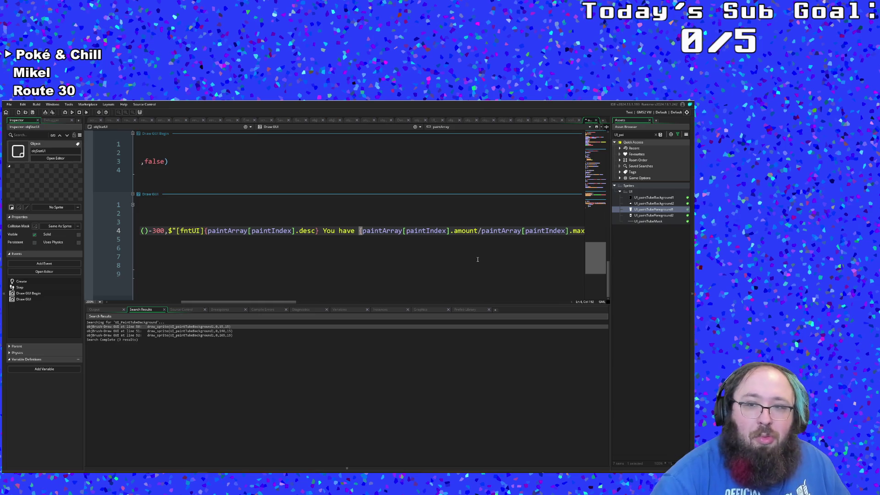
type("Amount")
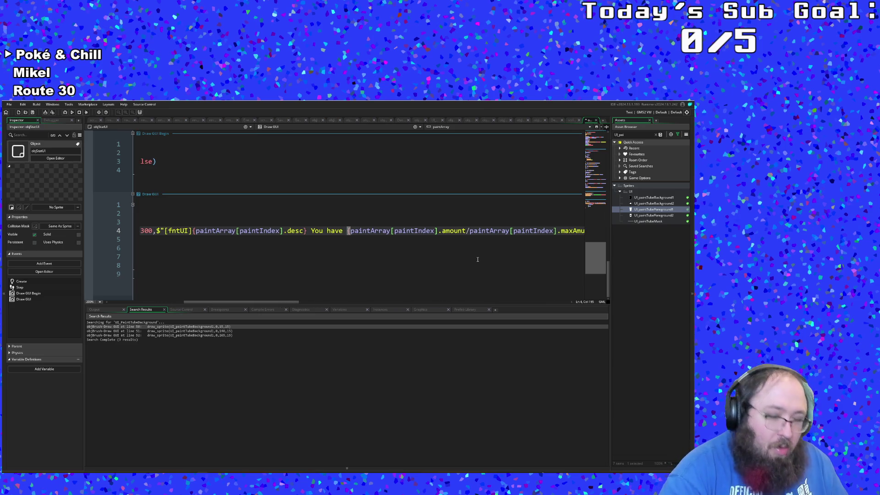
type("}")
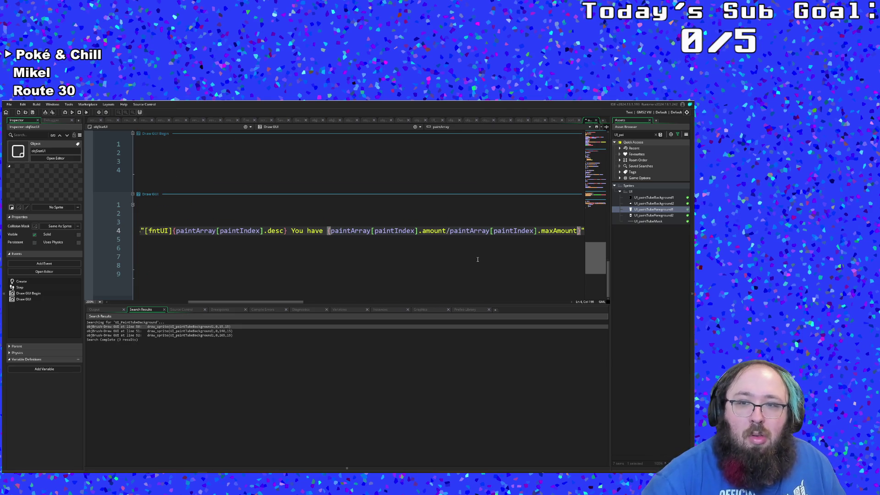
Open the asset search with Ctrl+T and search for 'scror'
left_click(472, 230)
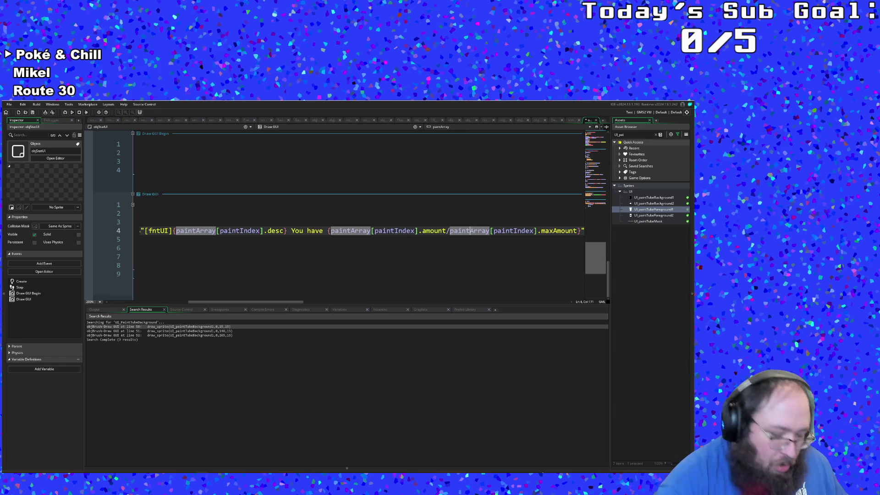
key("ctrl+t")
type("o")
key("BackSpace")
type("sc")
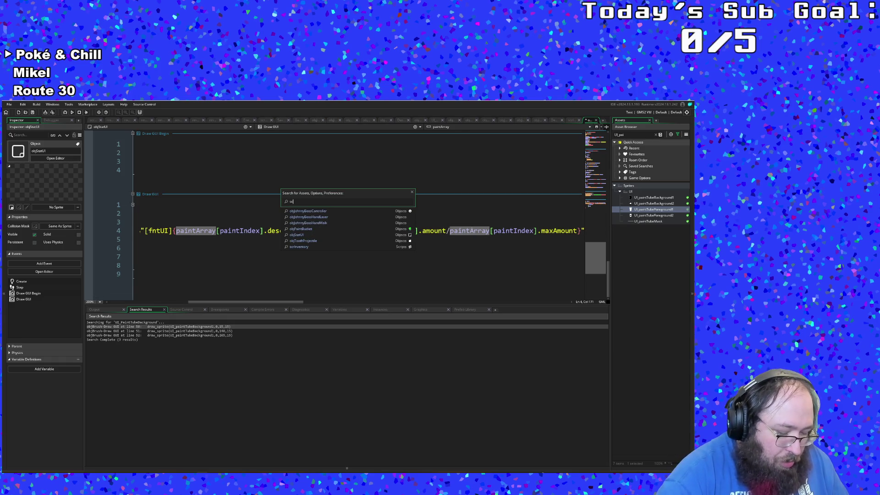
type("ror")
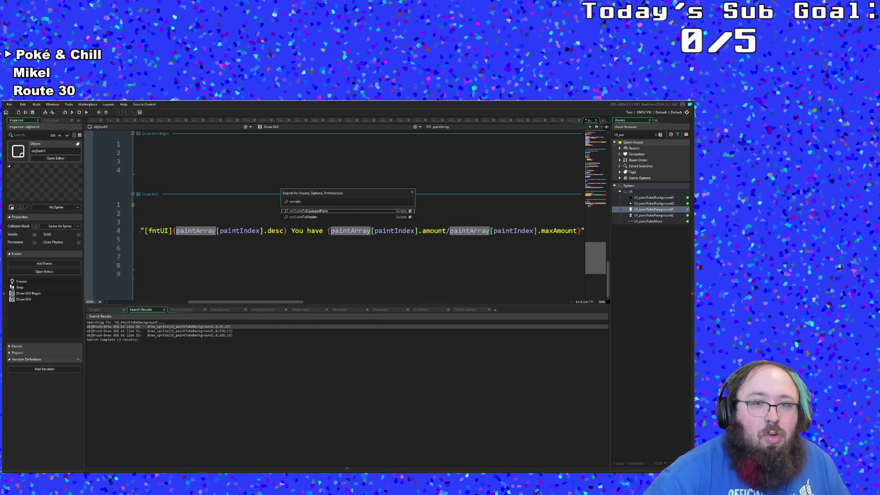
key("Return")
scroll(472, 231, "down", 8)
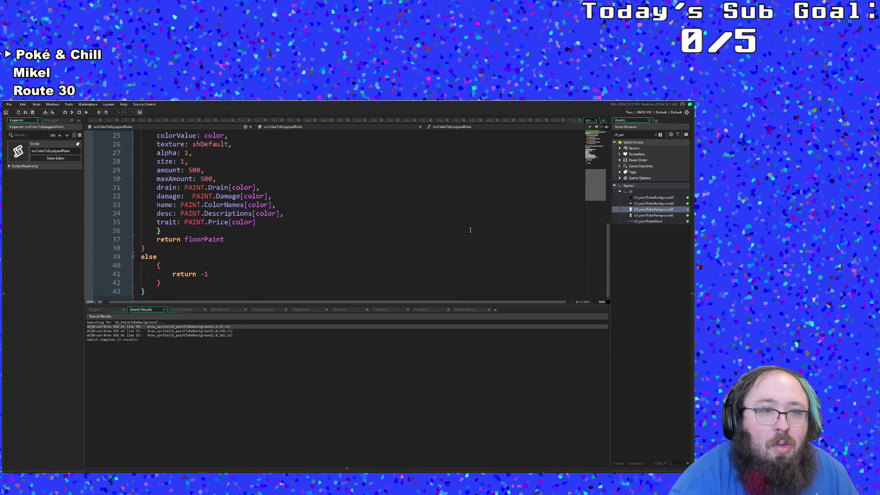
key("ctrl+Tab")
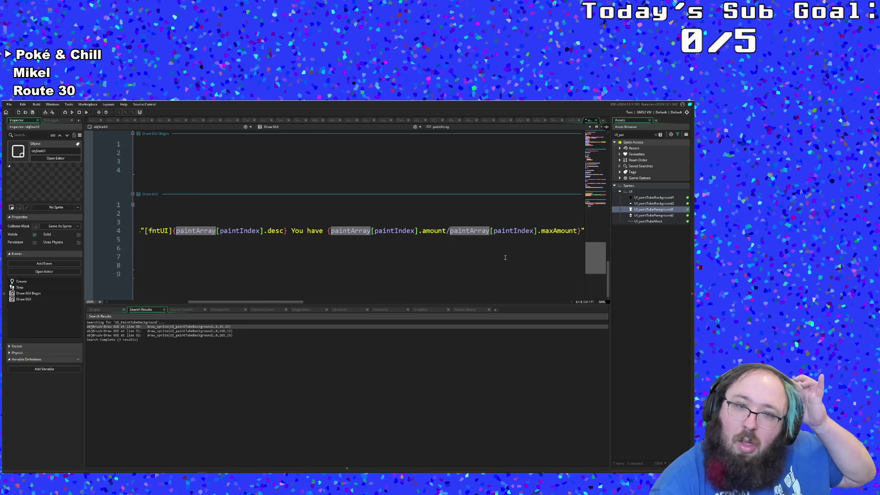
left_click(328, 231)
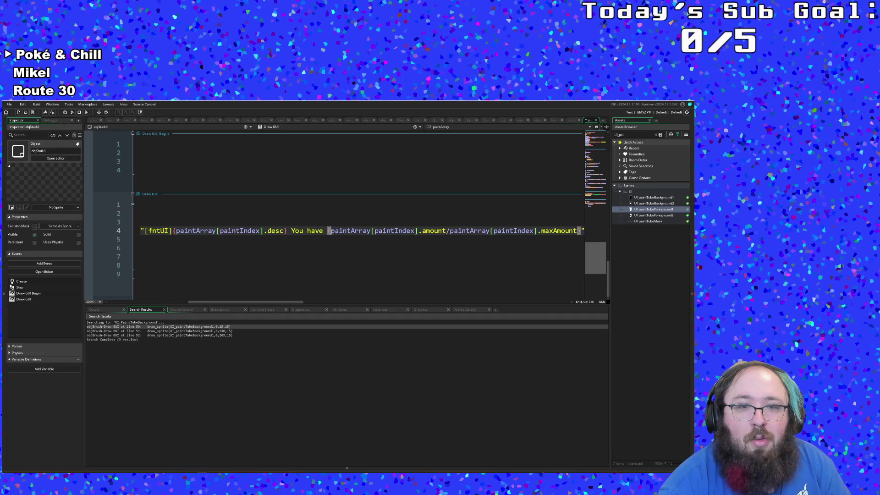
Enclose the amount/maxAmount ratio in parentheses, closing them after maxAmount
key("Down")
key("Home")
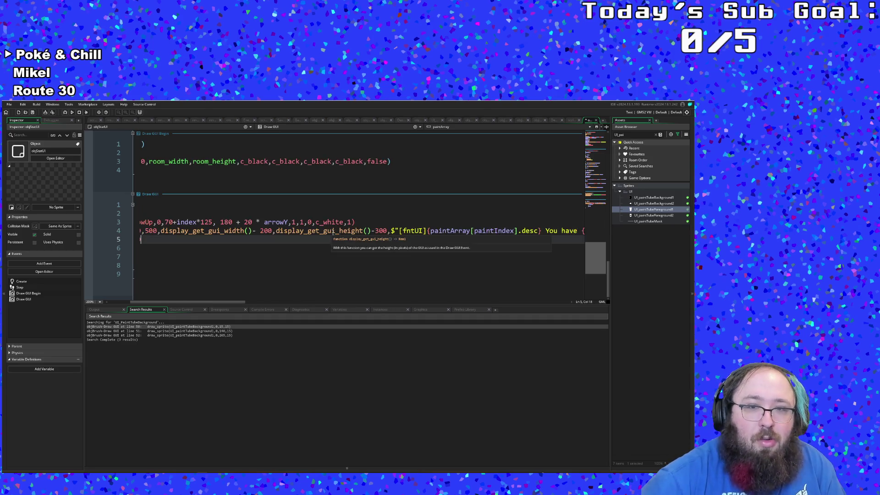
key("Up")
key("End")
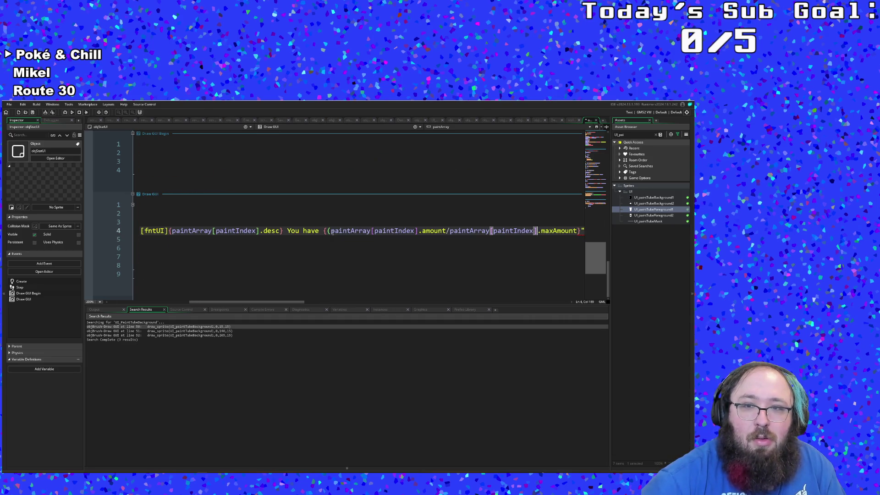
type(")}")
left_click(489, 230)
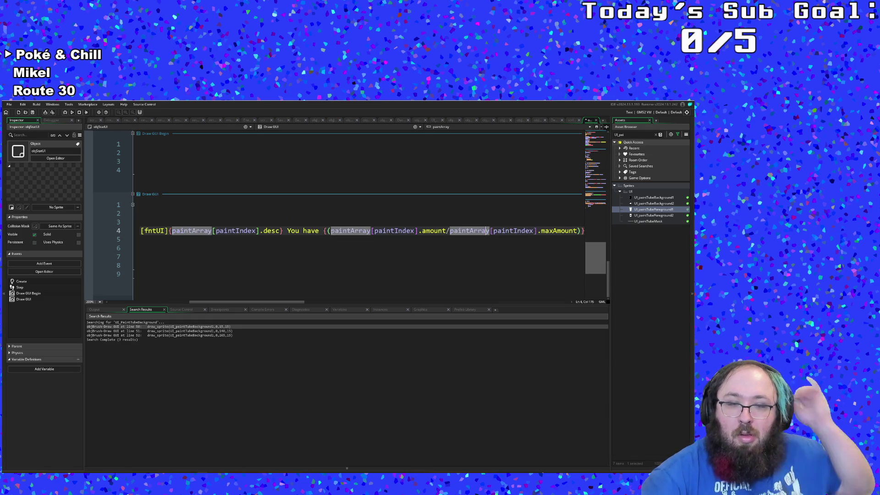
Put string_format in front of the parenthesized ratio and check its help
left_click(331, 230)
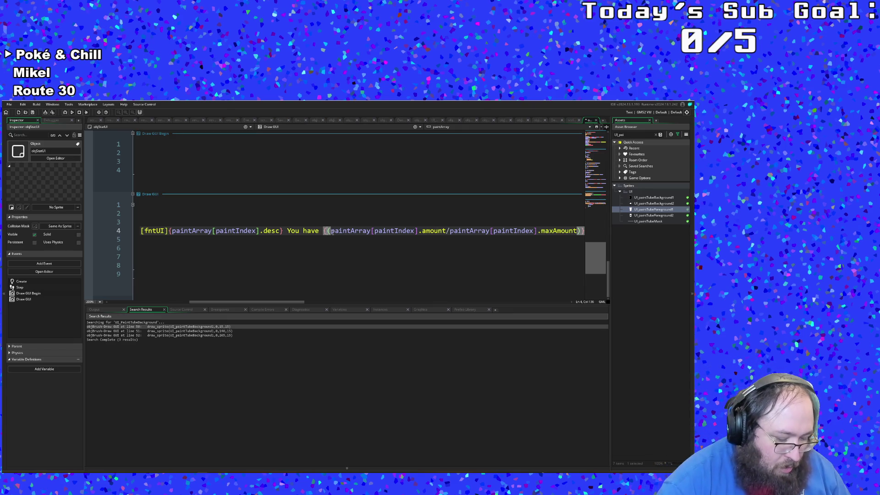
type("number")
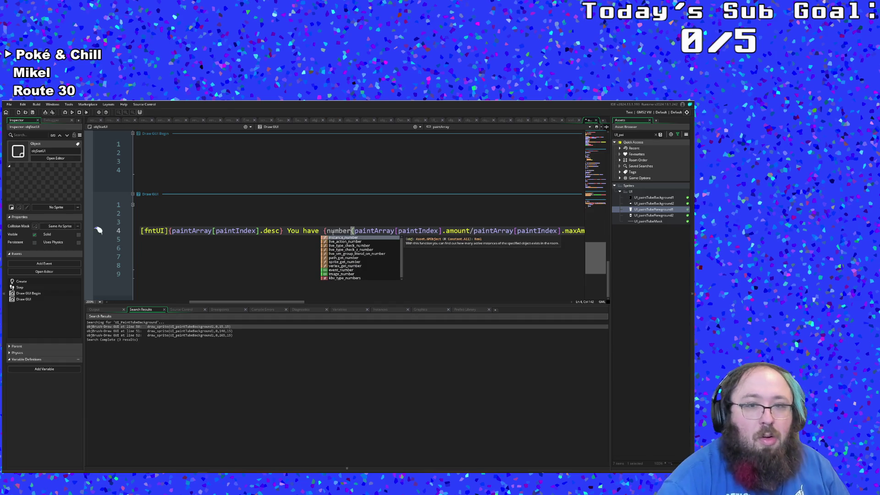
key("BackSpace")
key("BackSpace")
key("BackSpace")
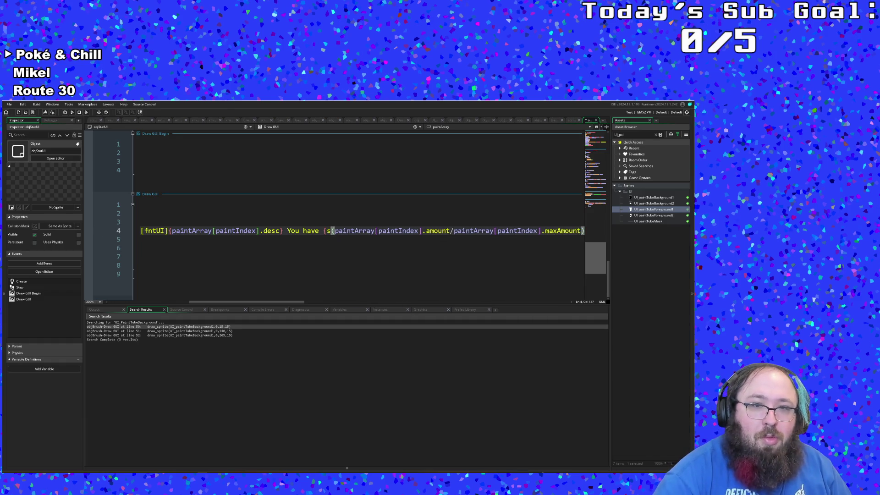
type("string_format")
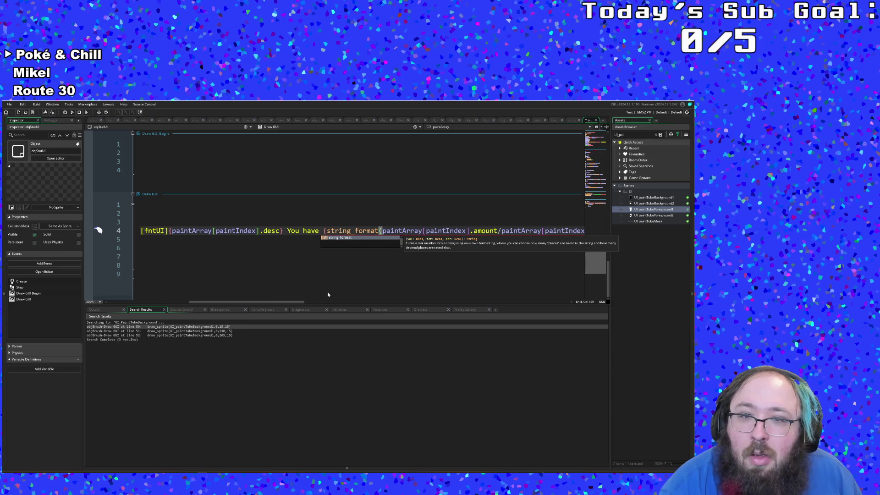
left_click_drag(282, 303, 306, 303)
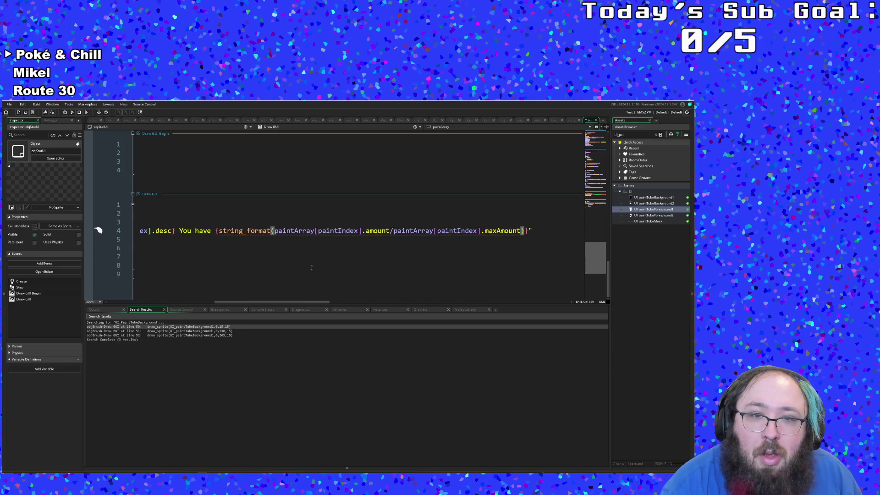
left_click(305, 232)
mouse_move(267, 231)
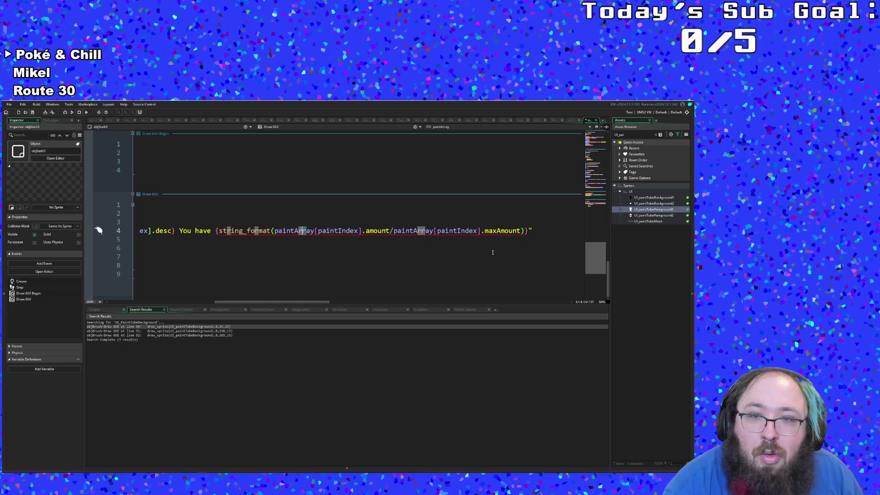
Type the ,2,0 arguments just before string_format's closing parenthesis
left_click(479, 231)
type("2,0")
key("BackSpace")
key("BackSpace")
key("BackSpace")
key("Right")
key("Right")
key("Right")
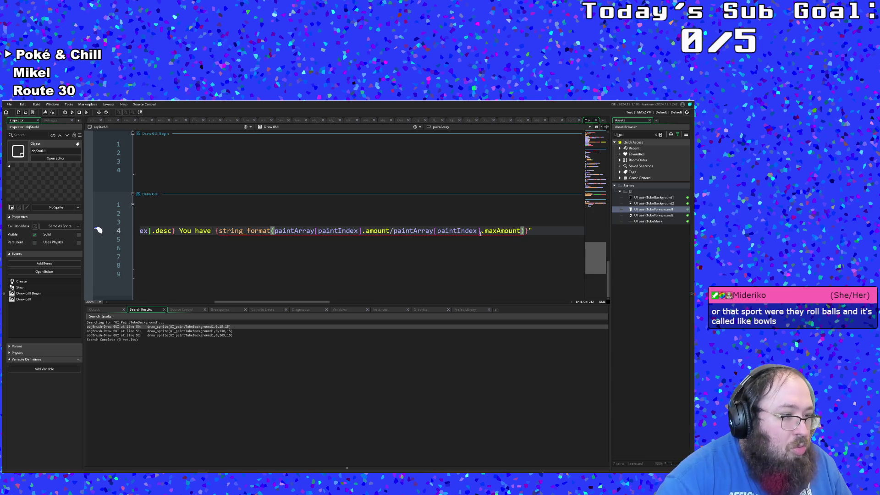
type(",2,")
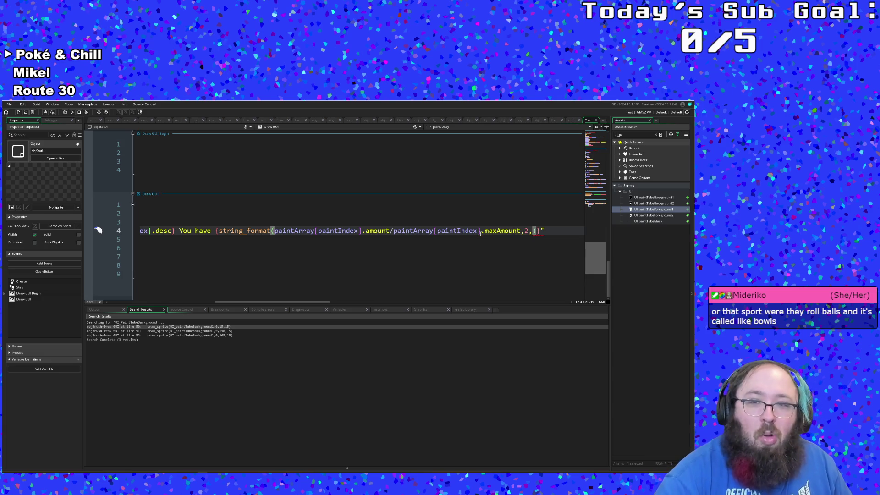
type("0")
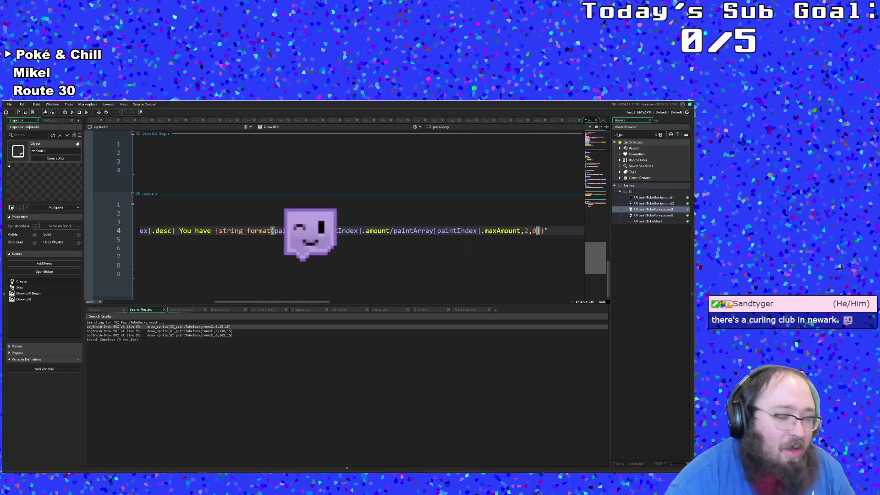
Place the cursor beside the string_format decimals argument to finish the ,2,0 arguments
left_click(530, 231)
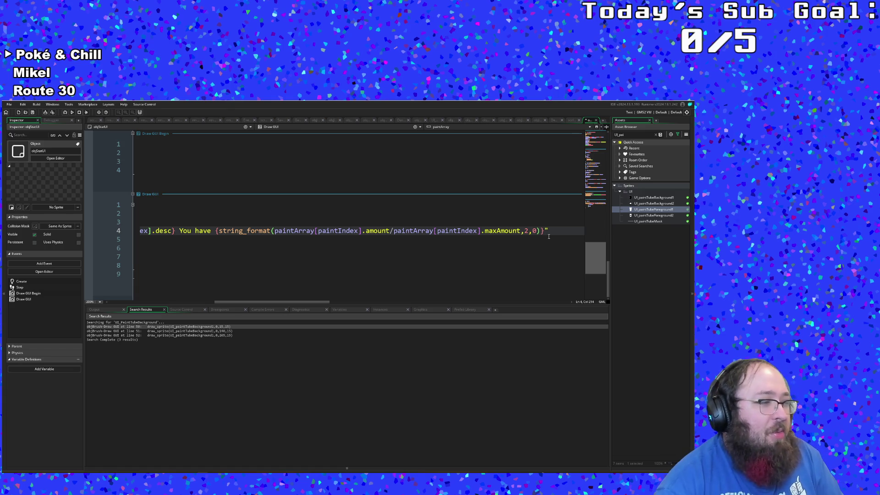
Verify the string_format(amount/maxAmount,2,0) brackets match, then switch to the fundraiser browser page
key("Right")
key("Right")
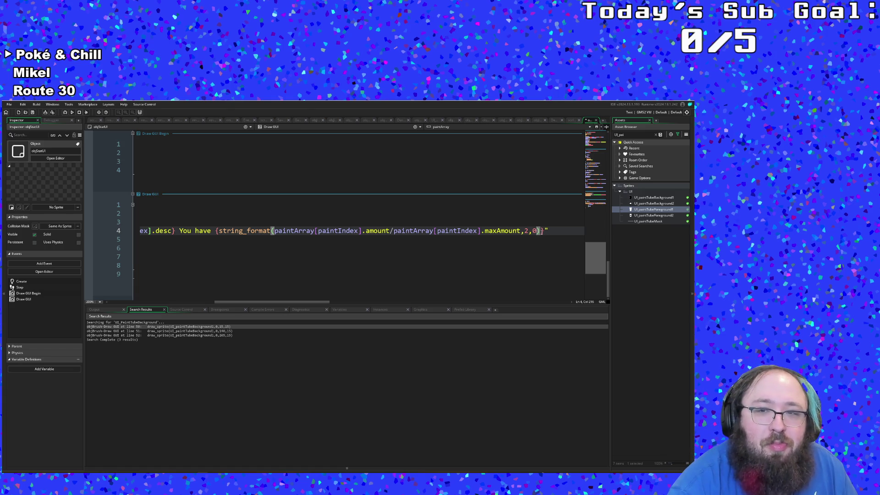
key("Right")
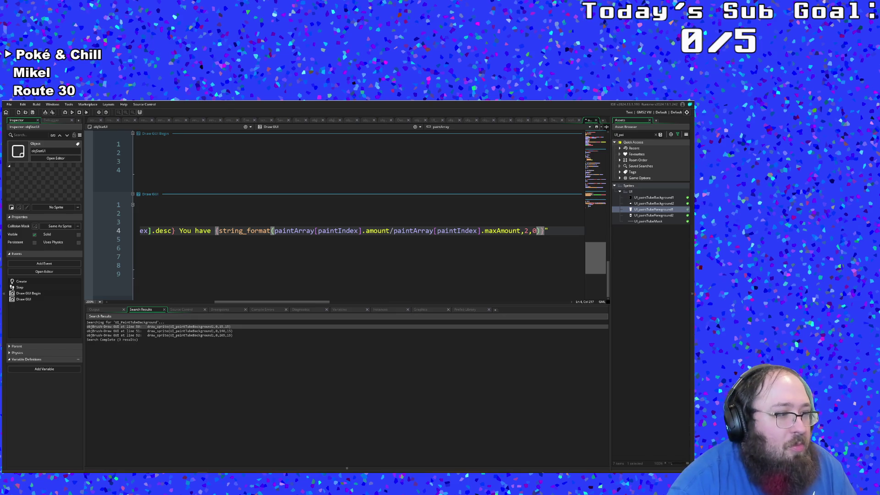
key("Left")
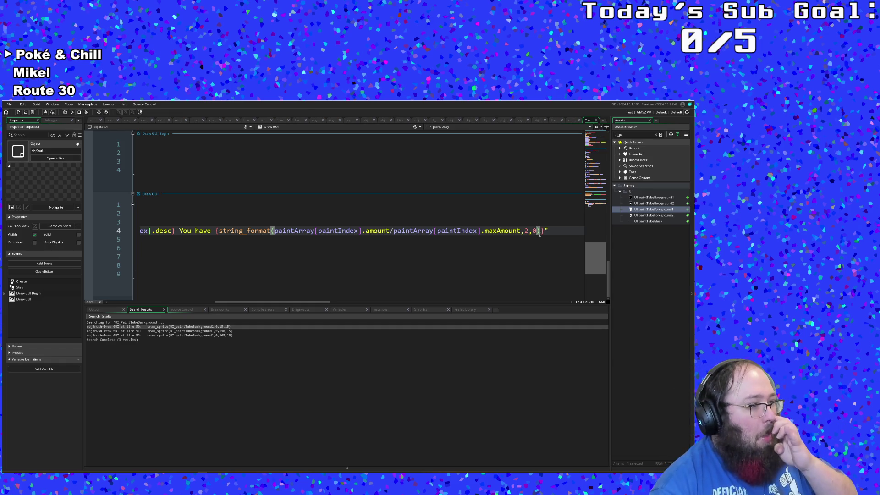
key("Right")
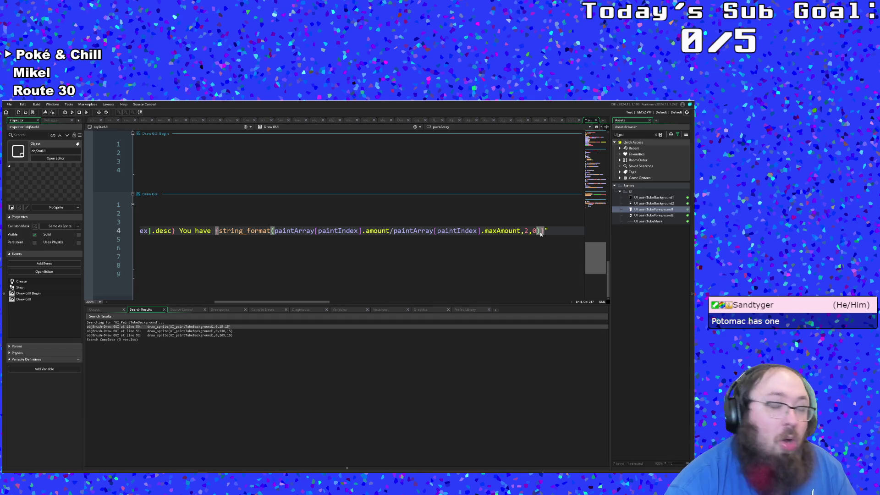
key("Right")
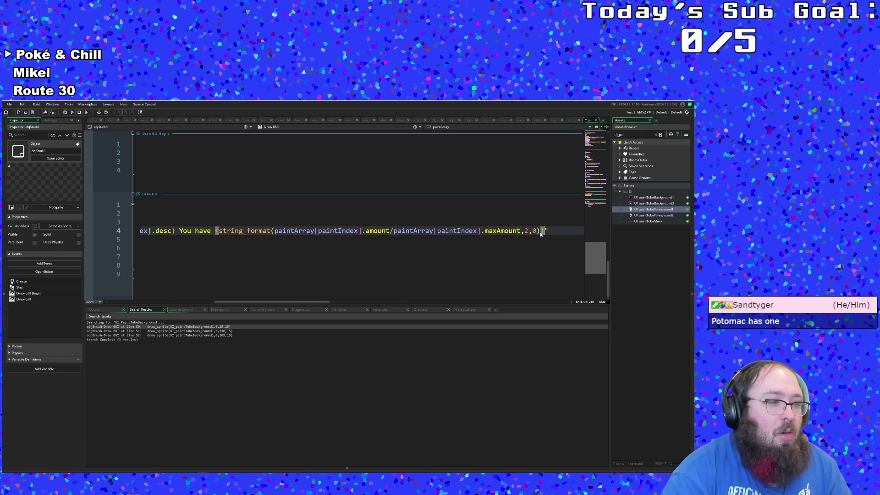
key("Left")
key("Left")
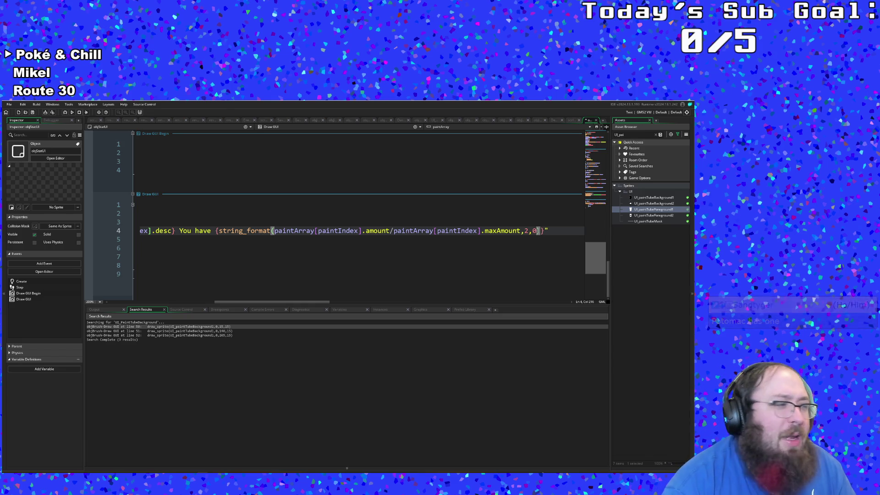
key("Right")
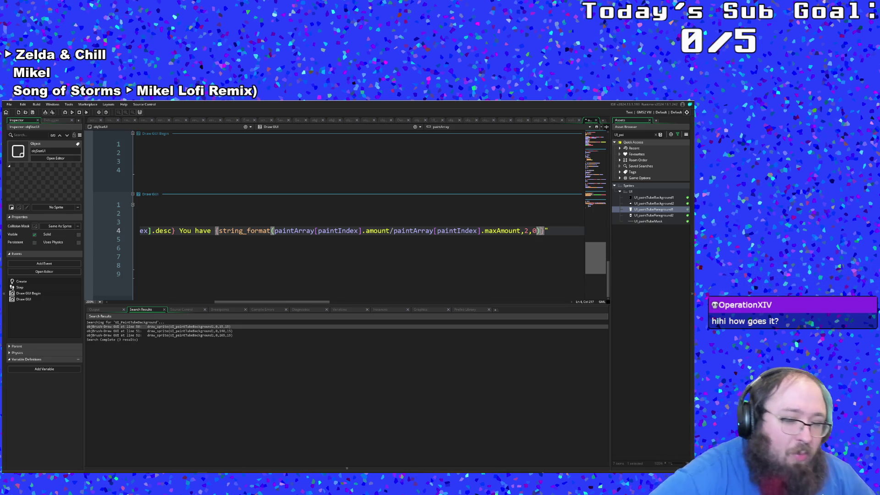
key("alt+Tab")
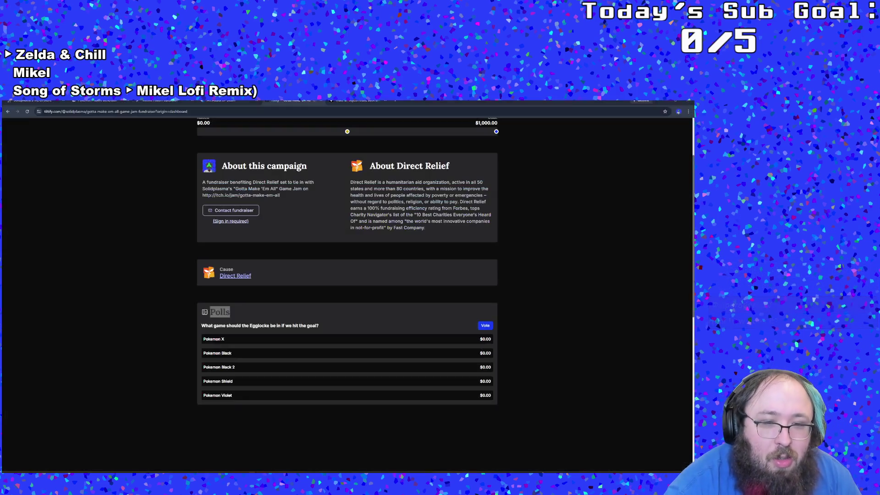
Scroll through the Gotta Make 'Em All Tiltify fundraiser page and its polls
scroll(134, 300, "up", 1)
scroll(134, 300, "up", 1)
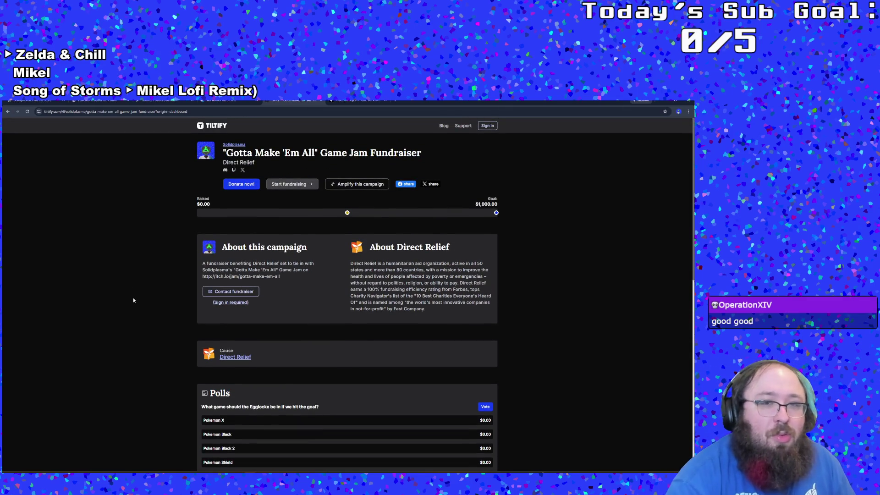
scroll(133, 300, "down", 3)
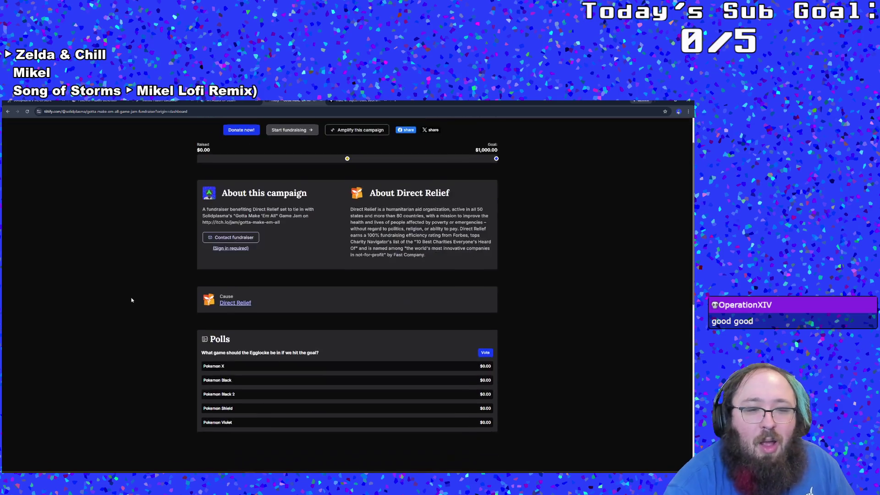
scroll(125, 199, "up", 2)
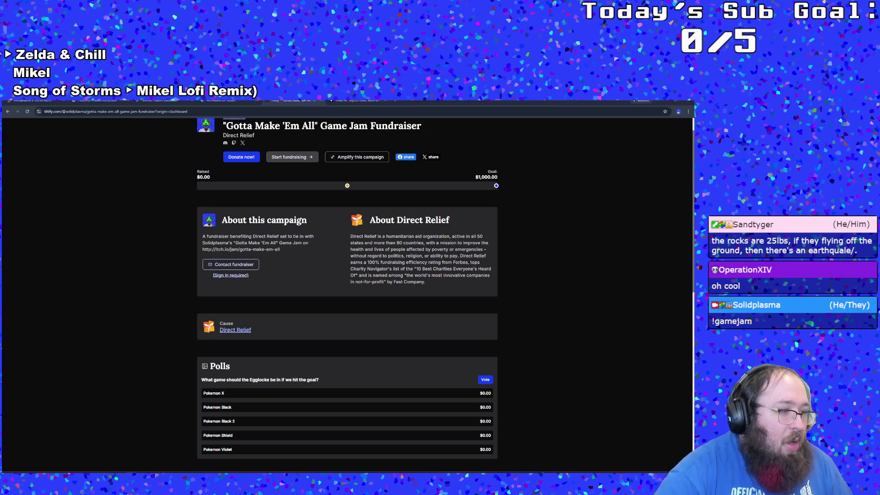
scroll(184, 291, "down", 2)
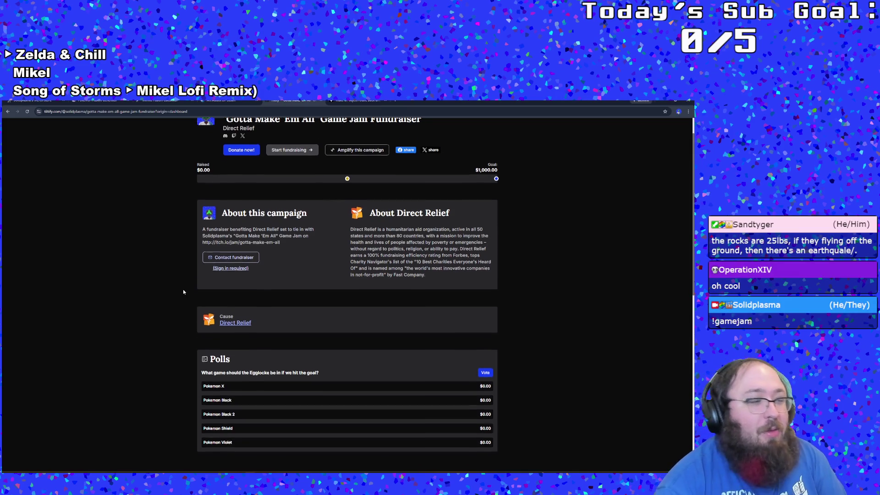
scroll(182, 290, "up", 3)
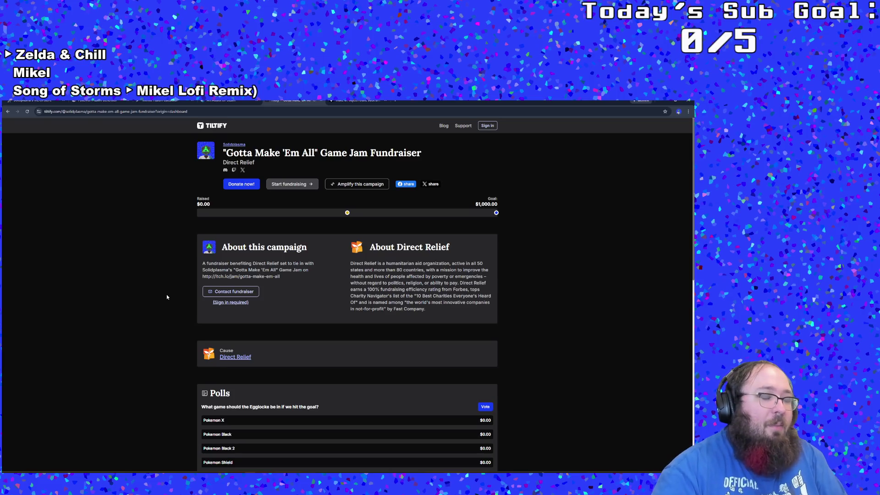
scroll(166, 298, "down", 2)
scroll(165, 298, "up", 2)
scroll(165, 300, "down", 2)
scroll(164, 301, "down", 1)
scroll(153, 304, "up", 1)
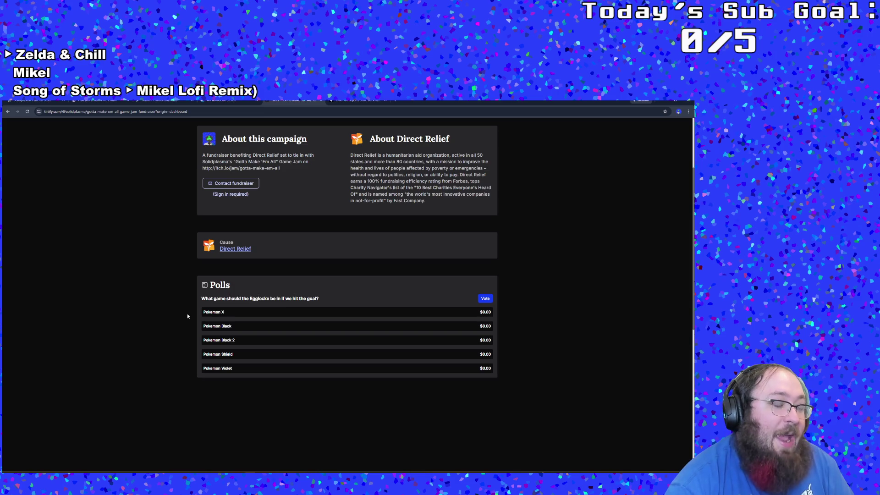
scroll(187, 315, "up", 1)
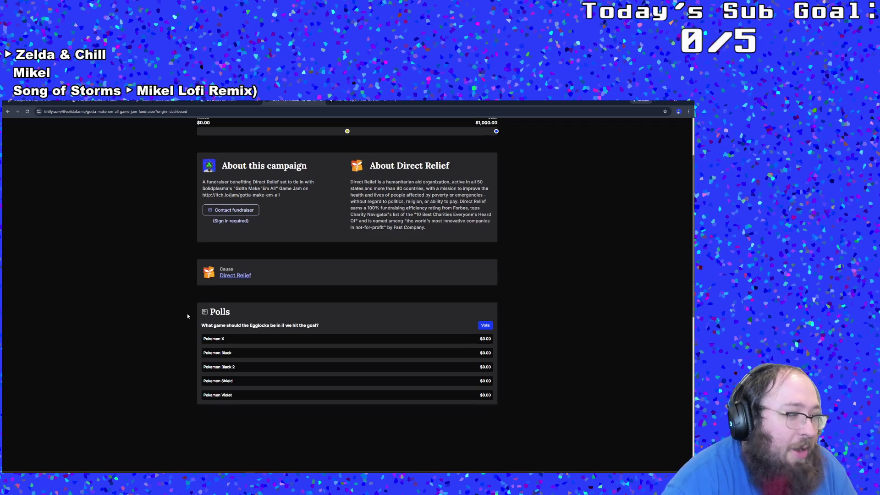
scroll(187, 315, "down", 1)
scroll(187, 315, "up", 3)
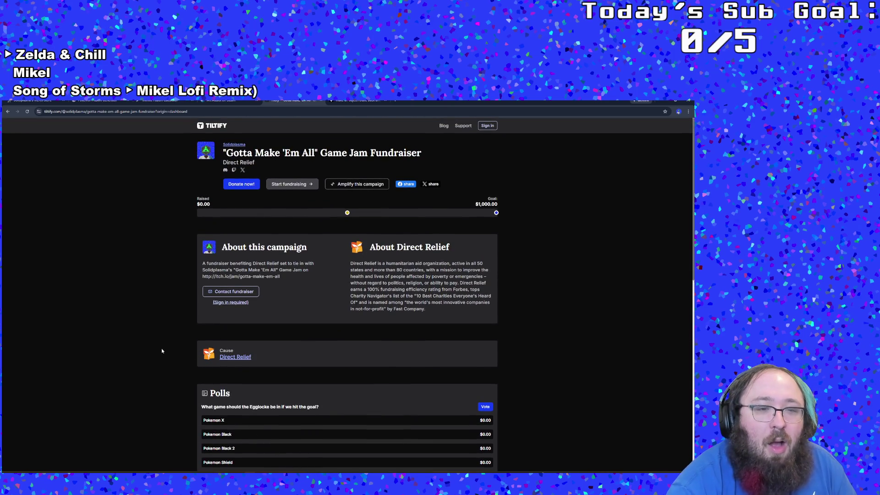
scroll(155, 354, "down", 1)
scroll(154, 354, "up", 1)
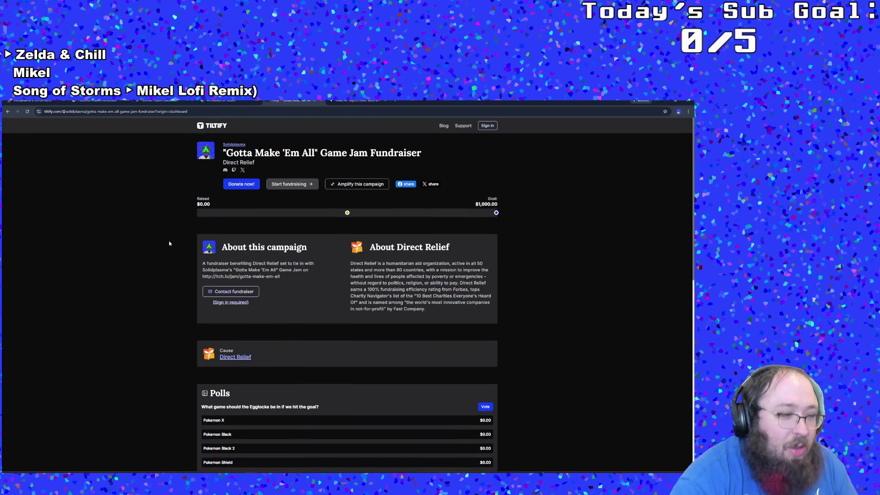
Glance at the other browser page, then return to the GameMaker code from the taskbar
left_click(358, 102)
left_click(293, 101)
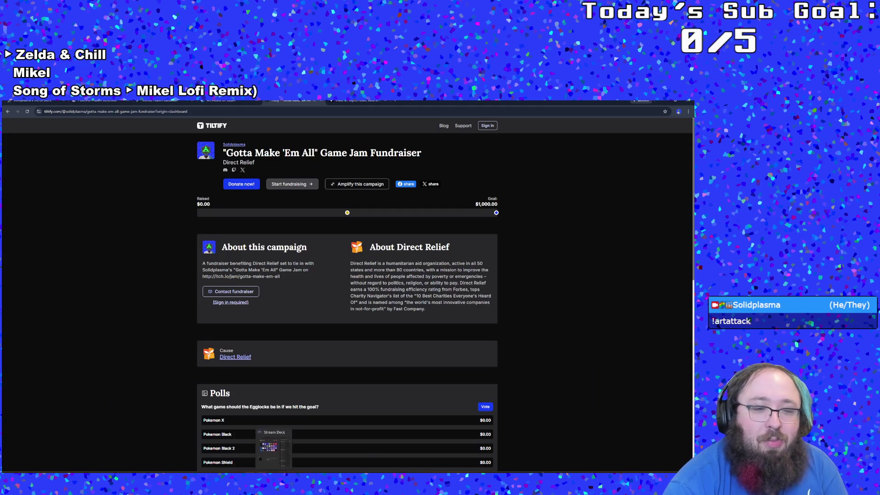
left_click(249, 471)
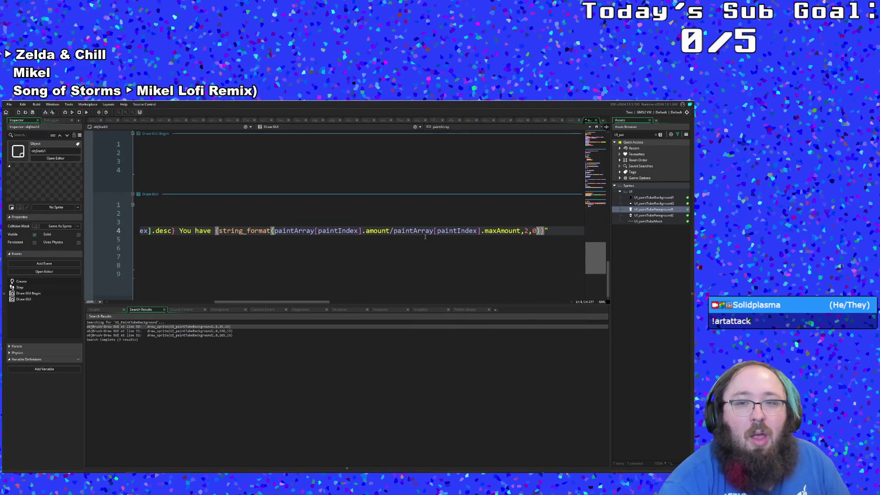
Type 'remaining.' after the string_format brace on line 4, correcting the 'ramining' typo
left_click(509, 232)
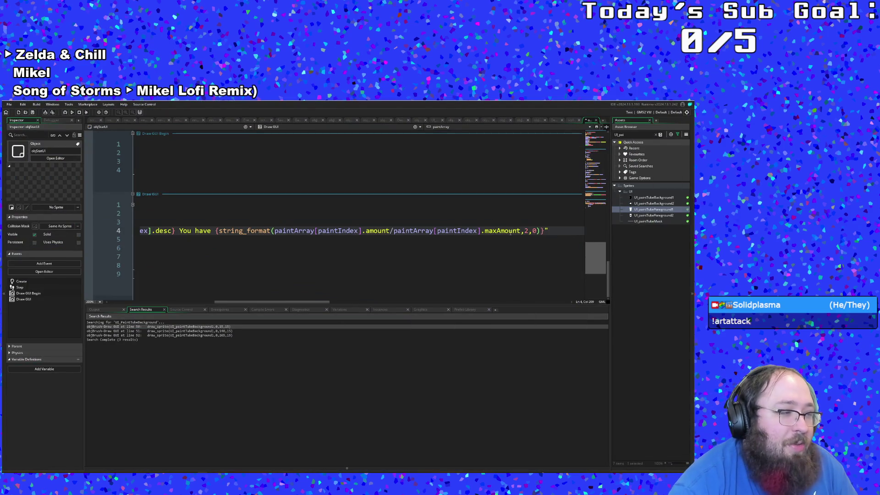
left_click(540, 232)
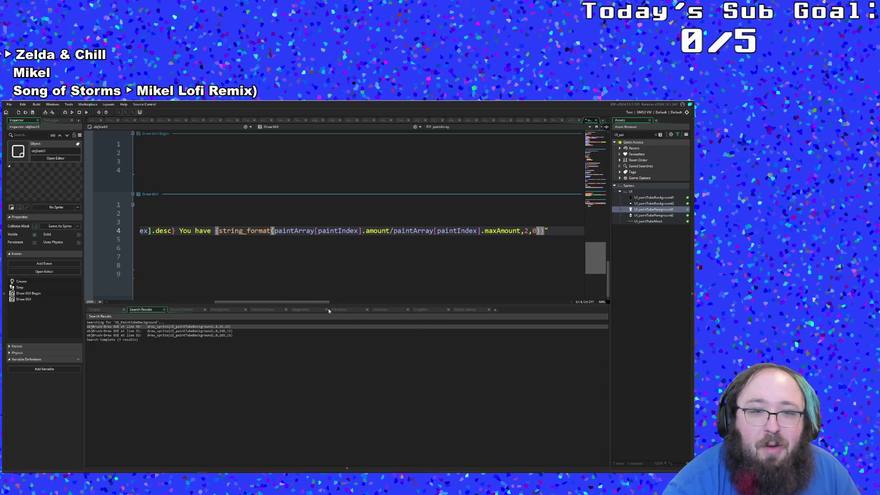
scroll(320, 301, "right", 3)
scroll(302, 303, "left", 5)
mouse_move(298, 306)
left_mouse_down()
mouse_move(239, 303)
mouse_move(342, 309)
left_mouse_up()
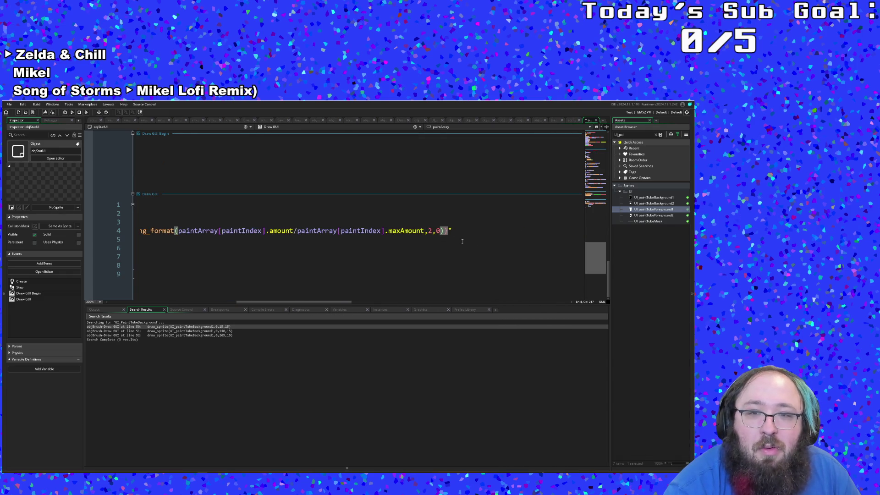
left_click(444, 230)
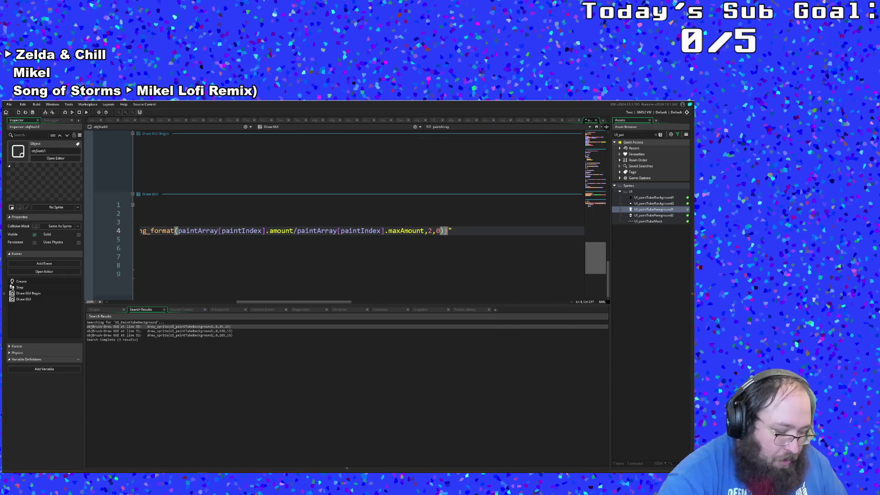
key("Right")
type("ramining")
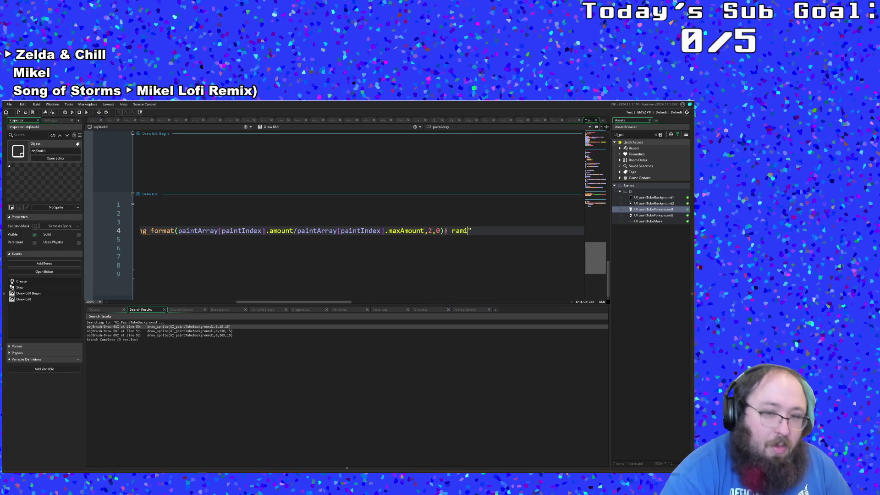
key("BackSpace")
key("BackSpace")
key("BackSpace")
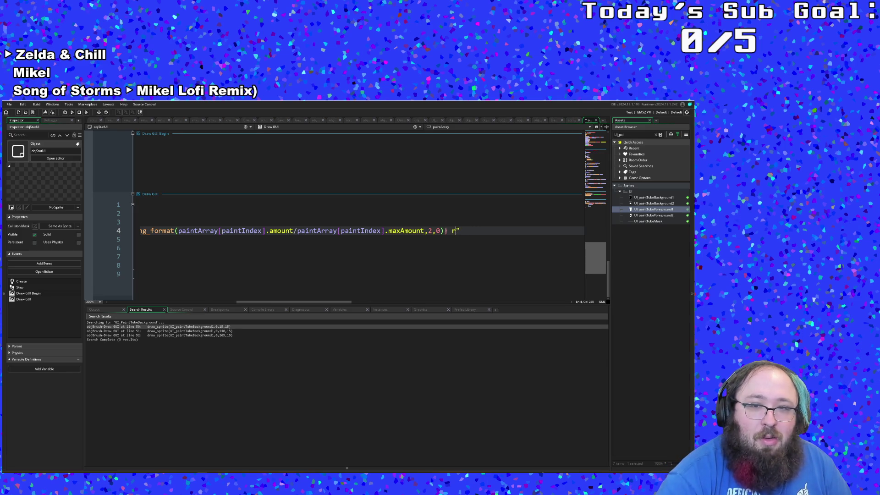
type("emaining.")
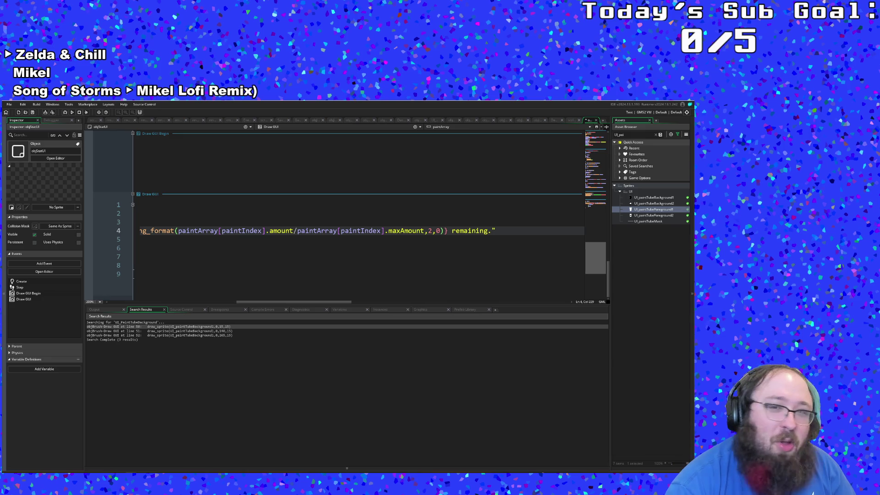
Close the DrawInfoBox call on line 4 with ')' after the ' remaining.' text
left_click_drag(302, 302, 168, 300)
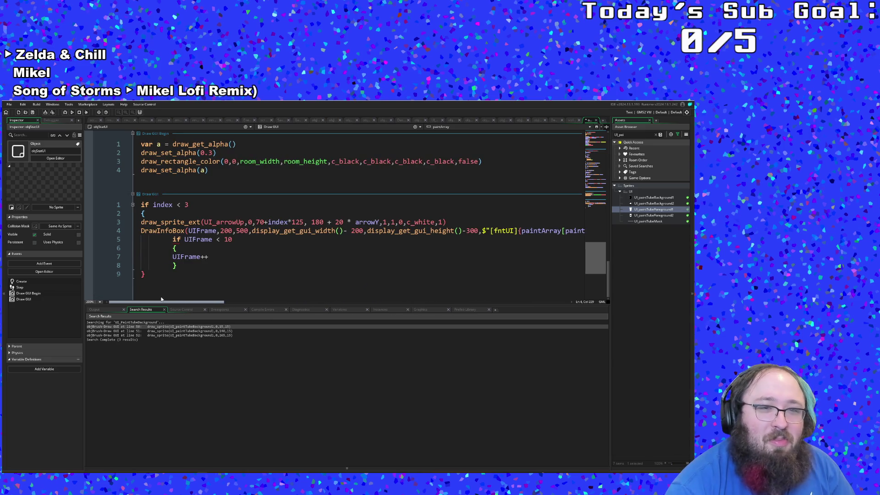
mouse_move(178, 300)
left_mouse_down()
mouse_move(323, 302)
mouse_move(119, 299)
mouse_move(274, 303)
left_mouse_up()
left_click(377, 231)
type(")} remaining.\")")
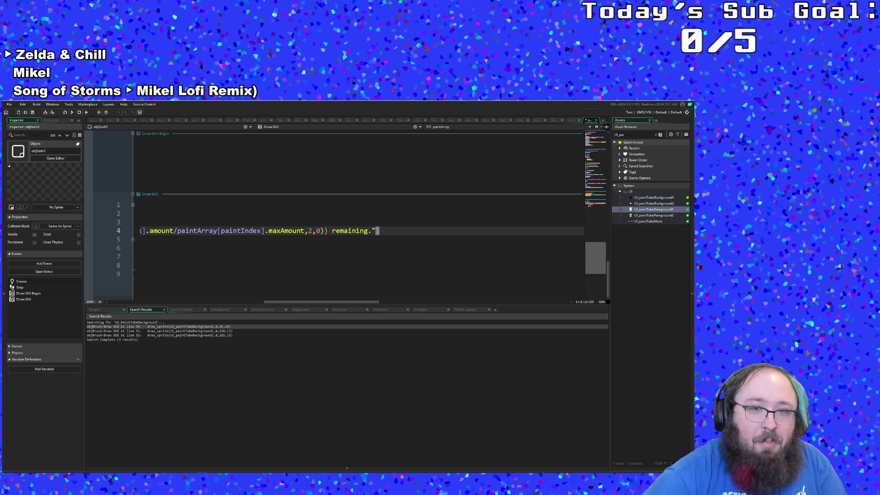
Select the whole Draw GUI block, lines 1–9, from the final brace upward
left_click_drag(339, 302, 173, 301)
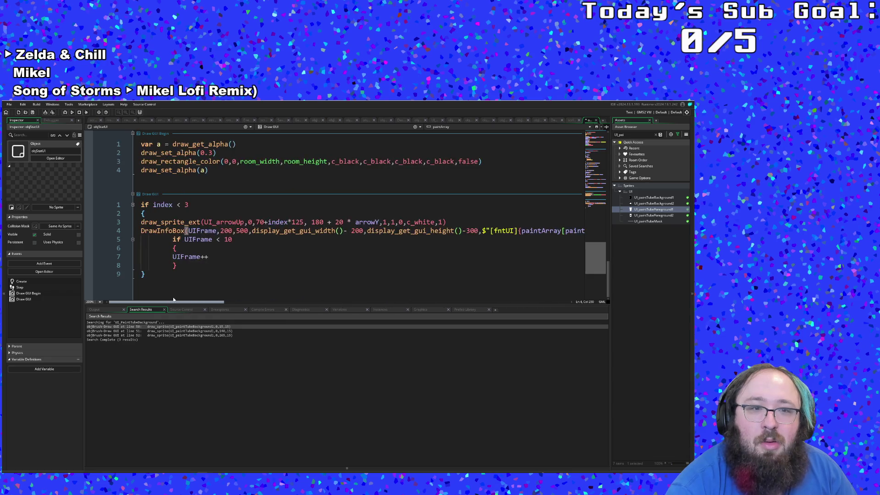
left_click(158, 265)
left_click(157, 274)
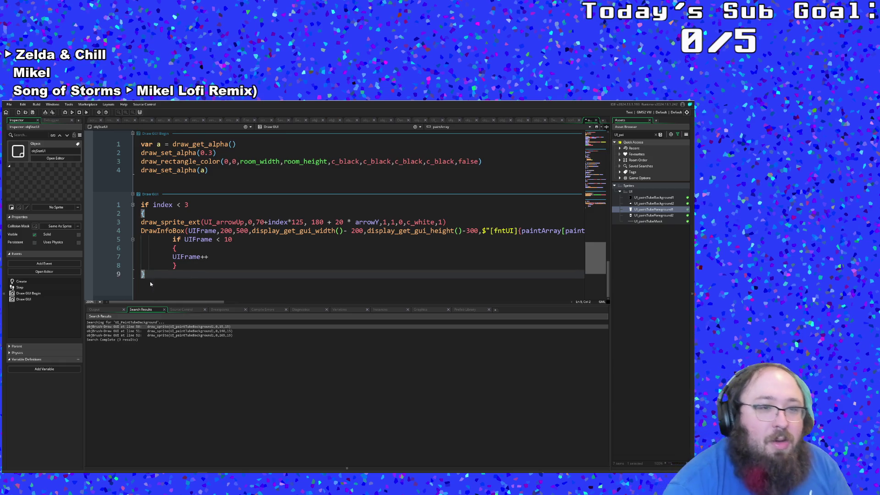
mouse_move(153, 275)
left_mouse_down()
mouse_move(142, 256)
mouse_move(142, 204)
left_mouse_up()
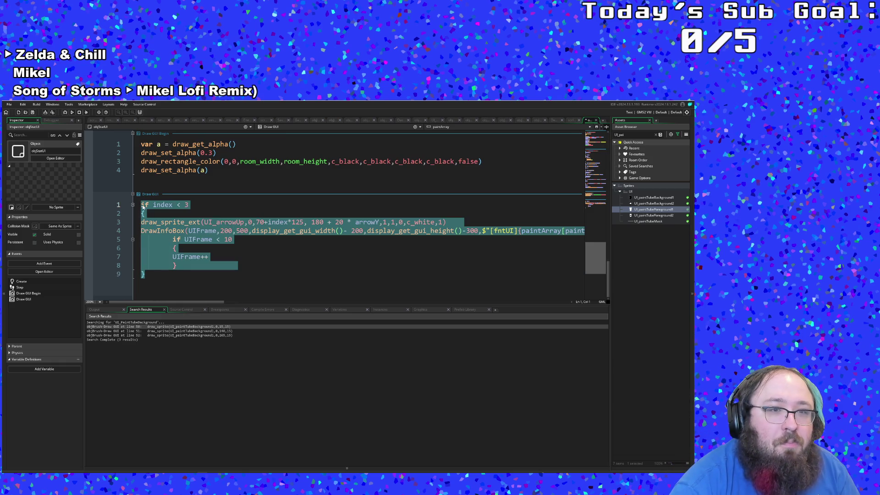
right_click(146, 205)
left_click(148, 238)
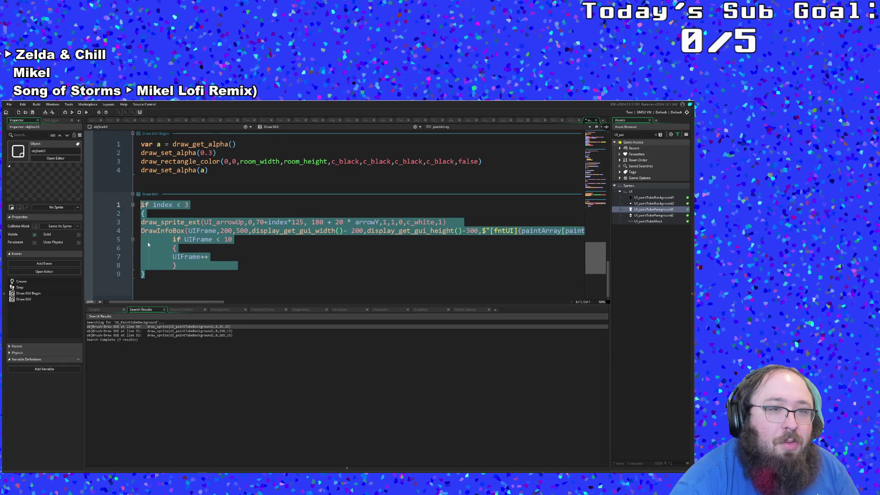
left_click(145, 270)
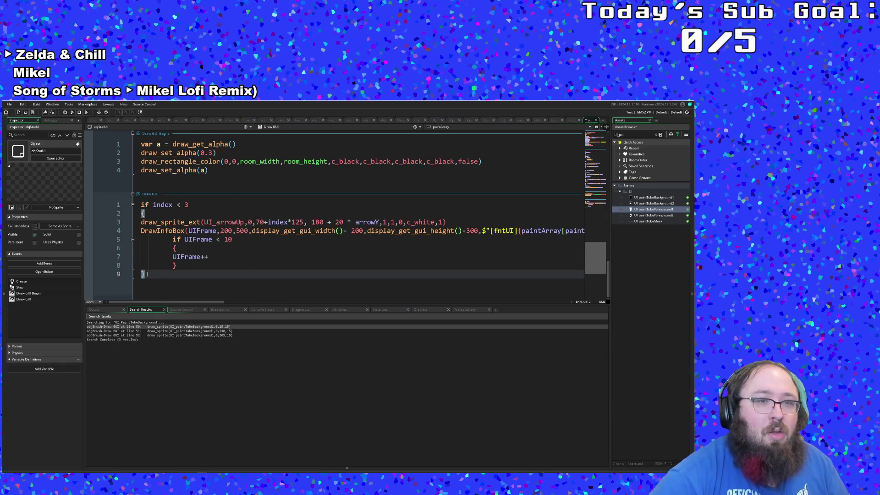
key("Return")
key("Return")
key("ctrl+v")
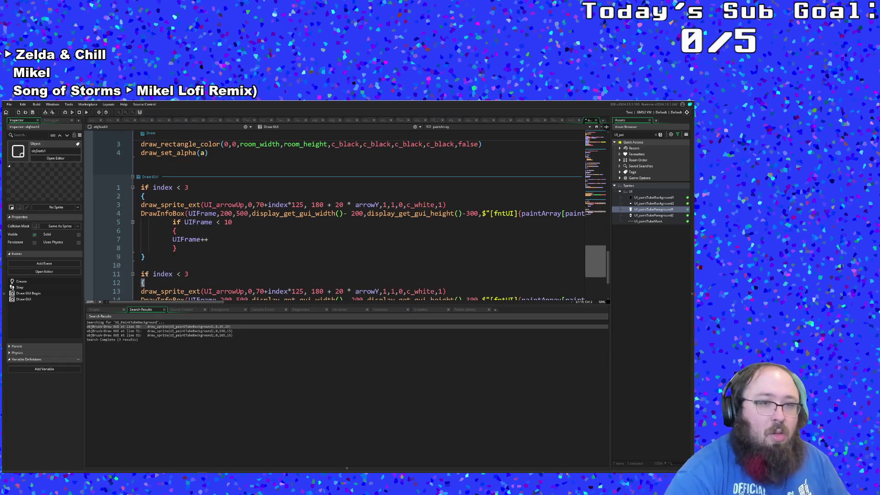
left_click(182, 275)
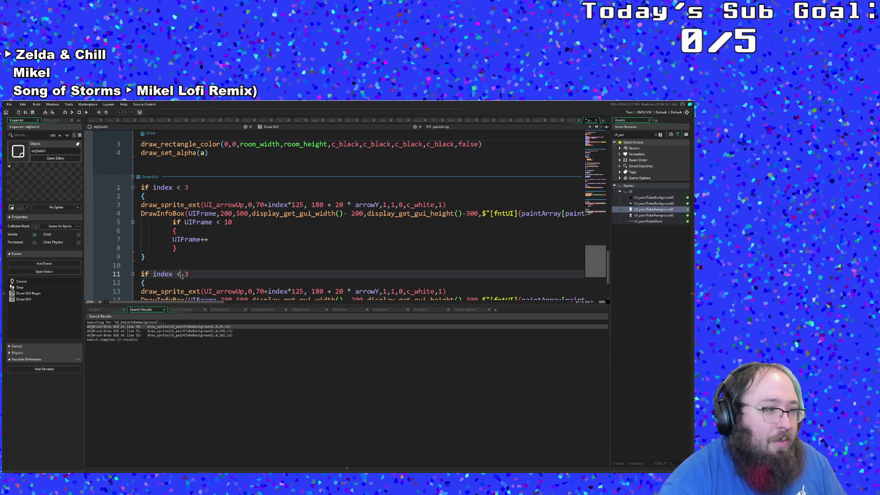
key("BackSpace")
type(">=")
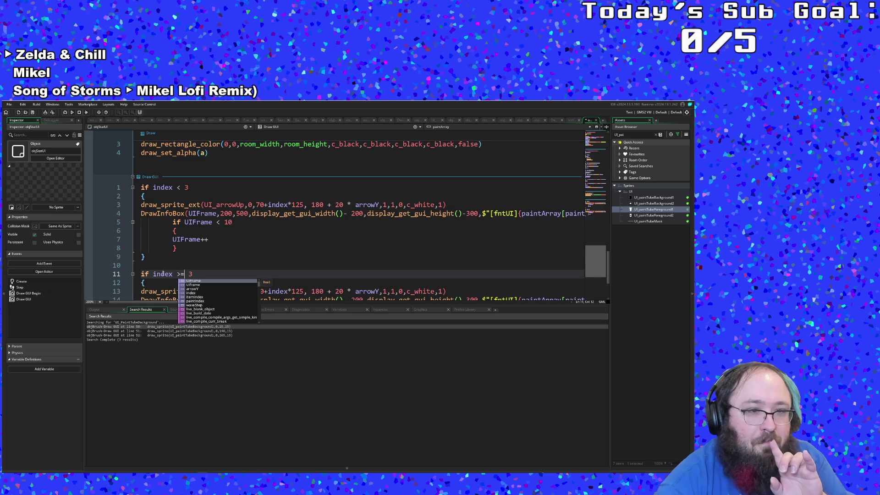
scroll(163, 274, "down", 3)
left_click(235, 231)
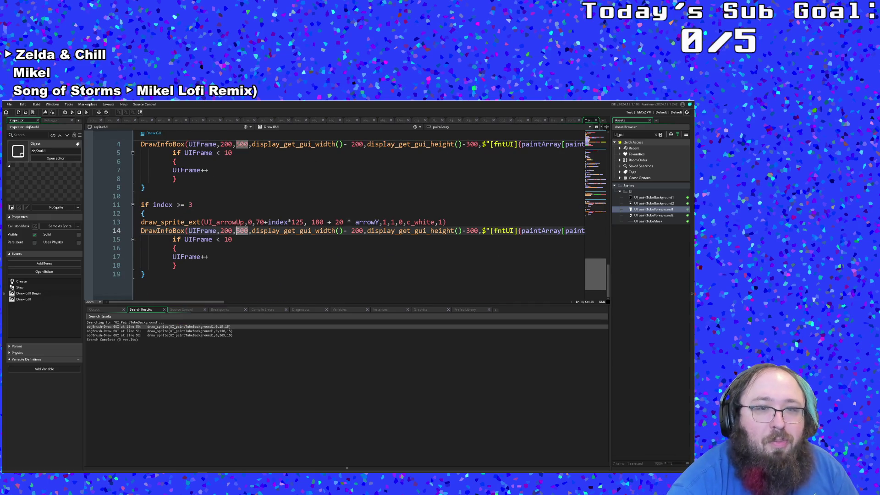
double_click(237, 230)
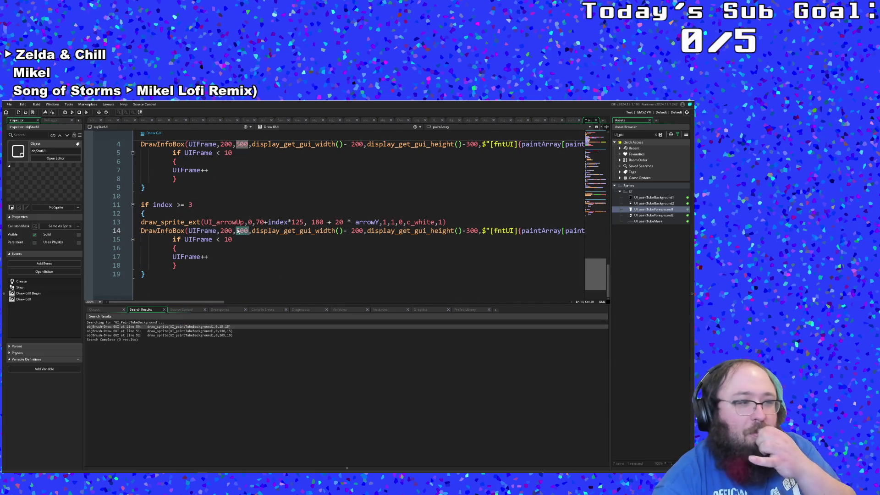
left_click(249, 231)
double_click(239, 231)
left_click(244, 230)
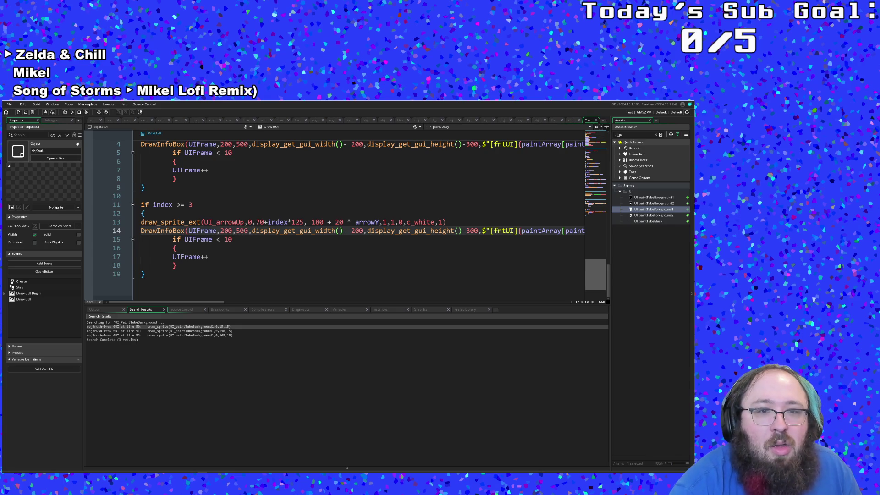
left_click(257, 223)
double_click(275, 222)
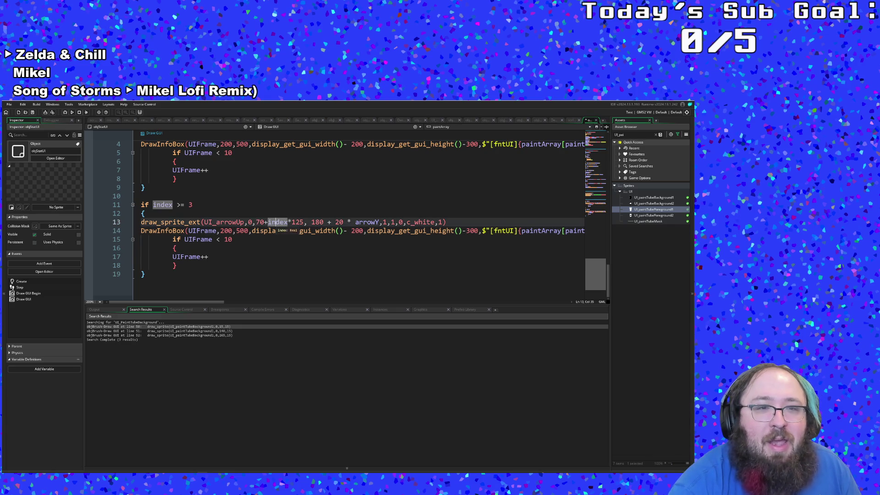
left_click(209, 239)
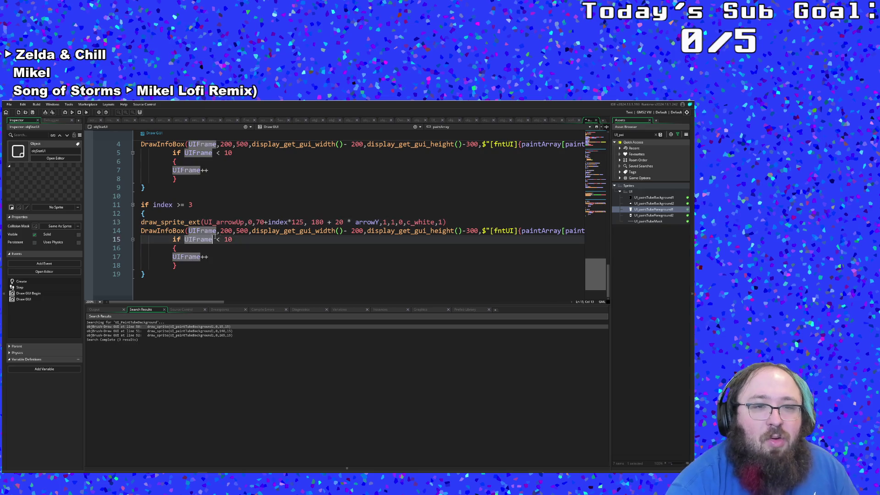
left_click(280, 231)
left_click(301, 222)
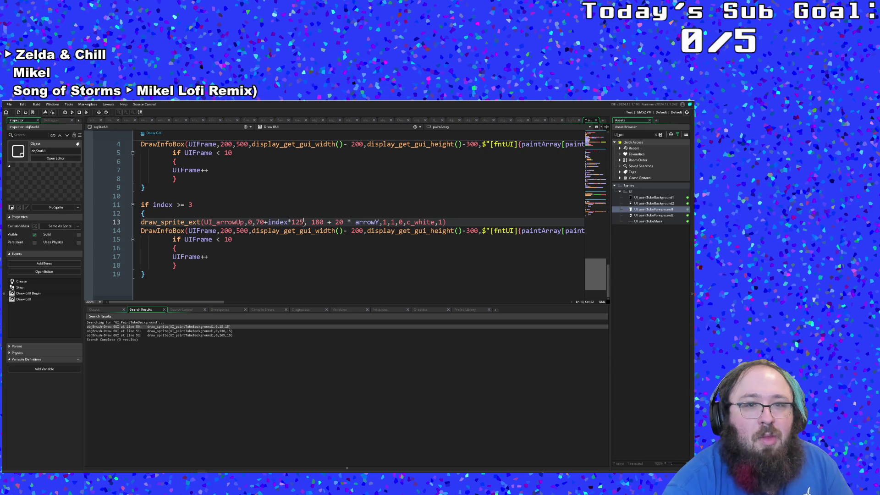
Comment out the UI_arrowUp draw_sprite_ext line in the index >= 3 block with //
left_click(152, 223)
key("Home")
type("//")
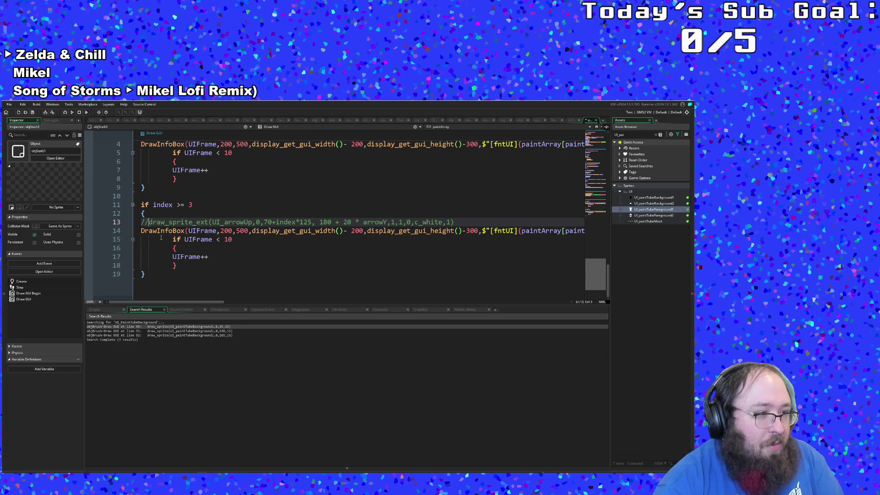
left_click(177, 248)
mouse_move(197, 303)
left_mouse_down()
mouse_move(305, 305)
mouse_move(255, 304)
left_mouse_up()
Locate the paintArray[paintIndex] references in the duplicated DrawInfoBox line 14
left_click(272, 238)
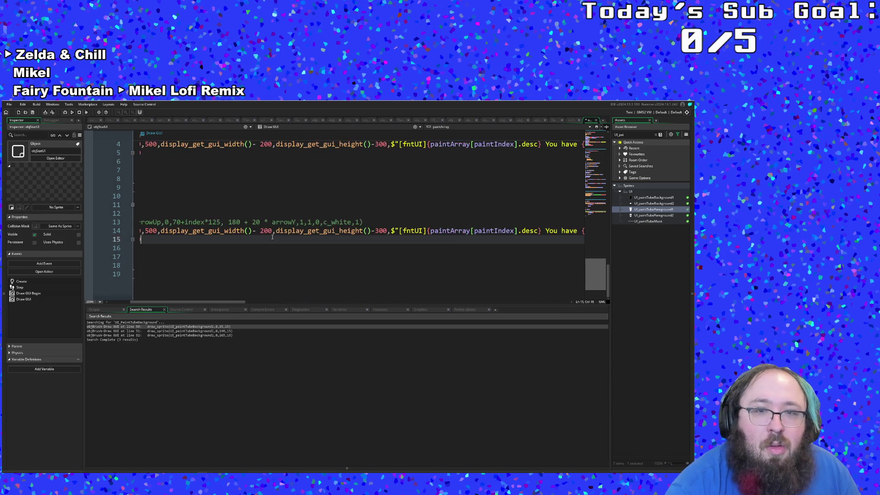
left_click(432, 225)
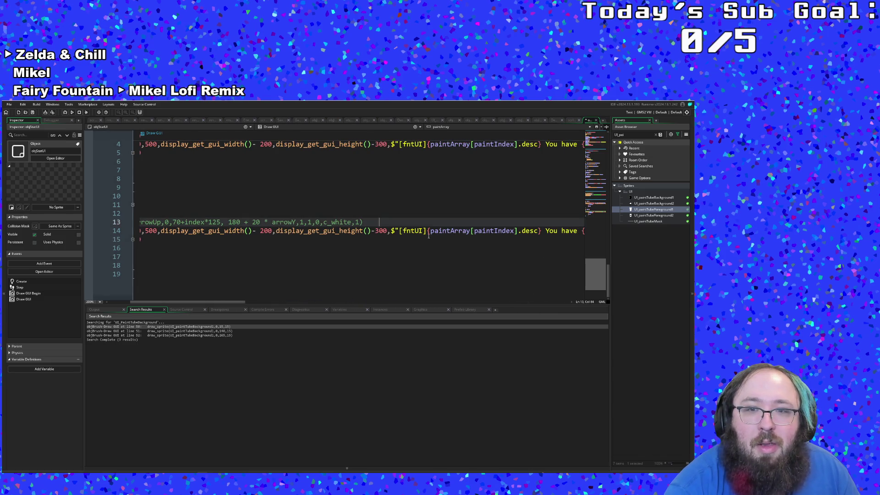
left_click_drag(429, 231, 520, 233)
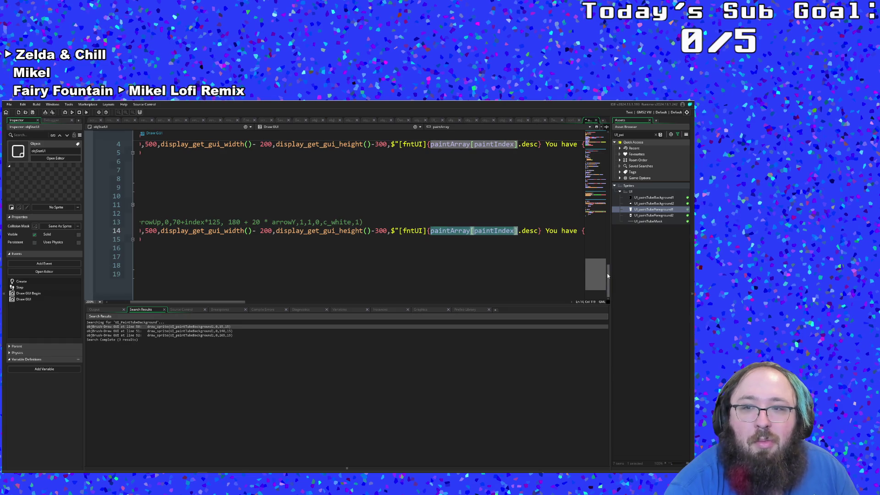
scroll(607, 275, "up", 10)
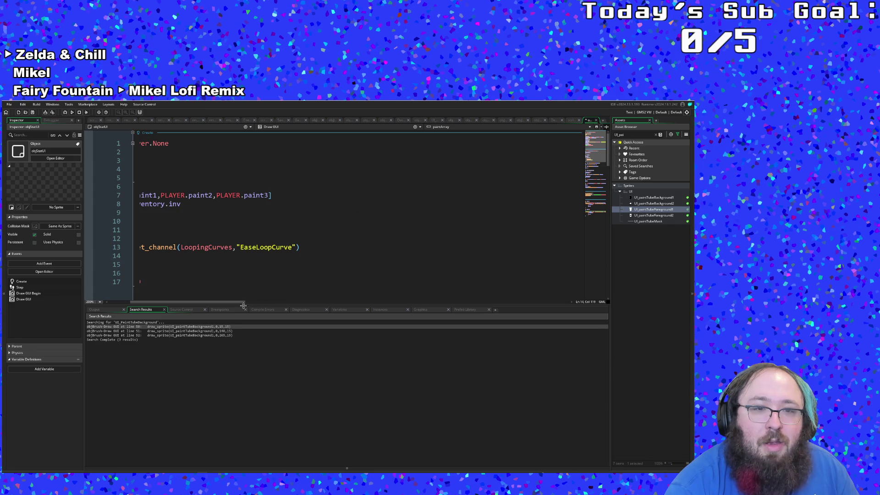
left_click_drag(240, 304, 182, 305)
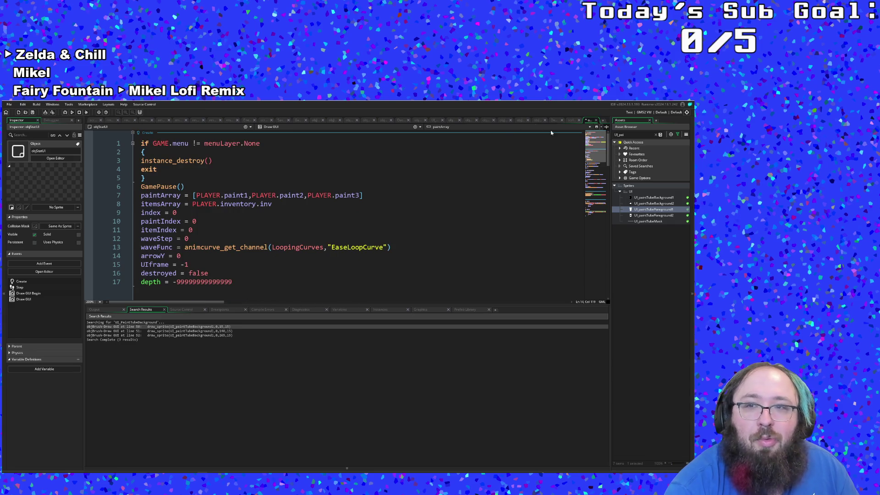
left_click_drag(591, 148, 596, 285)
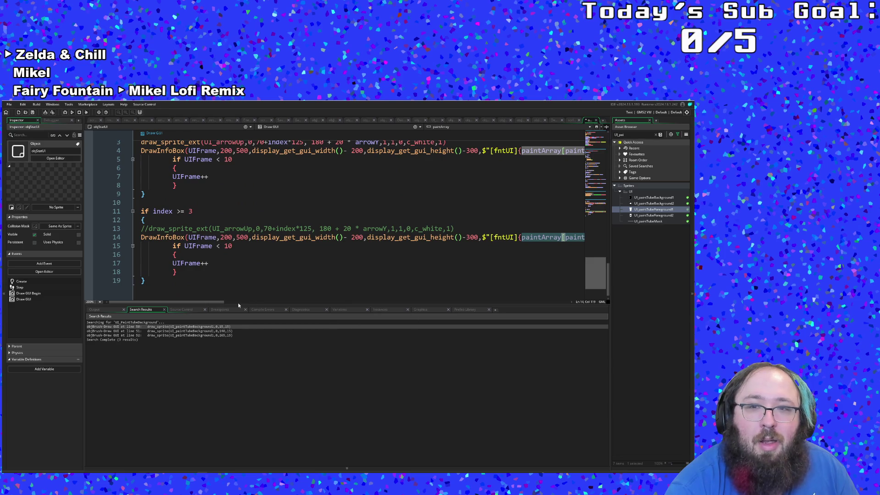
left_click_drag(223, 302, 320, 300)
left_click(366, 237)
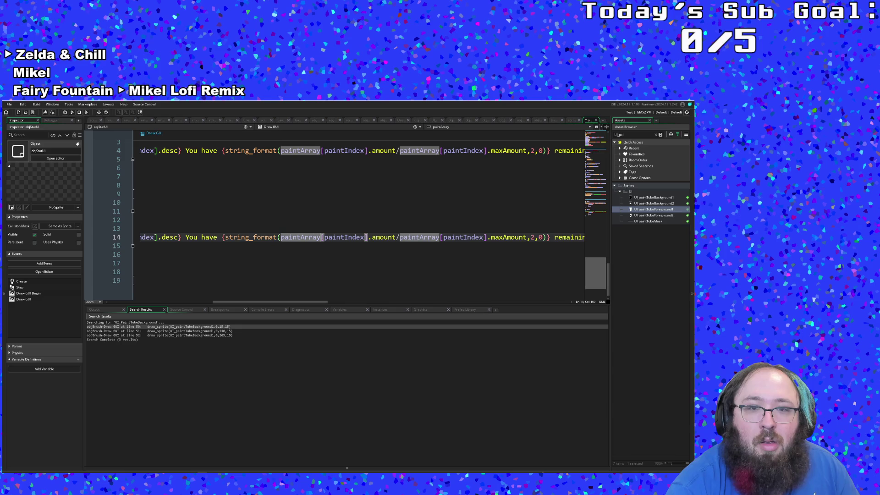
Change the amount part of line 14 to use itemsArray[itemIndex]
double_click(291, 238)
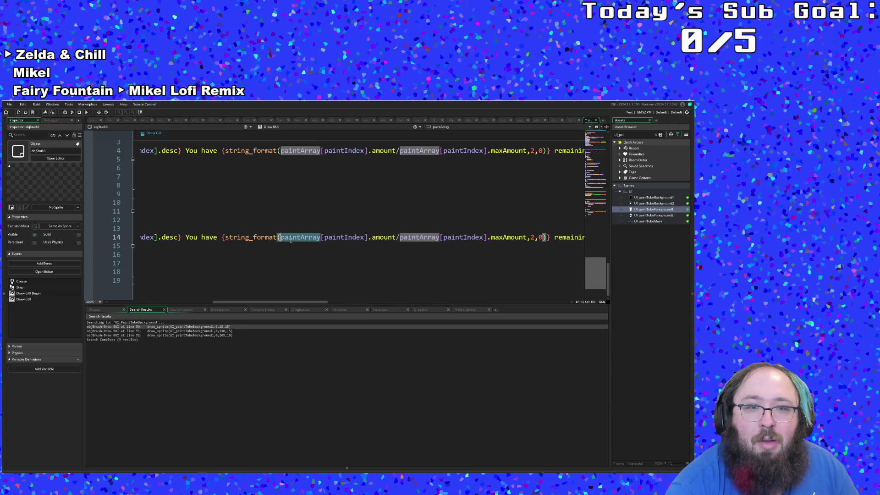
key("BackSpace")
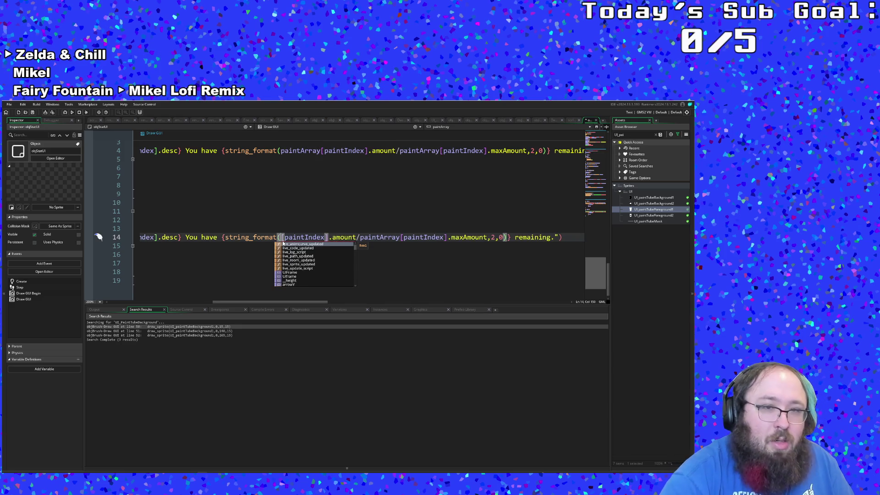
type("itemsArray")
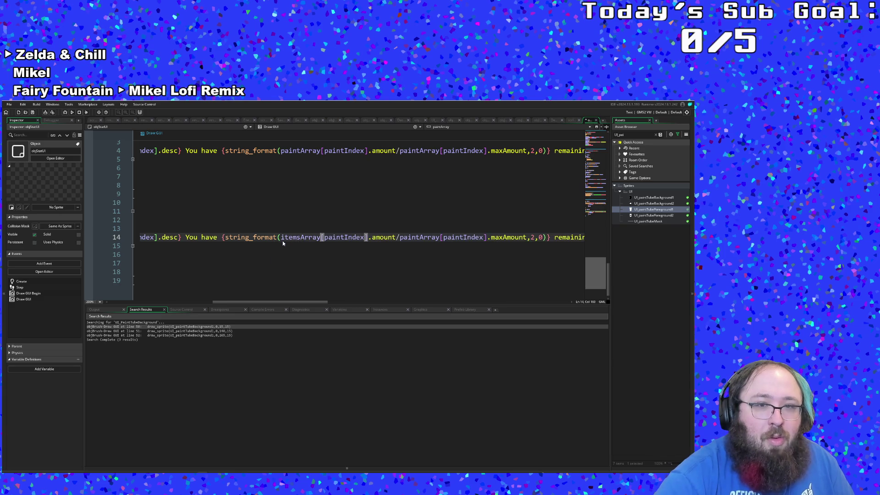
key("BackSpace")
key("BackSpace")
key("BackSpace")
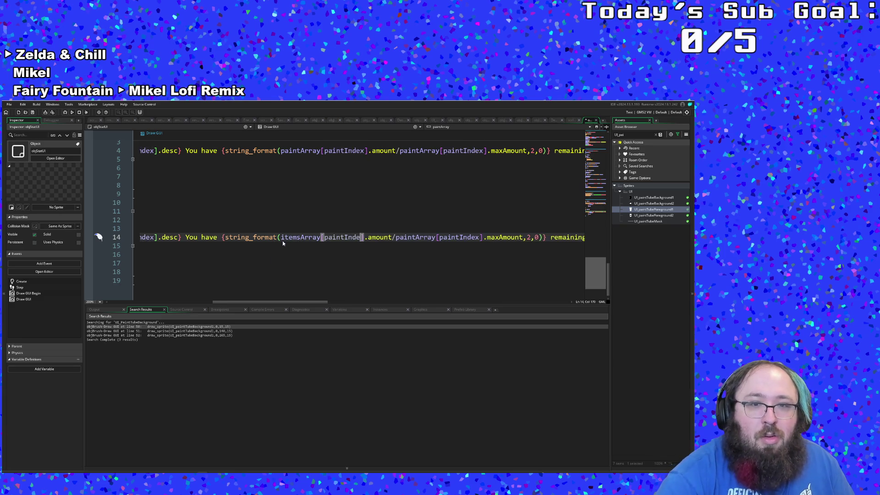
key("BackSpace")
key("BackSpace")
key("BackSpace")
type("items")
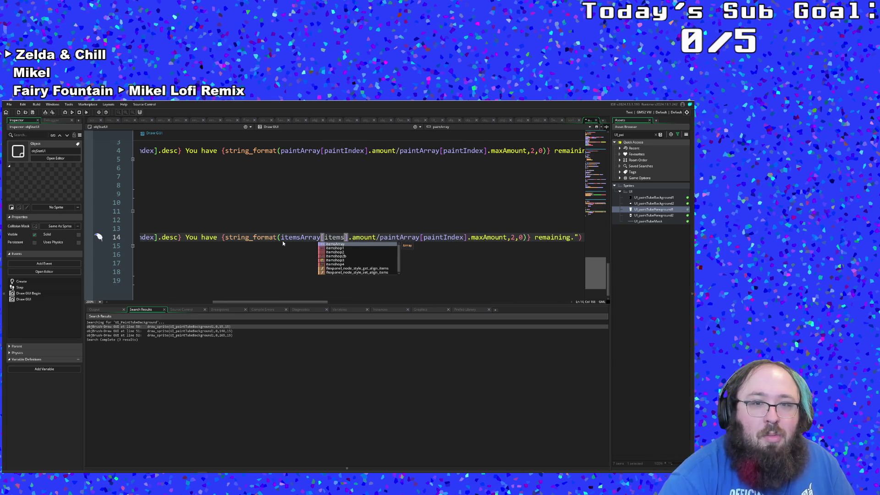
type("Index")
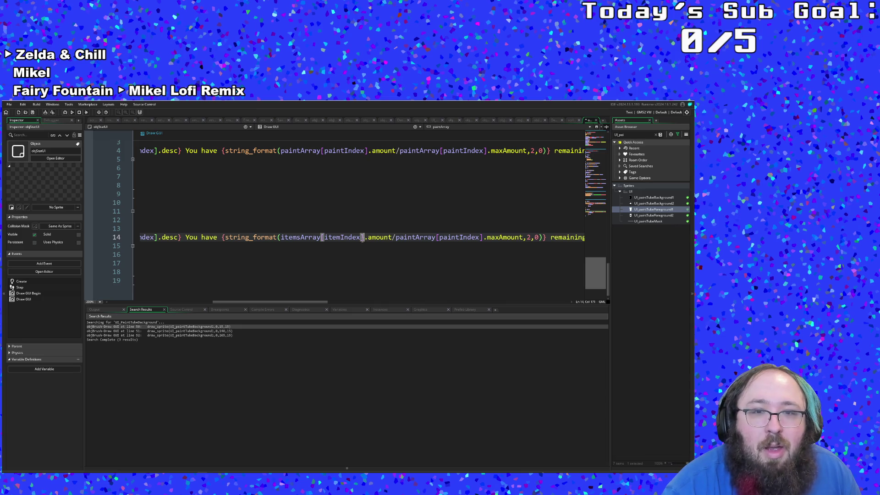
left_click_drag(275, 301, 232, 302)
Change the desc part of line 14 to {itemsArray[itemIndex].desc}
left_click(362, 237)
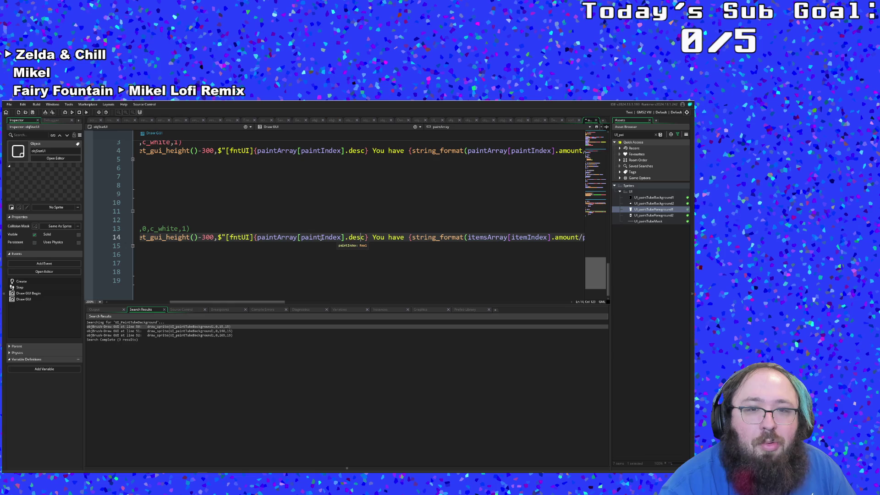
left_click(300, 237)
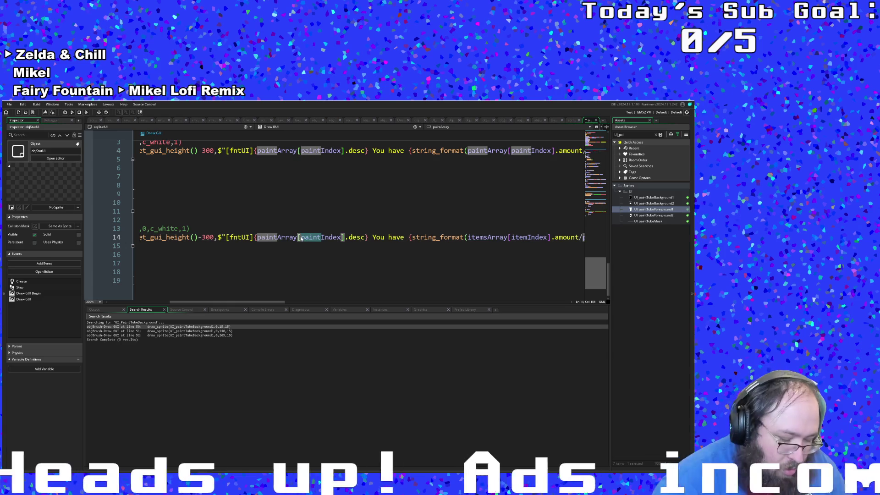
key("Delete")
key("Delete")
key("Delete")
type("items")
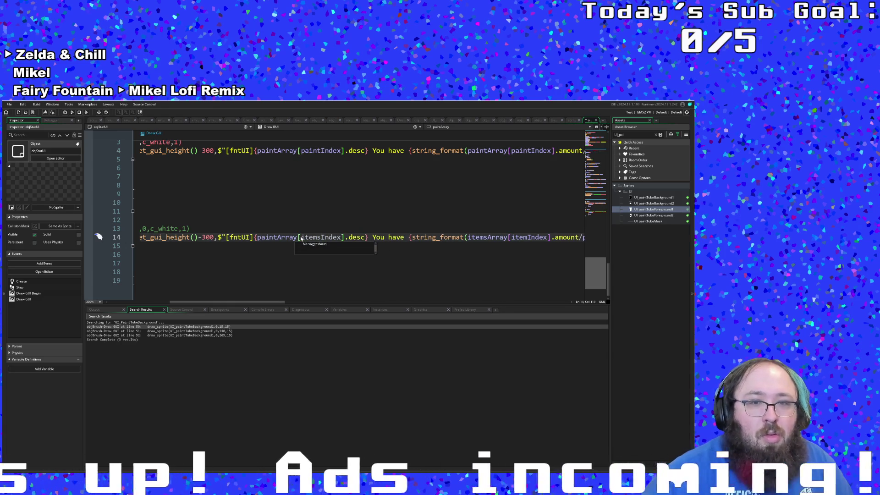
left_click(300, 237)
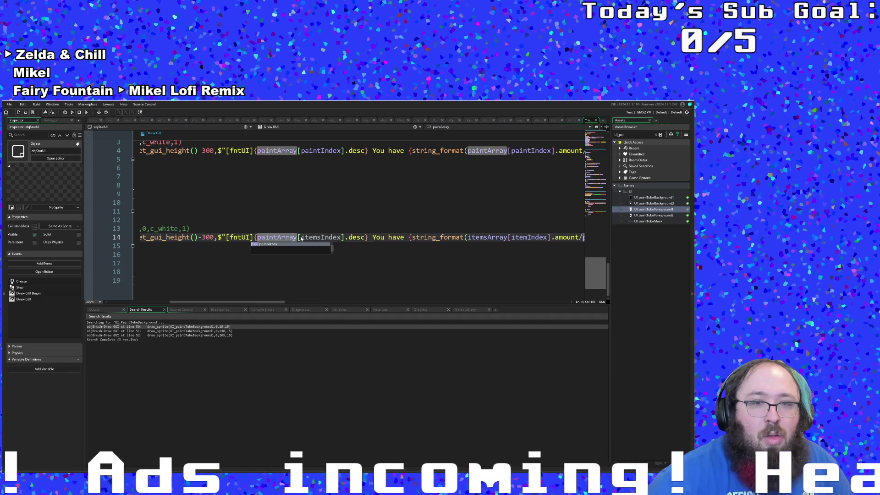
key("Left")
key("Left")
key("Left")
key("BackSpace")
key("BackSpace")
key("BackSpace")
type("it")
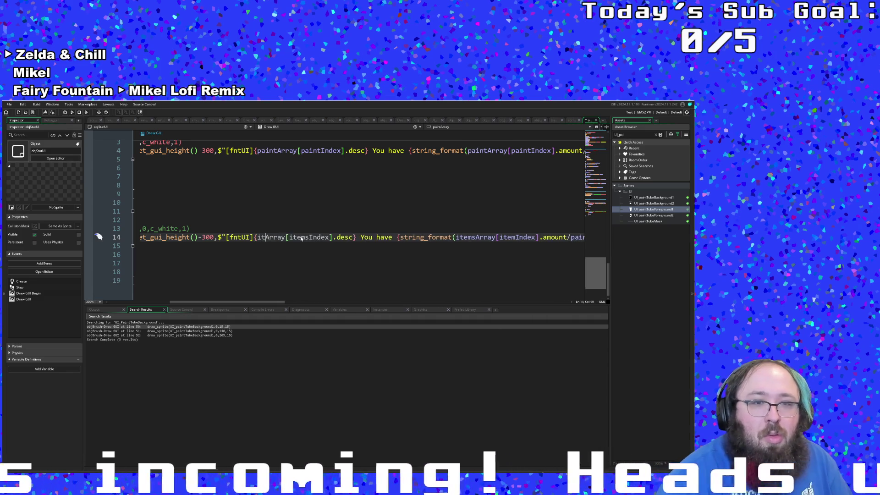
type("ems")
left_click(322, 237)
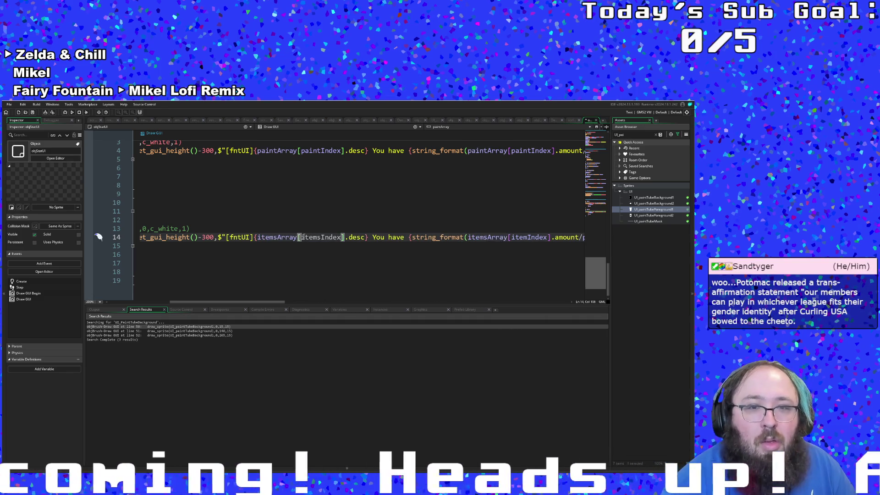
key("BackSpace")
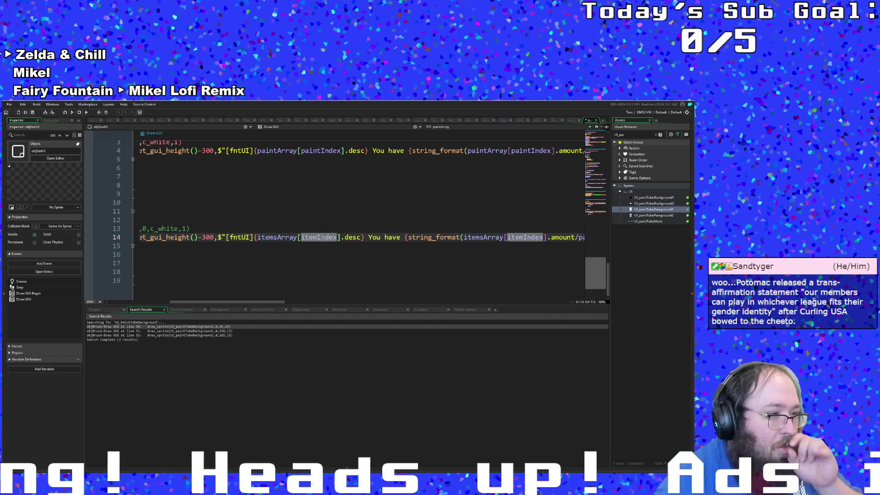
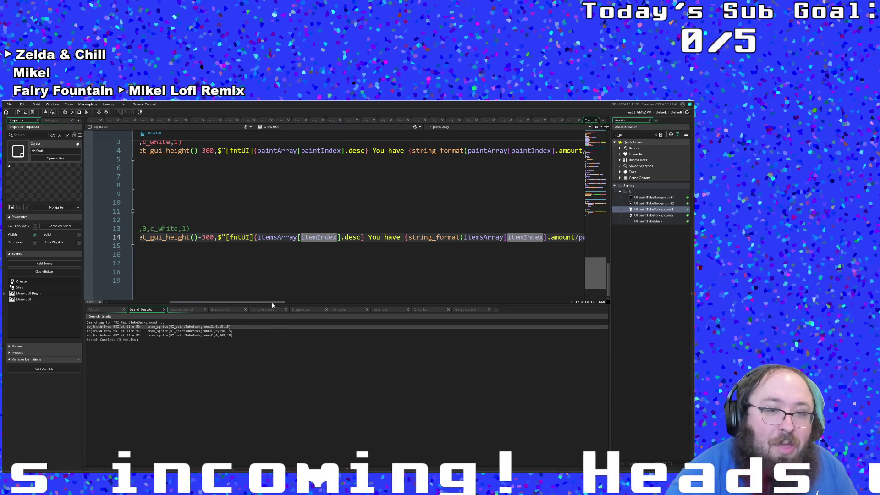
Add a closing quote right after the item description's closing brace on line 14
left_click_drag(272, 303, 316, 299)
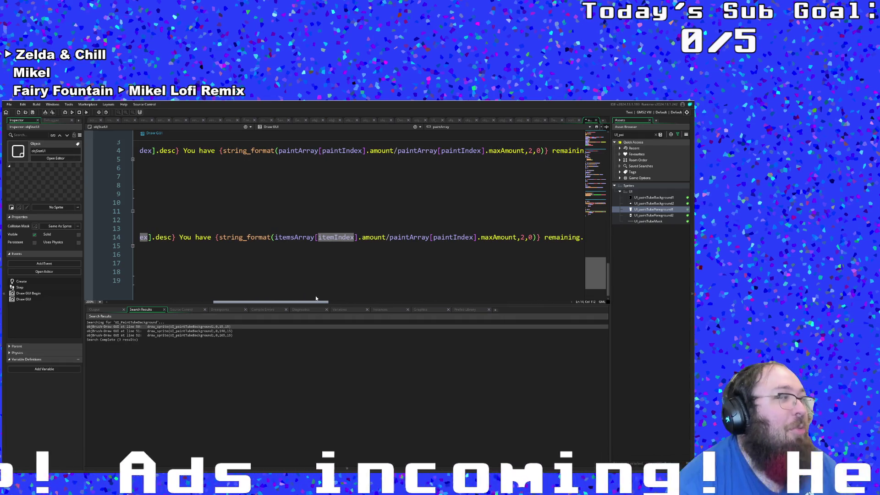
mouse_move(315, 298)
left_mouse_down()
mouse_move(347, 308)
mouse_move(334, 306)
left_mouse_up()
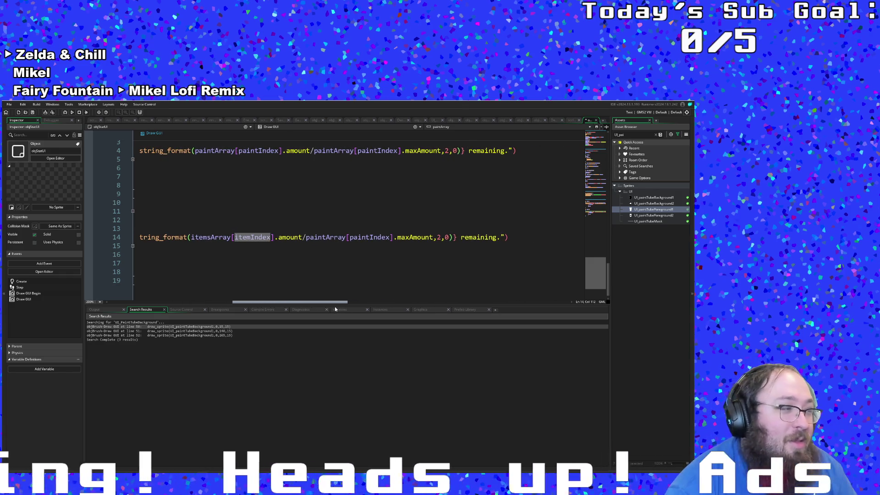
left_click_drag(334, 306, 292, 306)
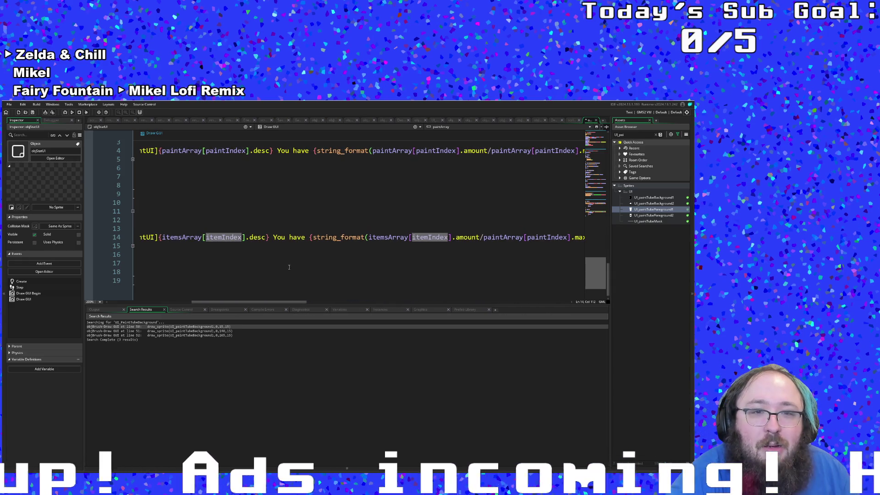
left_click(269, 237)
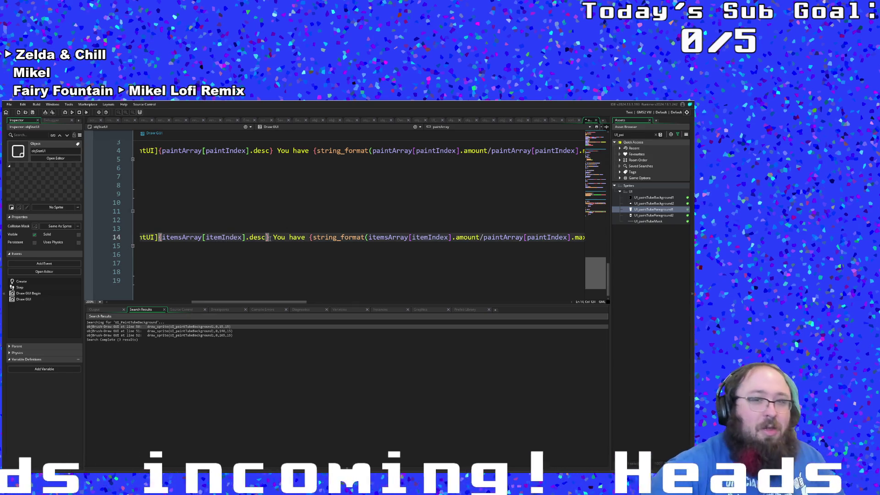
key("Down")
key("Home")
key("shift+Down")
key("Up")
key("Up")
key("End")
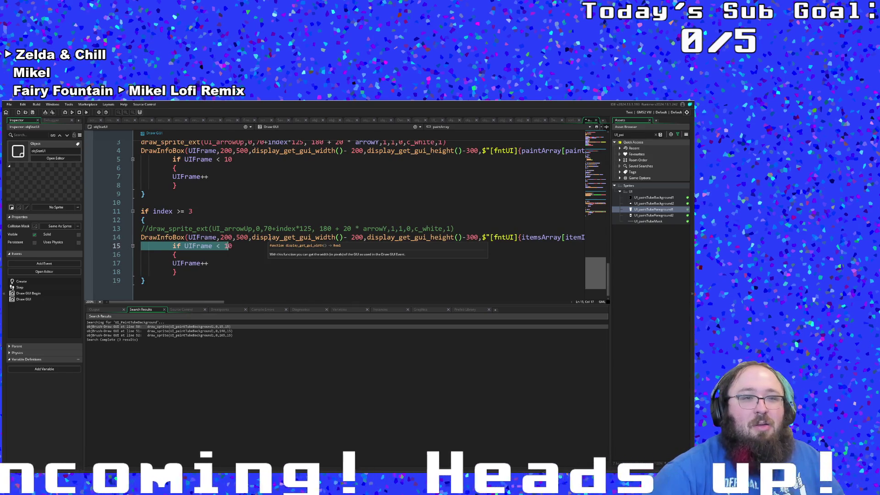
type("\"")
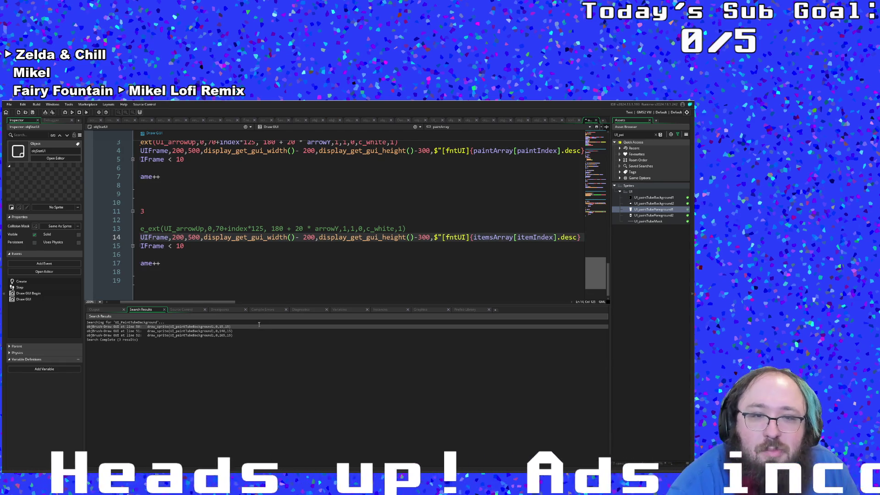
Select and delete the 'You have … remaining.' sentence from line 14
mouse_move(227, 302)
left_mouse_down()
mouse_move(354, 312)
mouse_move(305, 310)
left_mouse_up()
mouse_move(242, 237)
left_mouse_down()
mouse_move(584, 238)
mouse_move(577, 242)
left_mouse_up()
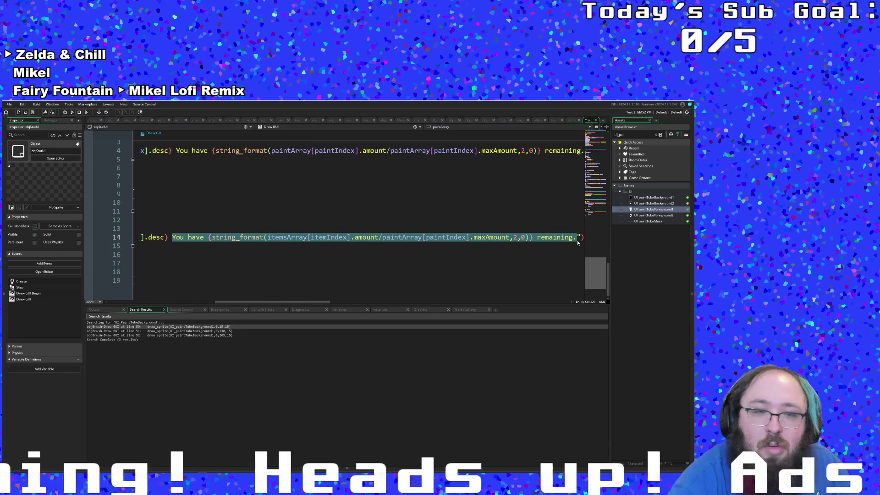
key("BackSpace")
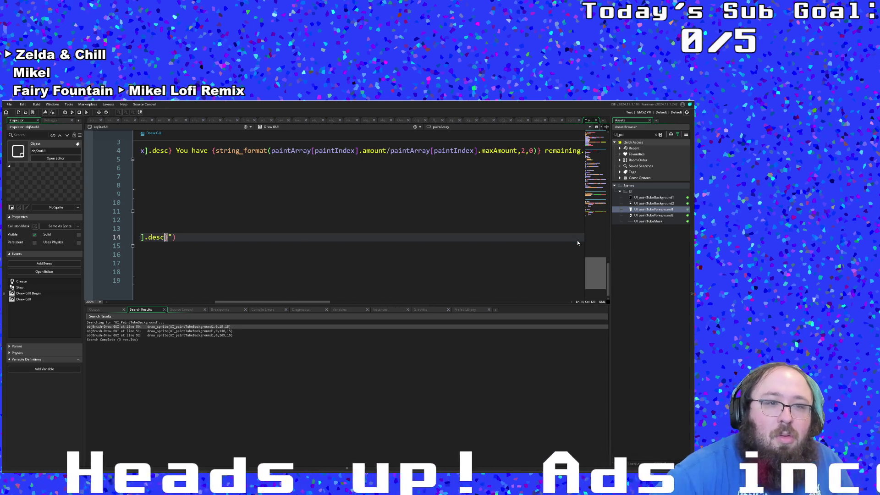
key("Left")
key("Left")
key("Left")
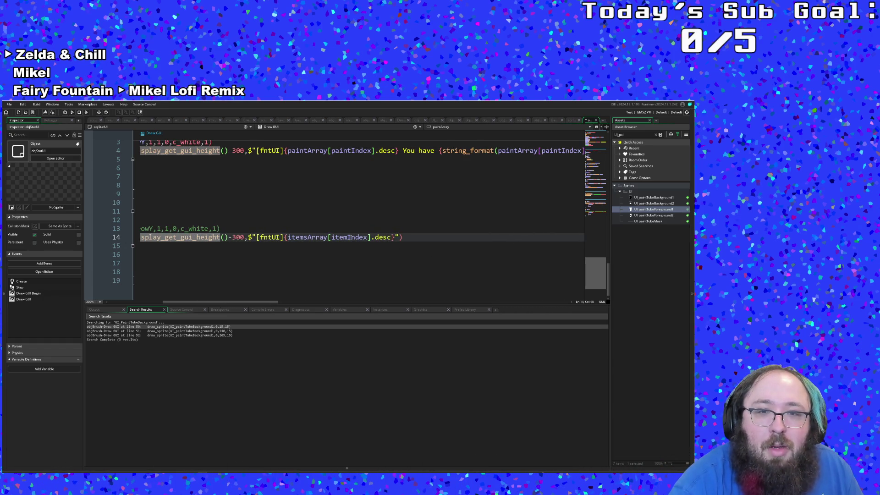
Check the itemIndex reference on line 14, then move into the Create event code
left_click(350, 236)
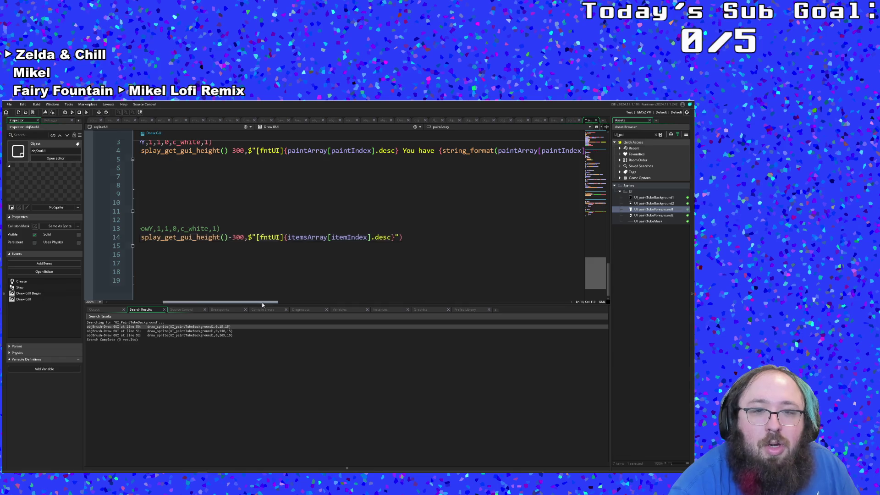
left_click_drag(254, 302, 201, 303)
scroll(237, 286, "up", 15)
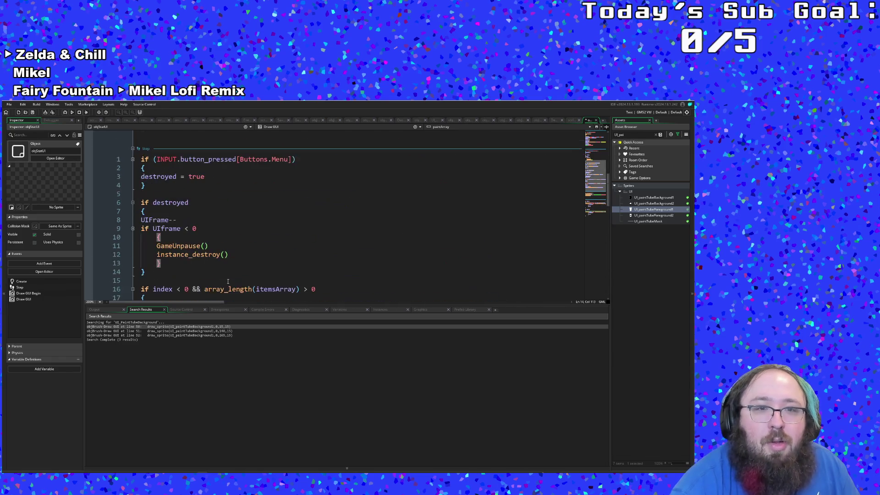
left_click(288, 274)
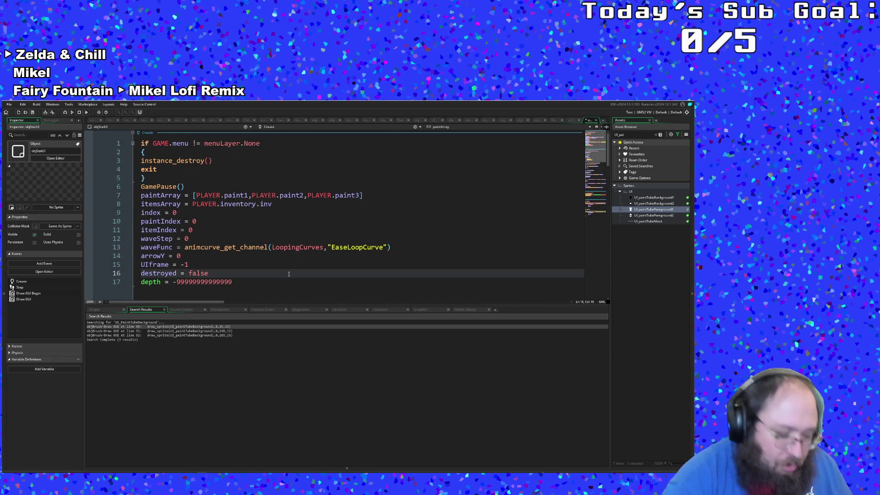
Search the assets for objAbilityPickup and open its code
key("ctrl+t")
type("objItem")
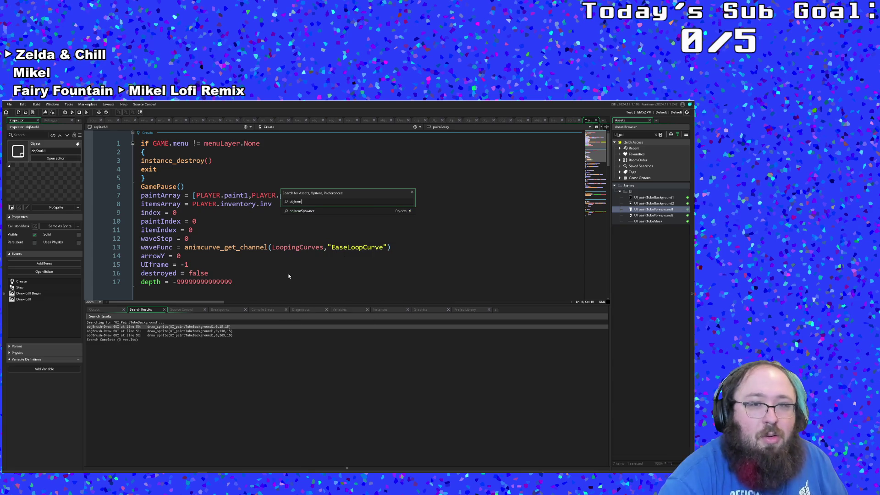
key("BackSpace")
key("BackSpace")
key("BackSpace")
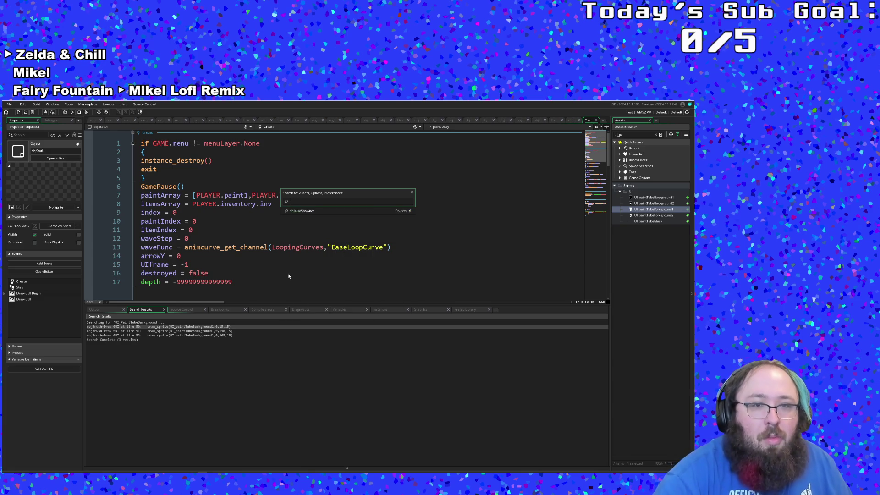
type("Item")
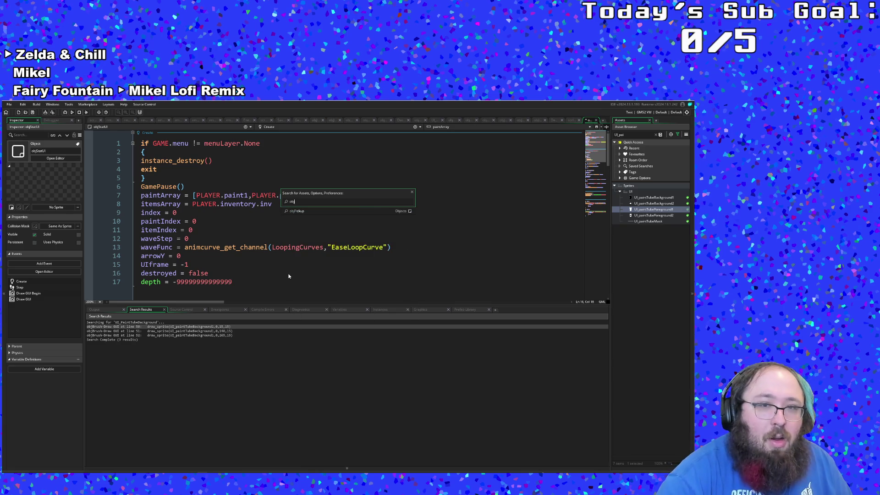
key("BackSpace")
key("BackSpace")
key("BackSpace")
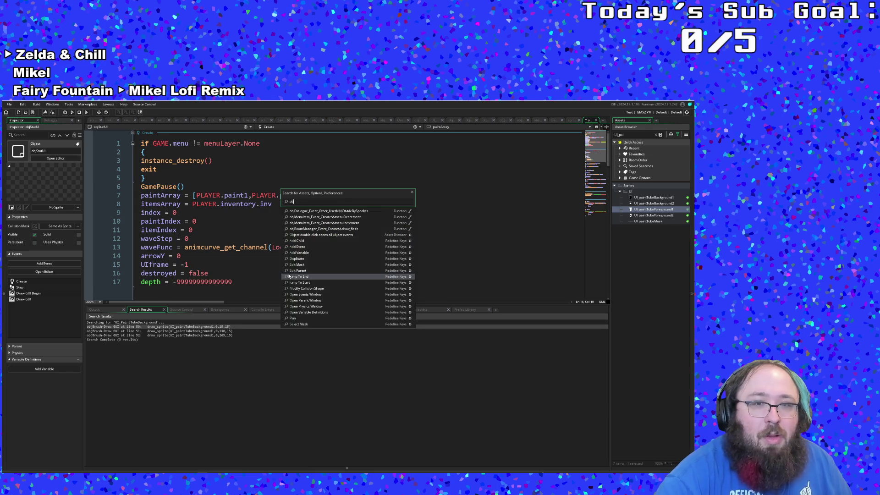
type("bility")
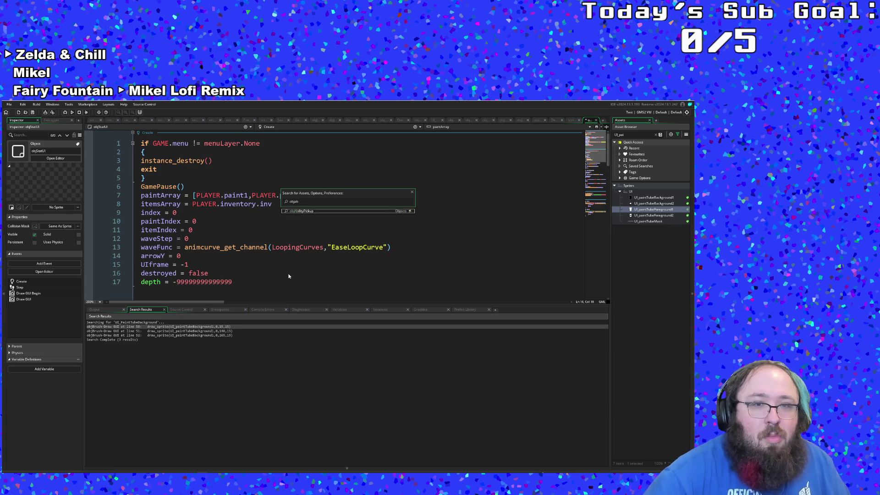
key("Return")
Scroll through objAbilityPickup's events and jump to the item_get_random_key definition
scroll(288, 275, "down", 20)
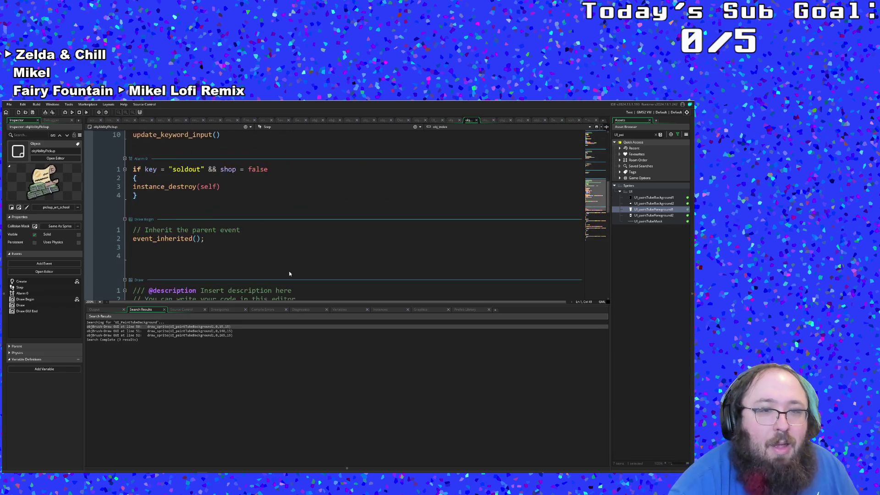
scroll(290, 271, "down", 5)
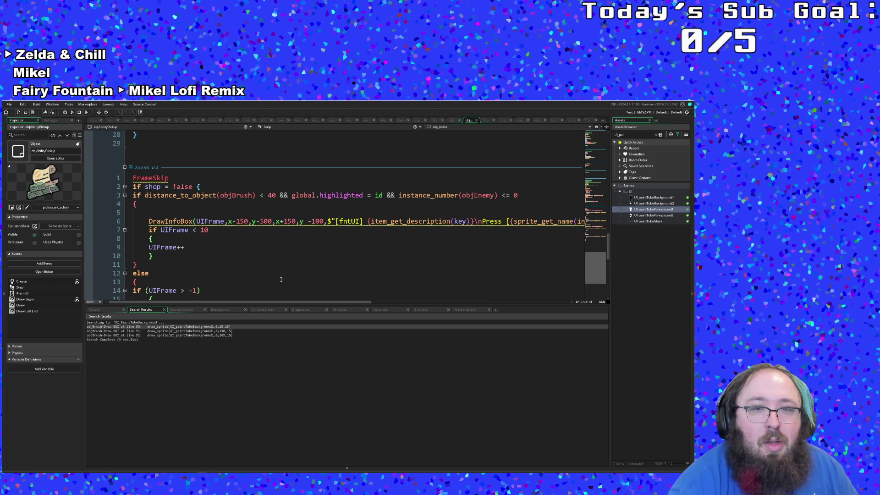
mouse_move(301, 303)
left_mouse_down()
mouse_move(393, 298)
mouse_move(505, 309)
mouse_move(236, 312)
left_mouse_up()
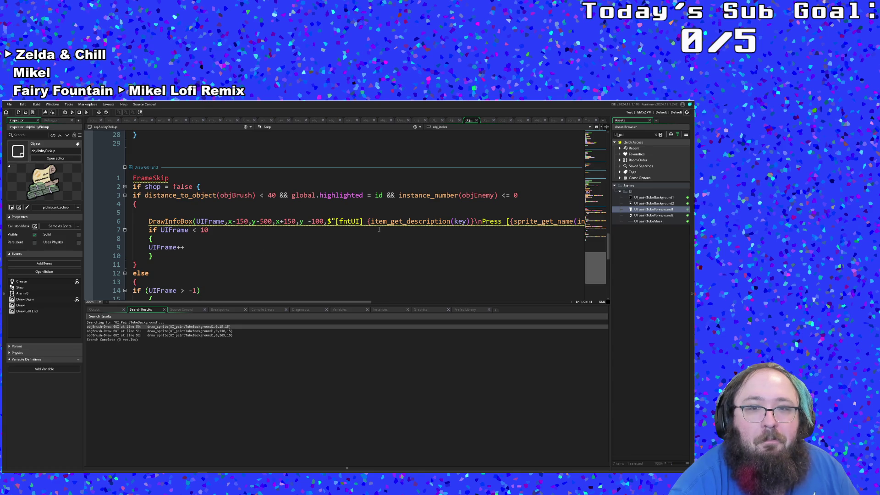
mouse_move(386, 222)
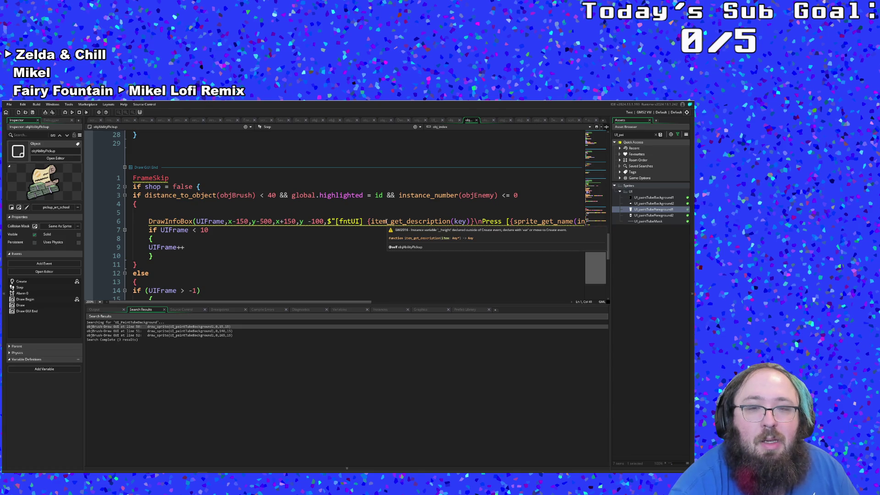
scroll(460, 224, "up", 10)
scroll(461, 224, "up", 10)
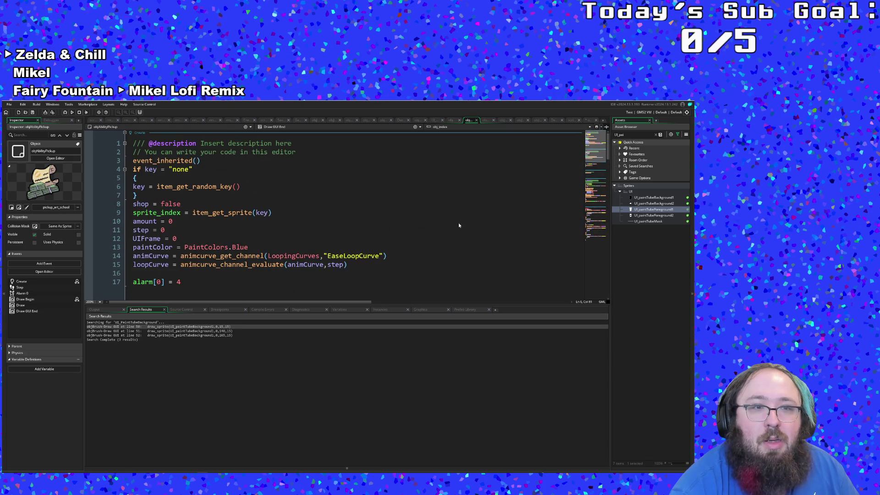
middle_click(218, 187)
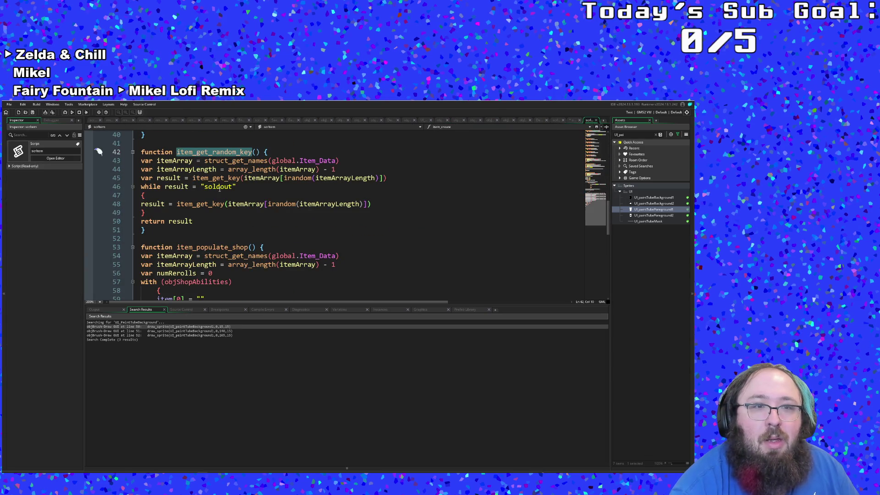
Return to objAbilityPickup's Create code and put the cursor on line 12
scroll(220, 189, "up", 10)
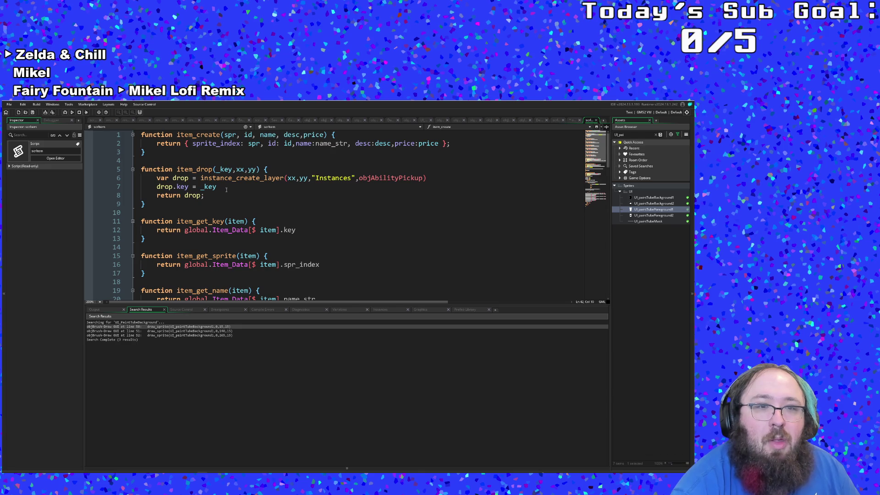
scroll(226, 189, "down", 12)
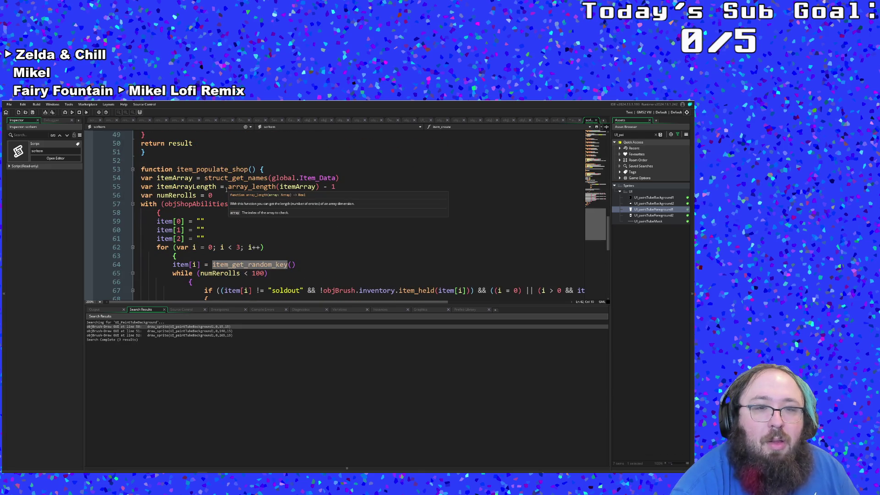
scroll(226, 189, "down", 9)
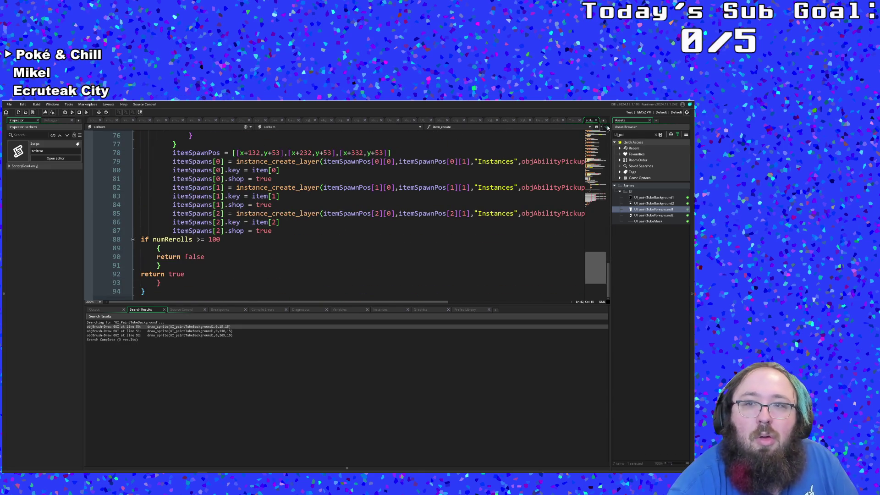
left_click(468, 120)
left_click(435, 234)
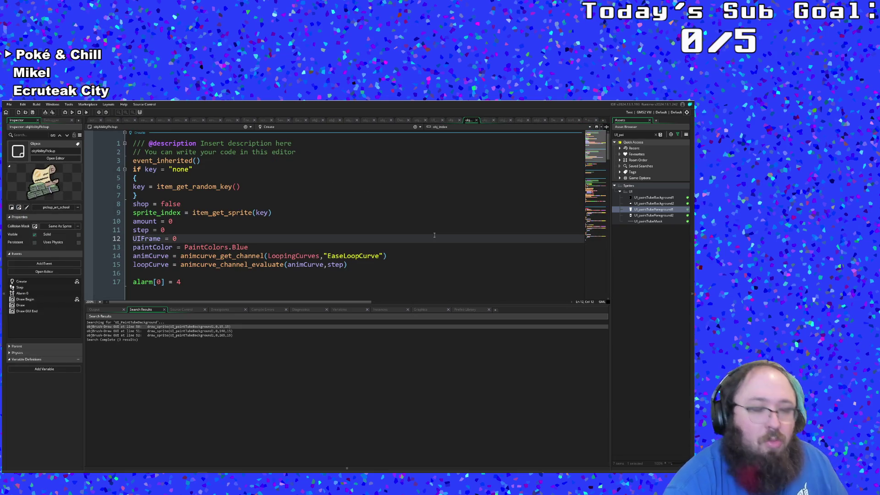
Search for 'scrinv' and open the scrInventory script
key("ctrl+t")
type("obj")
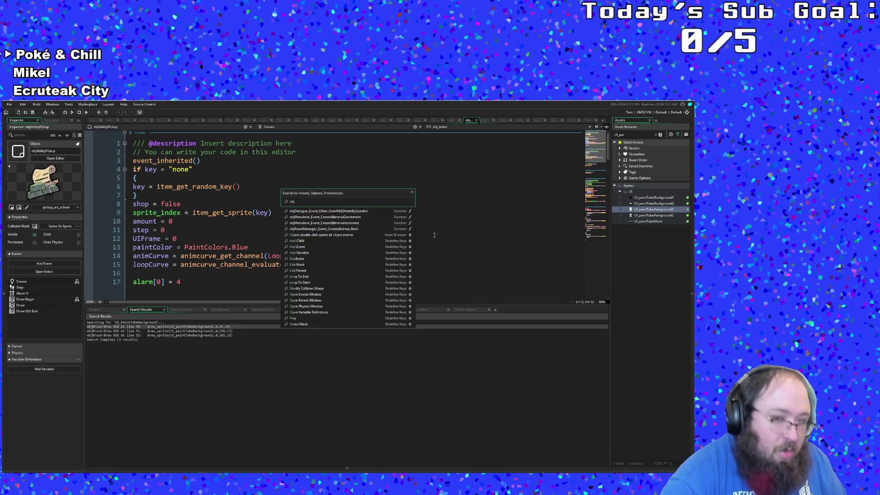
key("BackSpace")
key("BackSpace")
key("BackSpace")
type("scr")
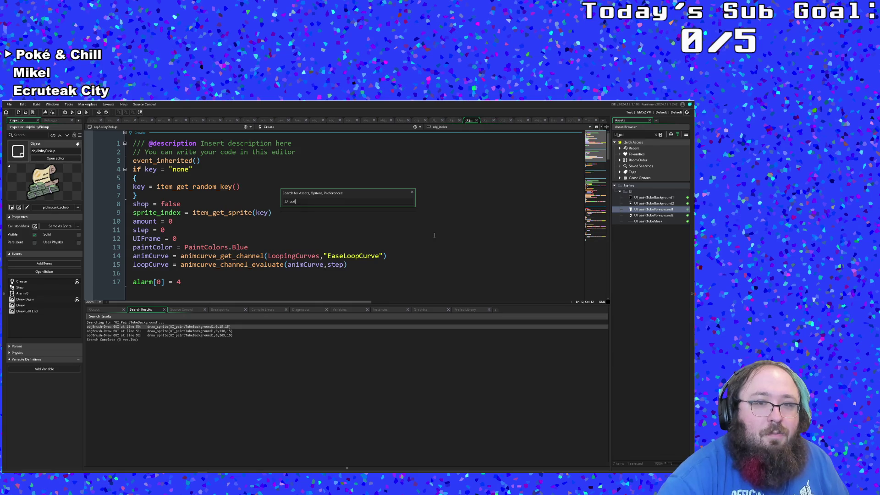
type("inv")
key("Return")
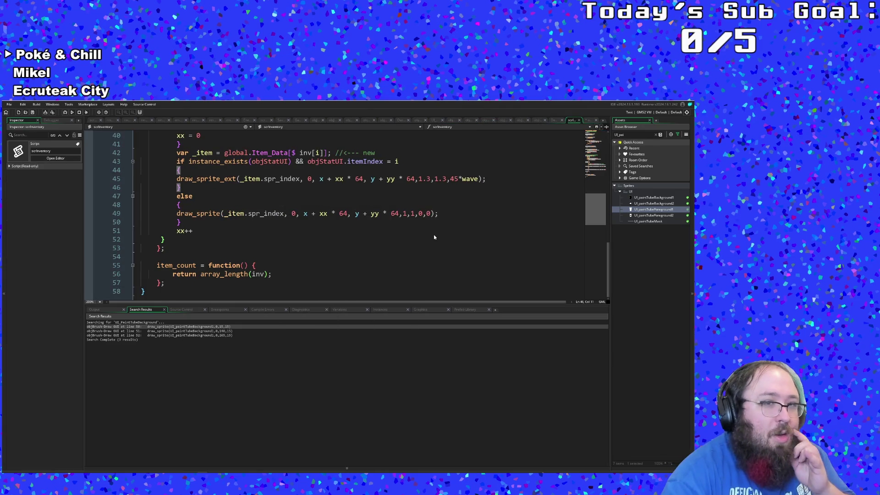
Read through scrInventory, then switch back to objStatUI's Draw GUI code
scroll(416, 275, "up", 6)
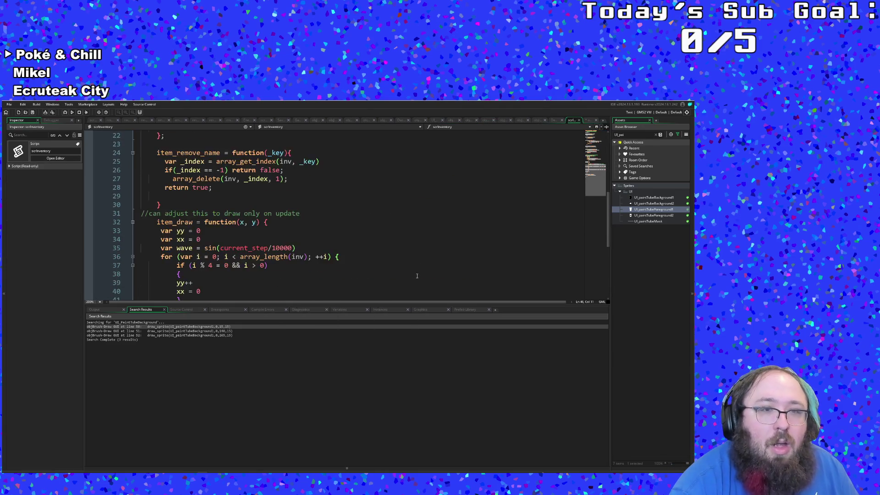
scroll(417, 276, "up", 6)
scroll(383, 282, "up", 1)
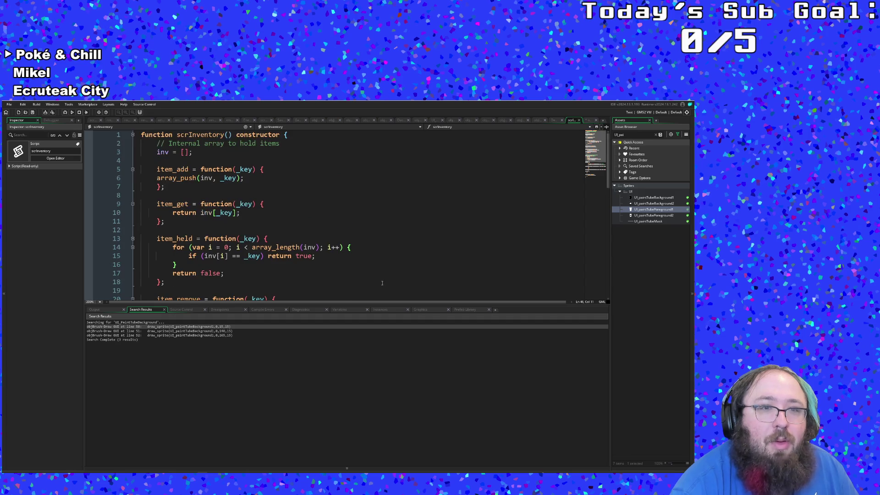
scroll(383, 282, "down", 12)
scroll(382, 283, "up", 4)
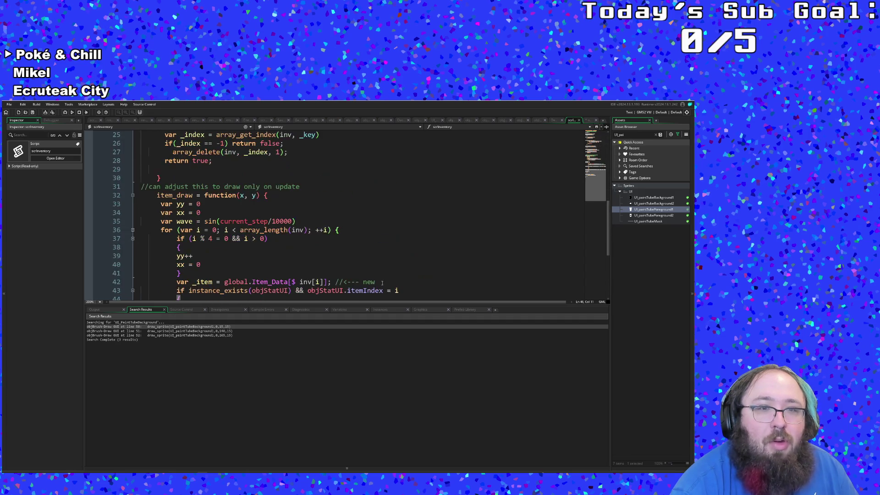
key("ctrl+Tab")
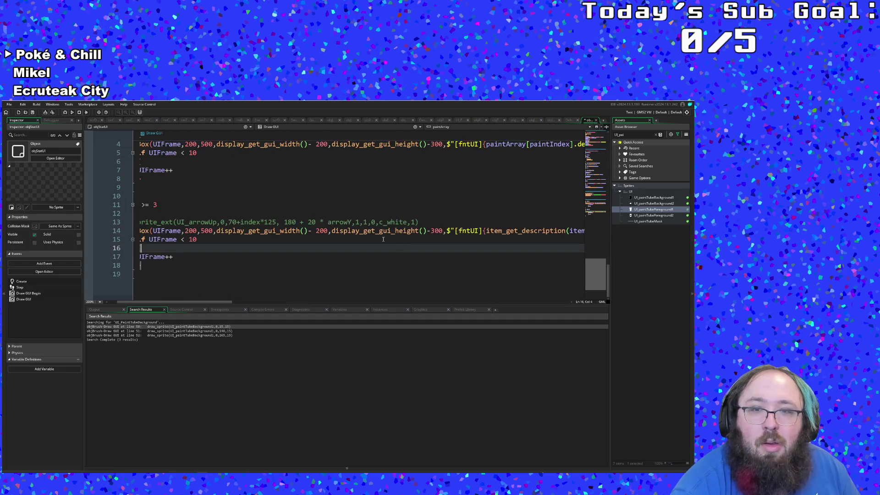
Copy the item_get_description expression on line 14 and paste a duplicate after it
left_click_drag(192, 302, 277, 304)
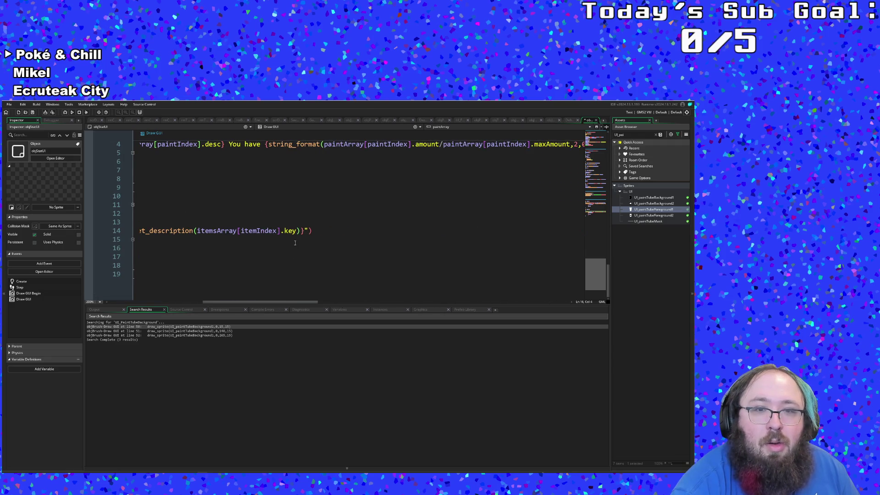
mouse_move(302, 230)
left_mouse_down()
mouse_move(138, 232)
mouse_move(627, 235)
left_mouse_up()
left_click(577, 237)
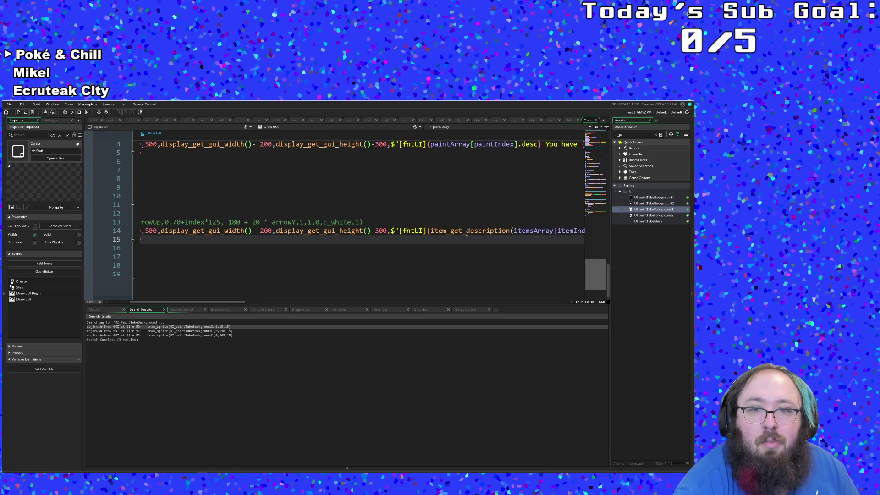
left_click_drag(227, 303, 277, 303)
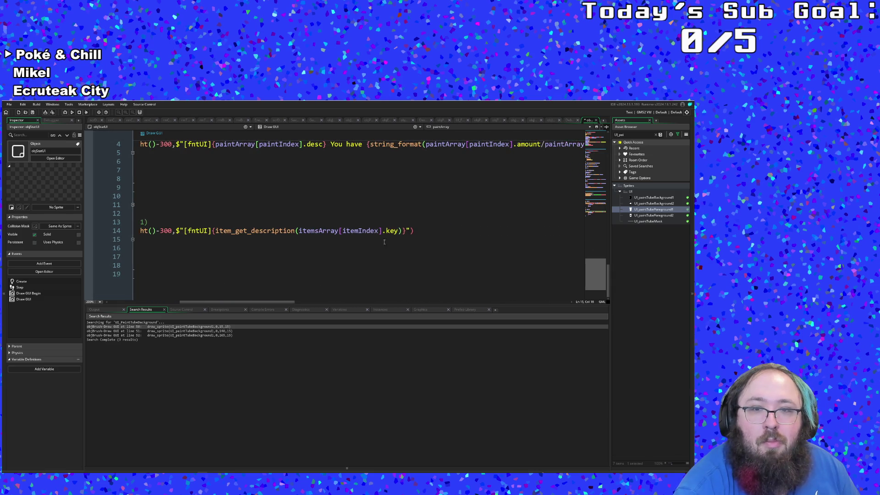
left_click_drag(405, 231, 212, 231)
right_click(212, 232)
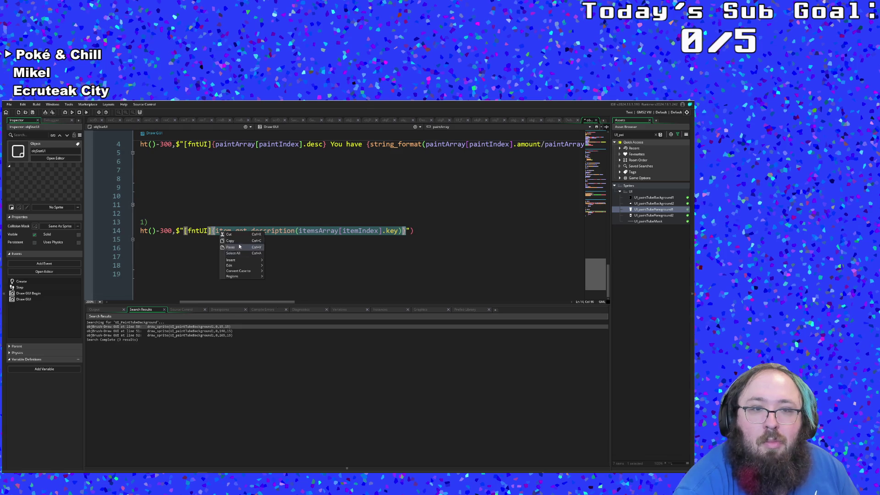
left_click(238, 240)
key("Right")
key("ctrl+v")
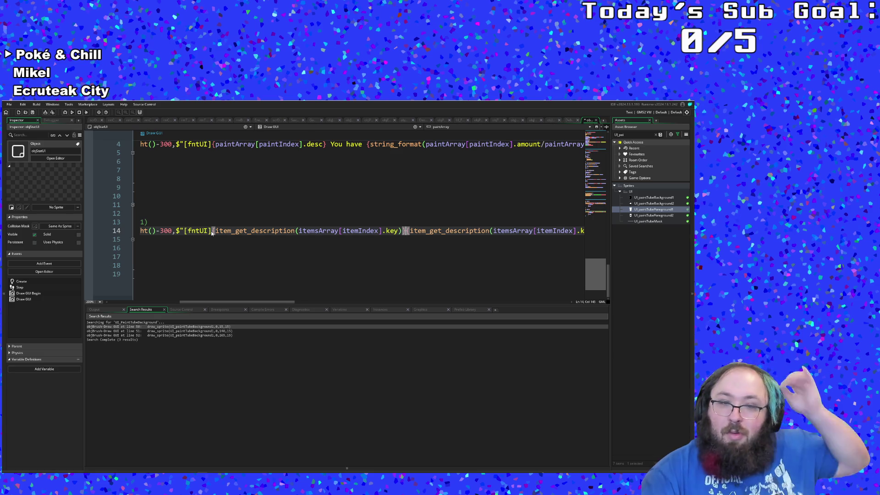
Change the first copy to item_get_name and insert ':' between name and description
key("Left")
key("Left")
key("BackSpace")
key("BackSpace")
key("BackSpace")
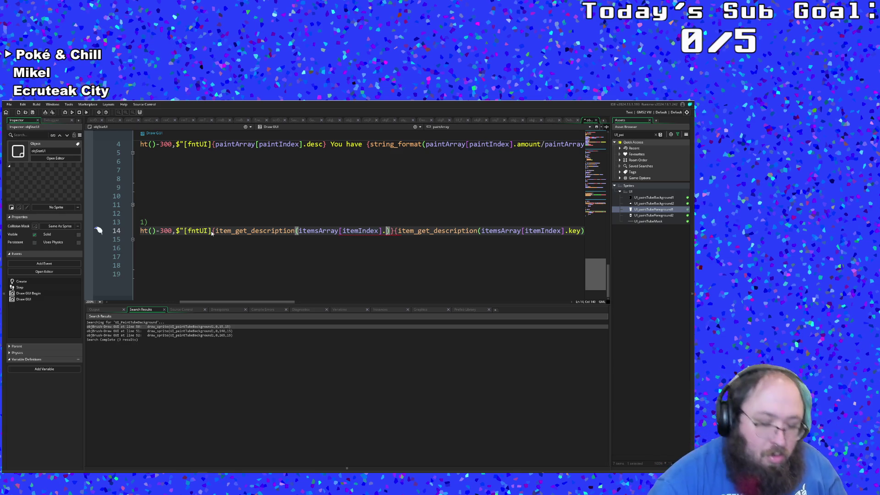
type("key")
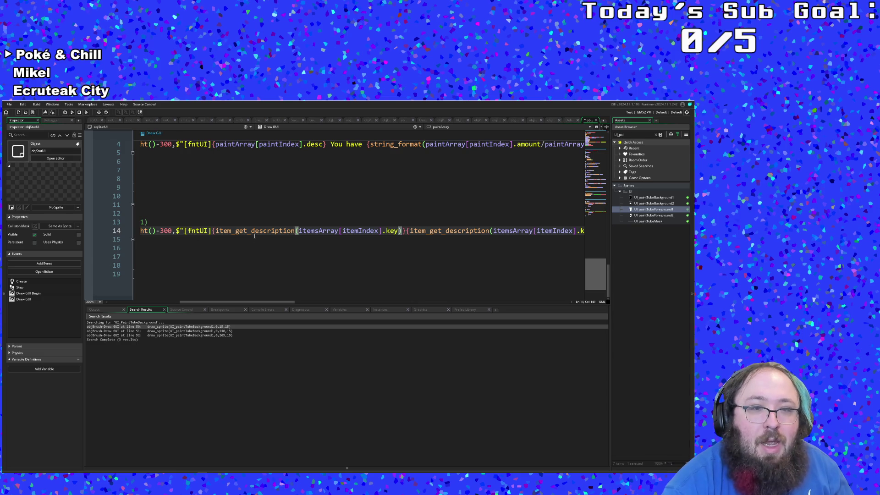
left_click(294, 230)
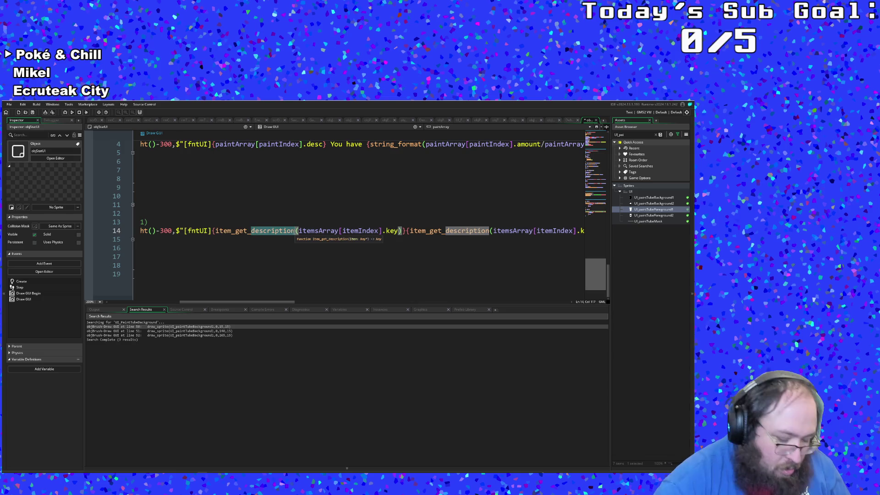
key("BackSpace")
key("BackSpace")
key("BackSpace")
type("name")
key("Right")
key("Right")
key("Right")
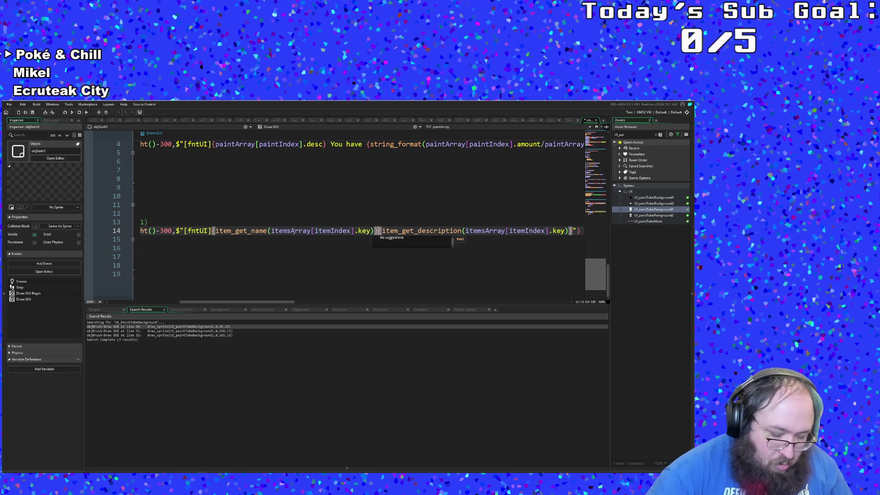
type(":")
key("BackSpace")
key("BackSpace")
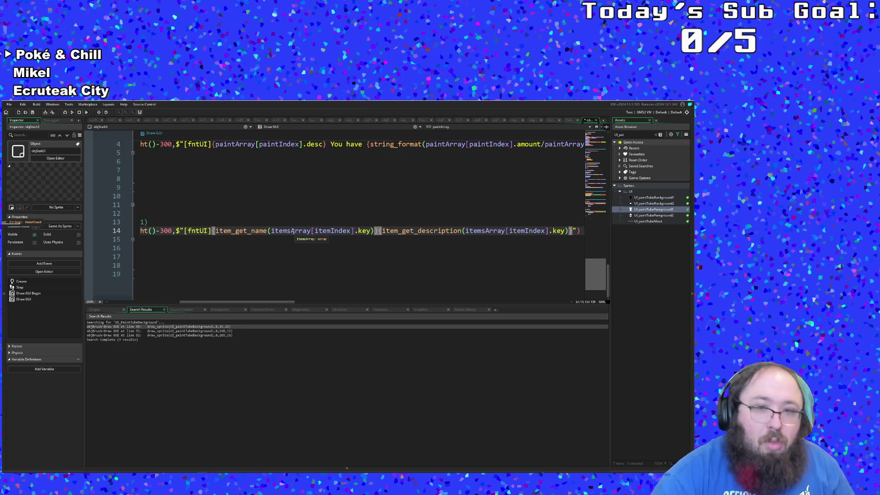
type(":")
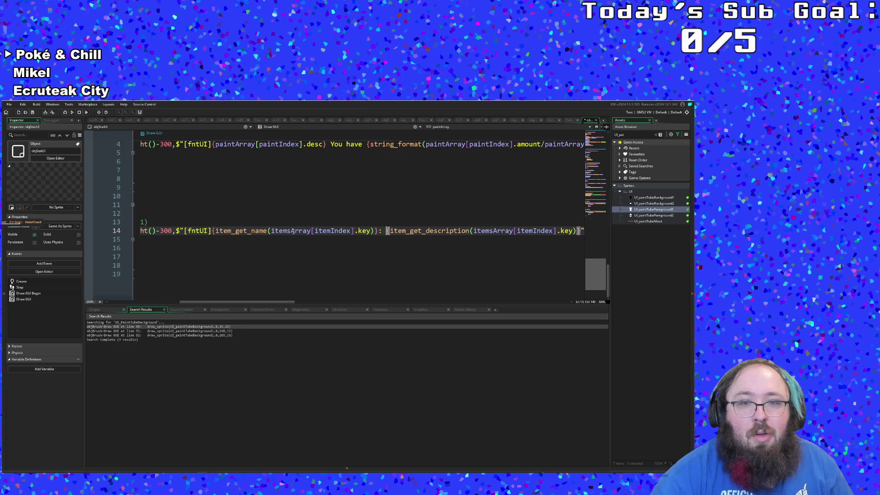
Check which block the closing brace on line 18 ends
left_click(271, 299)
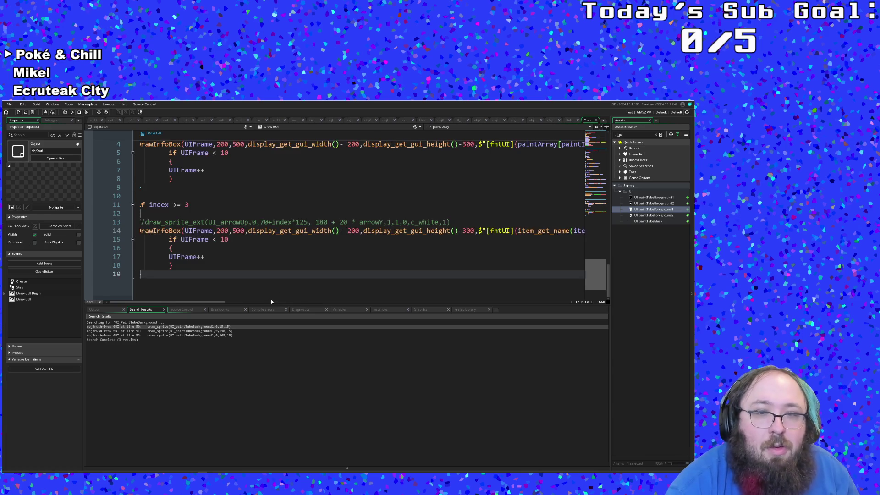
mouse_move(218, 301)
left_mouse_down()
mouse_move(324, 325)
mouse_move(256, 328)
mouse_move(316, 330)
mouse_move(180, 315)
left_mouse_up()
left_click(213, 275)
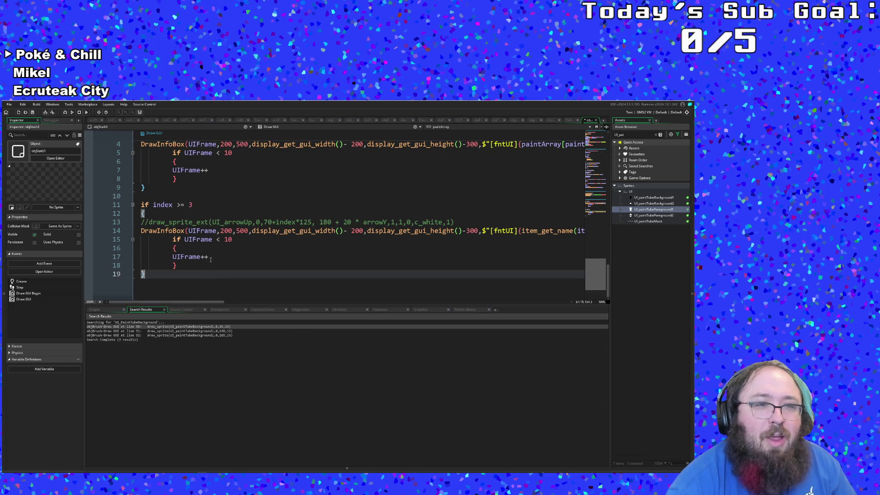
left_click(210, 260)
left_click(195, 266)
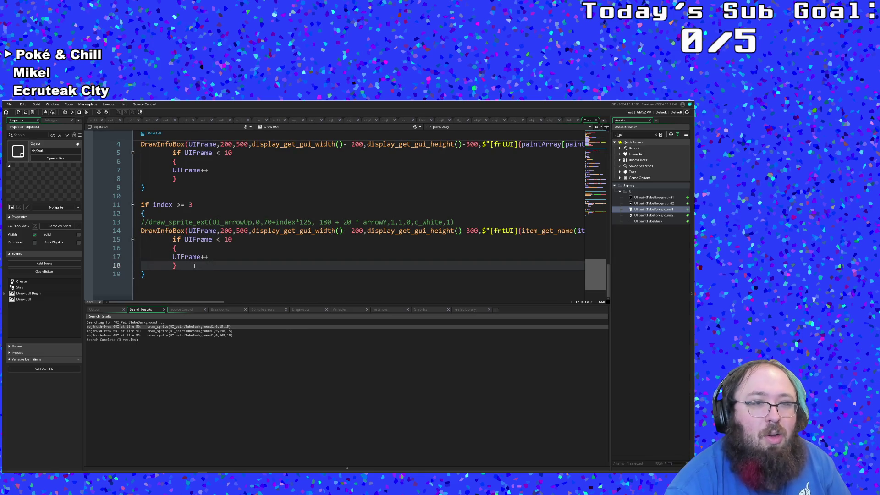
key("Left")
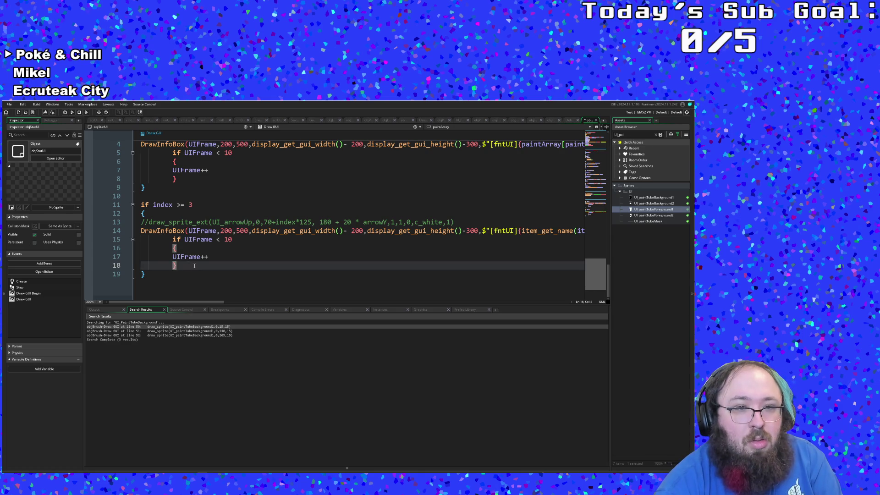
scroll(194, 266, "up", 15)
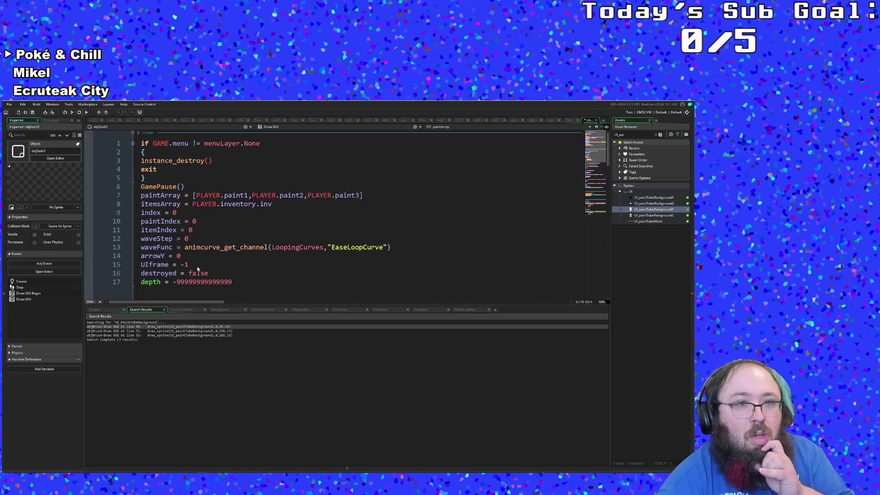
Highlight the UIFrame uses in the draw code and place the cursor on line 12
left_click(194, 255)
scroll(194, 256, "down", 10)
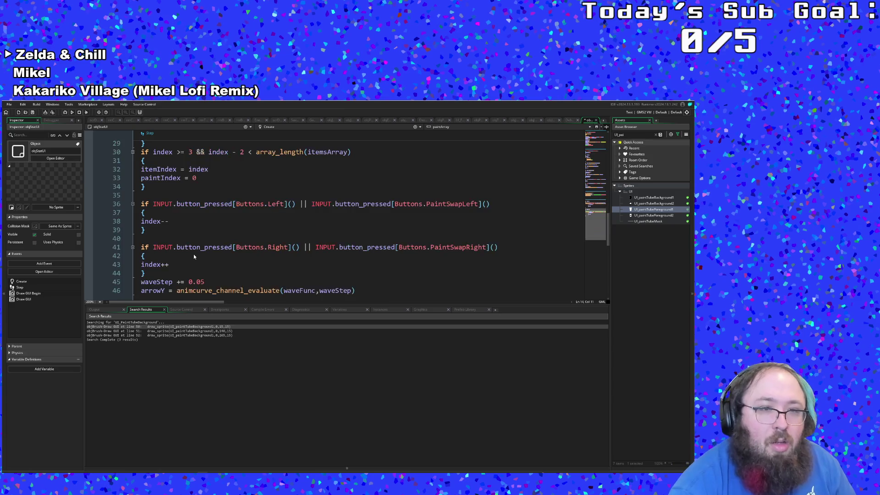
scroll(193, 254, "down", 10)
left_click(194, 256)
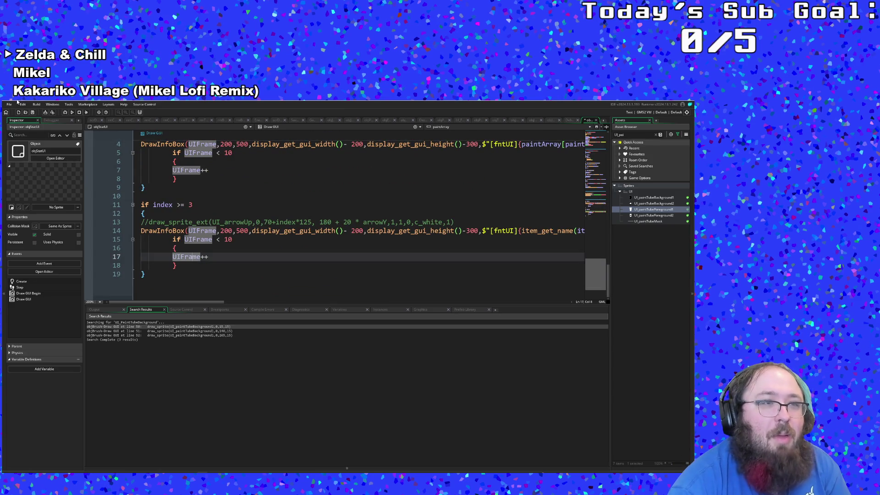
left_click(197, 210)
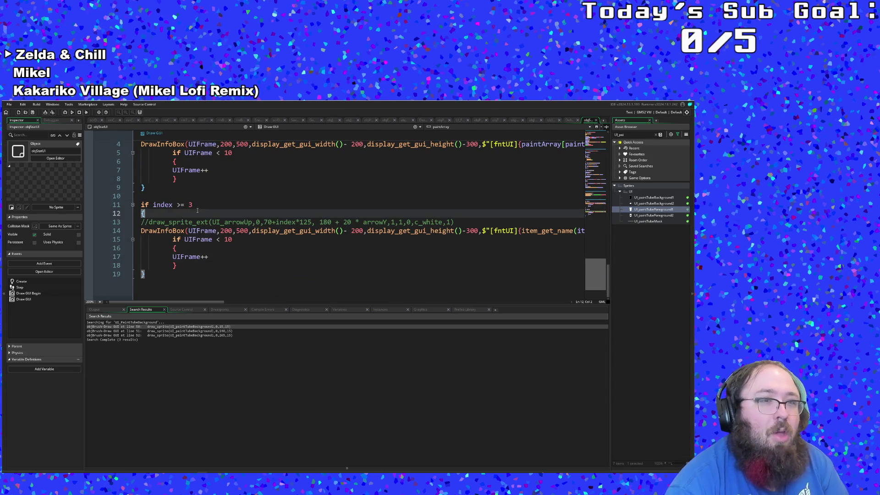
Search 'Ro' and open objRoomManager's code
key("ctrl+t")
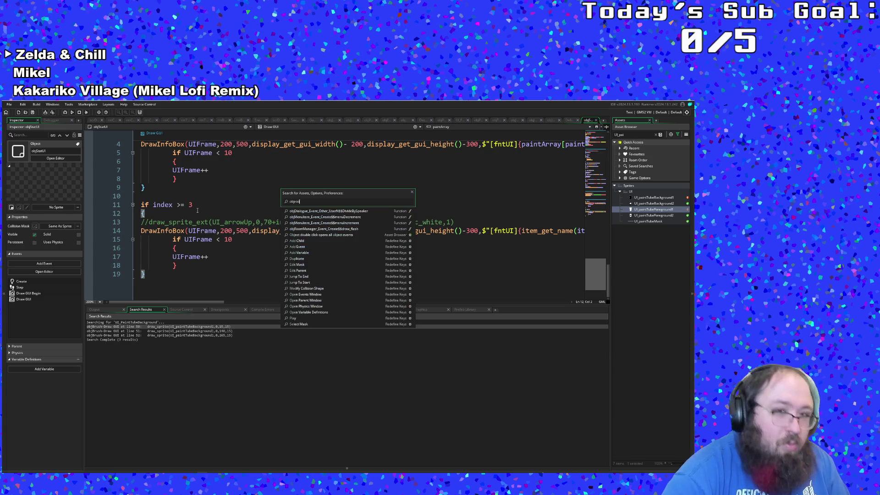
type("Ro")
key("Down")
key("Return")
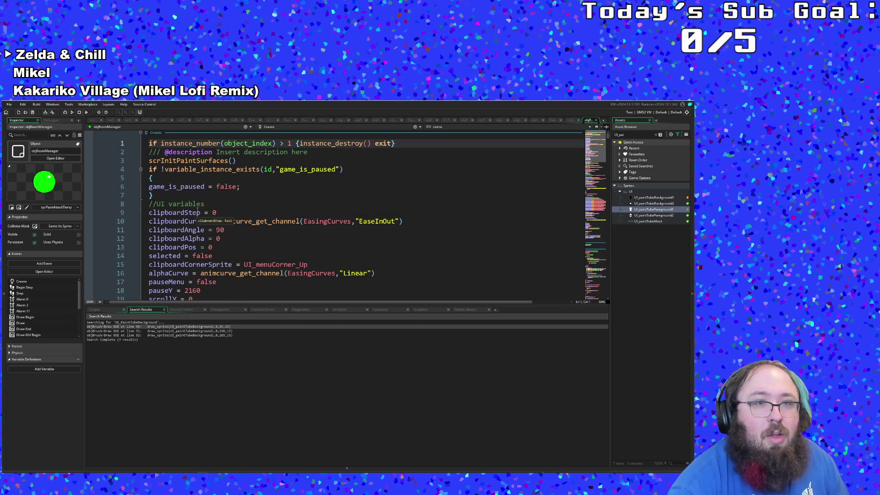
Scroll objRoomManager's Step event down to the //Pause menu block
scroll(197, 212, "down", 20)
scroll(197, 228, "down", 4)
scroll(197, 229, "up", 12)
scroll(197, 229, "down", 20)
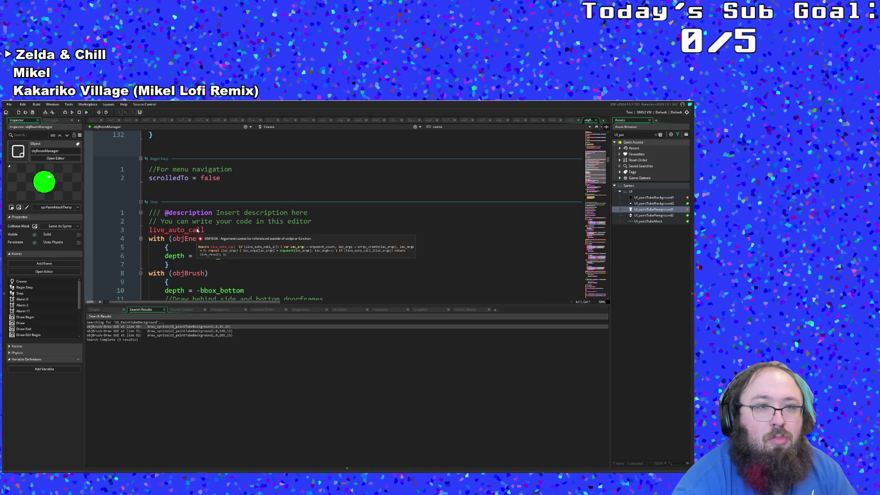
scroll(197, 230, "down", 4)
scroll(197, 230, "up", 2)
scroll(197, 230, "down", 4)
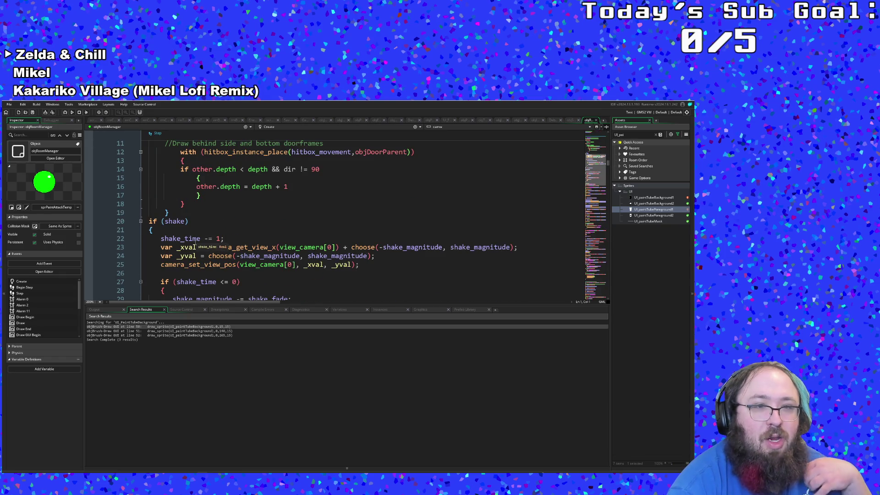
scroll(196, 240, "up", 4)
left_click(195, 214)
key("Up")
key("Up")
key("Up")
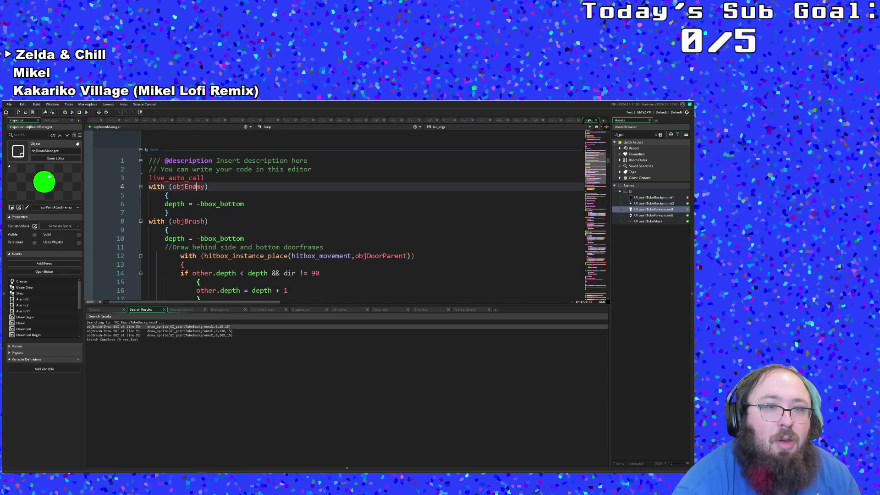
scroll(207, 220, "down", 15)
scroll(207, 220, "down", 4)
scroll(202, 215, "up", 4)
scroll(183, 201, "down", 4)
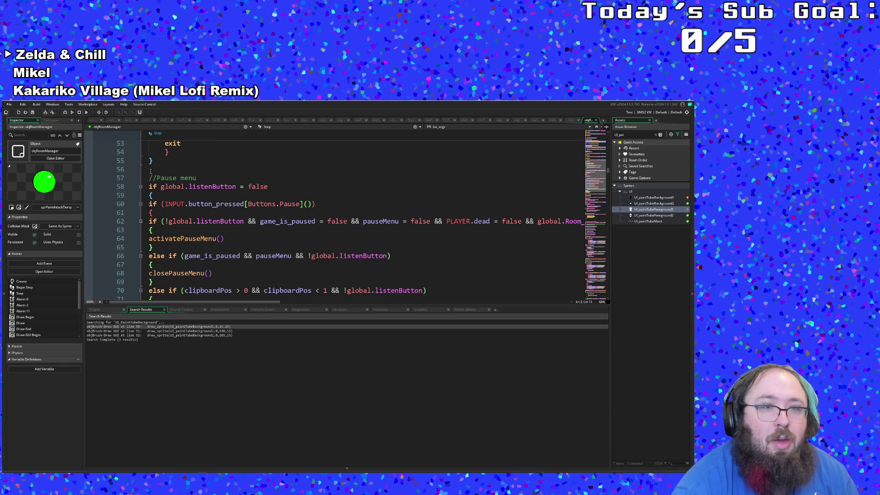
Add an '//Info menu' comment and an if checking INPUT.button_pressed[Buttons.Menu]
left_click(151, 169)
type("//")
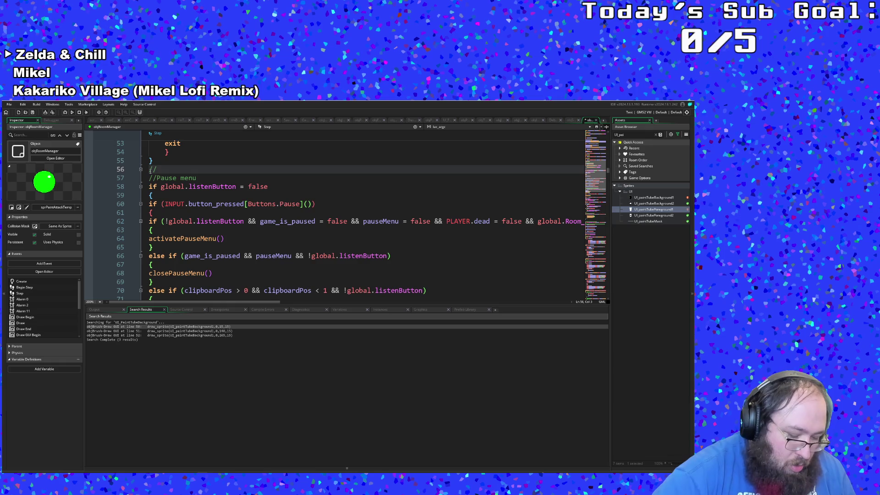
type("Info menu")
key("Return")
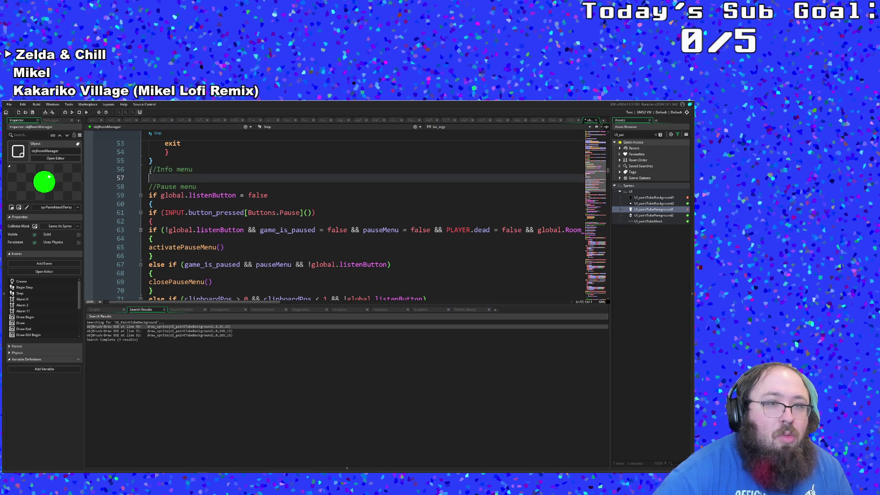
type("if in")
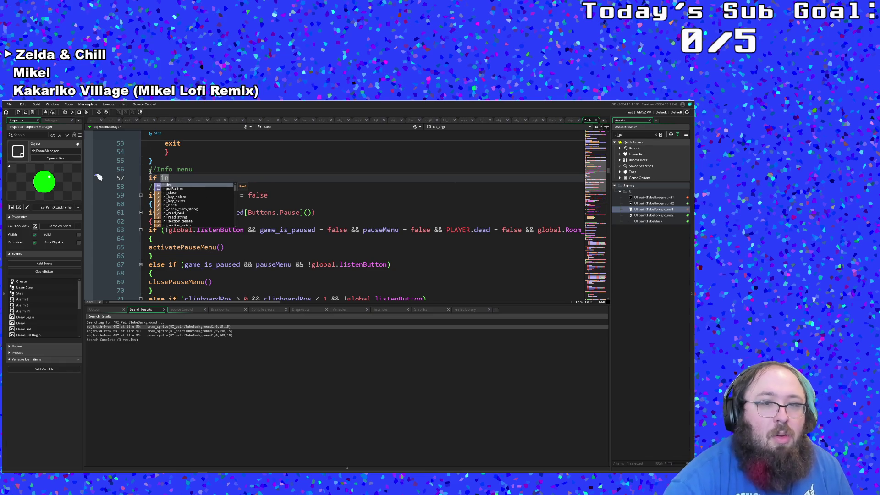
left_click_drag(315, 212, 149, 213)
key("ctrl+c")
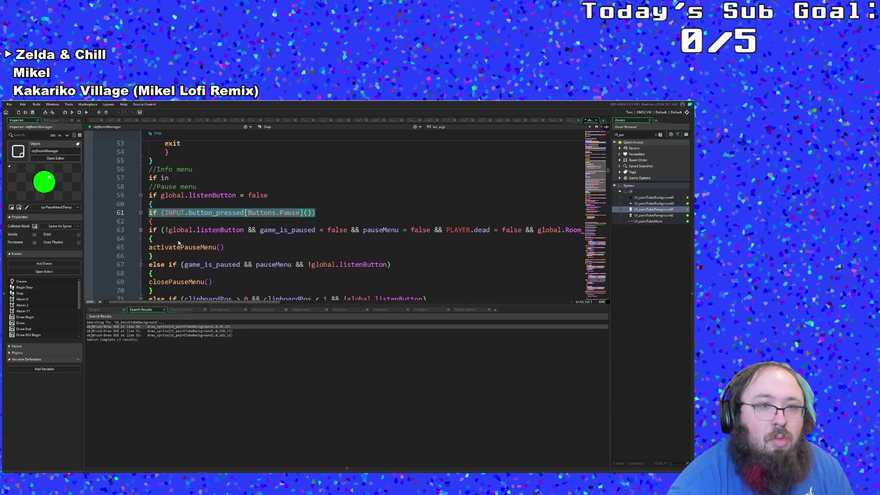
left_click_drag(176, 182, 162, 181)
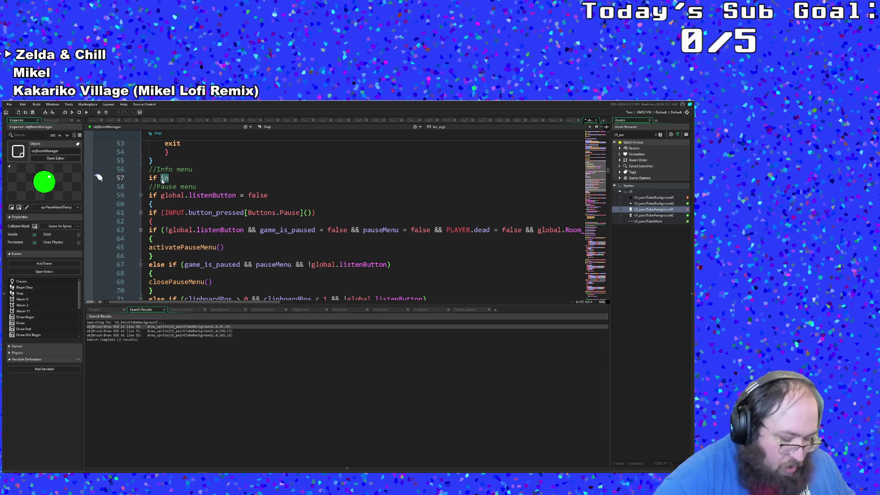
key("ctrl+v")
key("Left")
key("Left")
key("Left")
key("BackSpace")
key("BackSpace")
key("BackSpace")
type("Menu")
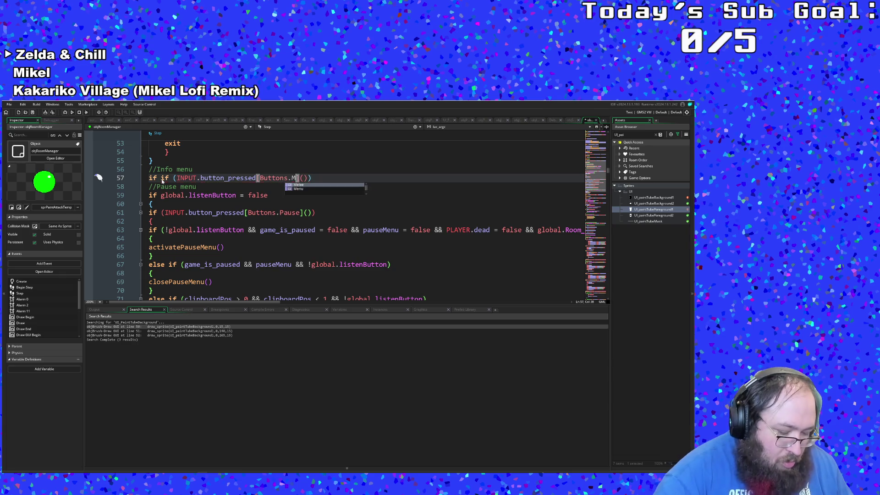
key("ctrl+Left")
key("ctrl+Left")
key("ctrl+Left")
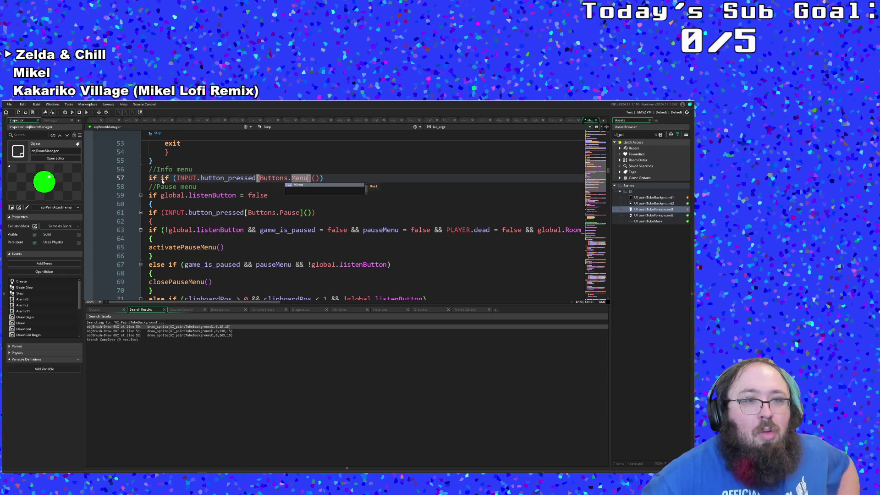
key("BackSpace")
key("BackSpace")
key("BackSpace")
Prefix the Menu check with global.listenButton = false && !game_is_paused &&
left_click_drag(161, 195, 281, 202)
key("ctrl+c")
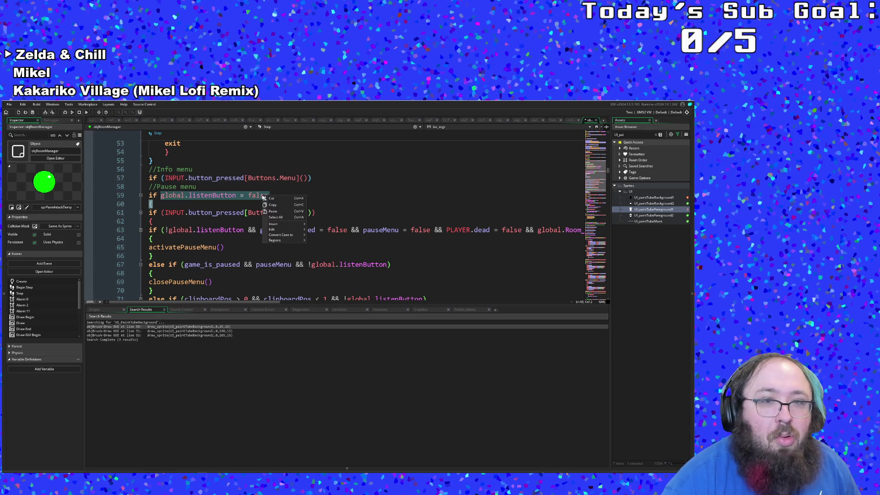
left_click(166, 179)
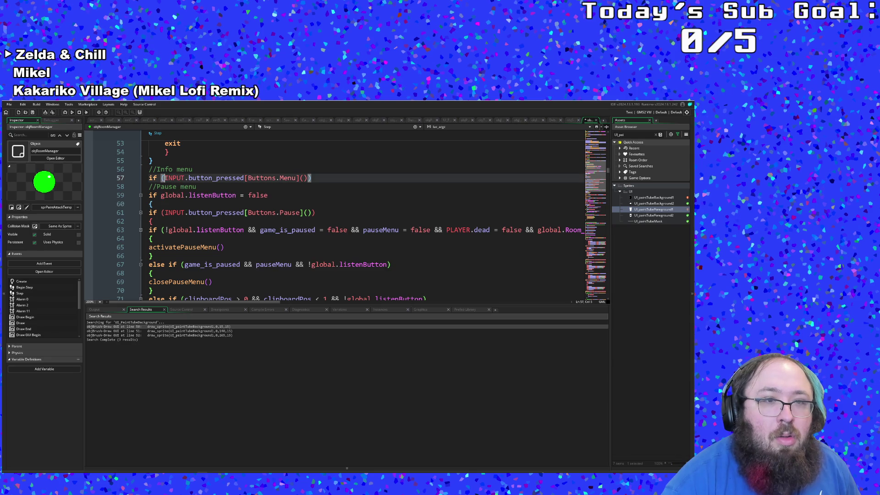
key("ctrl+v")
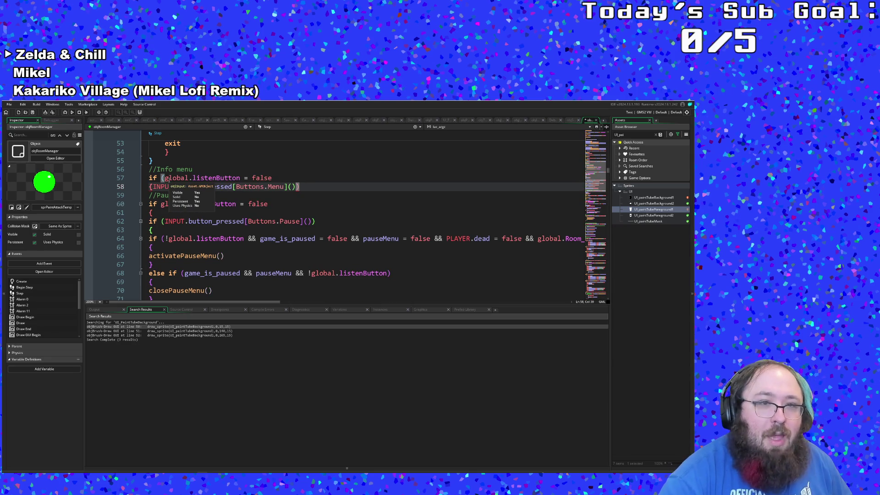
type("&&")
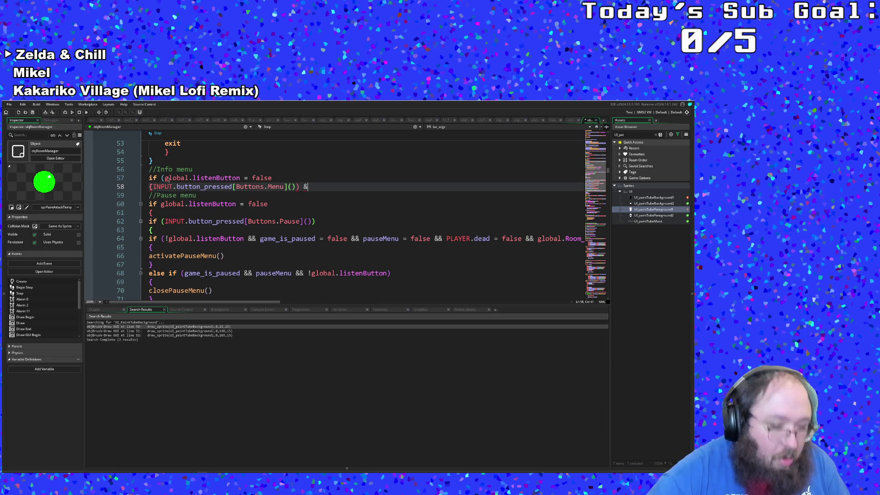
key("BackSpace")
key("BackSpace")
key("BackSpace")
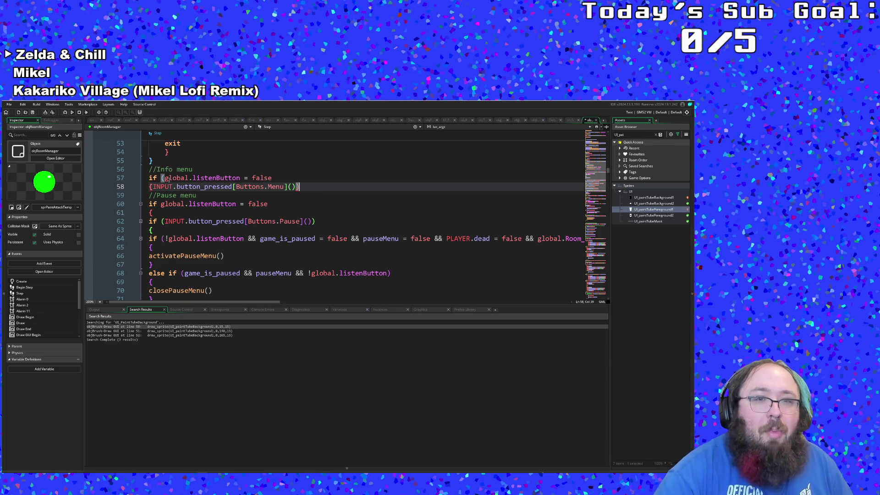
key("Up")
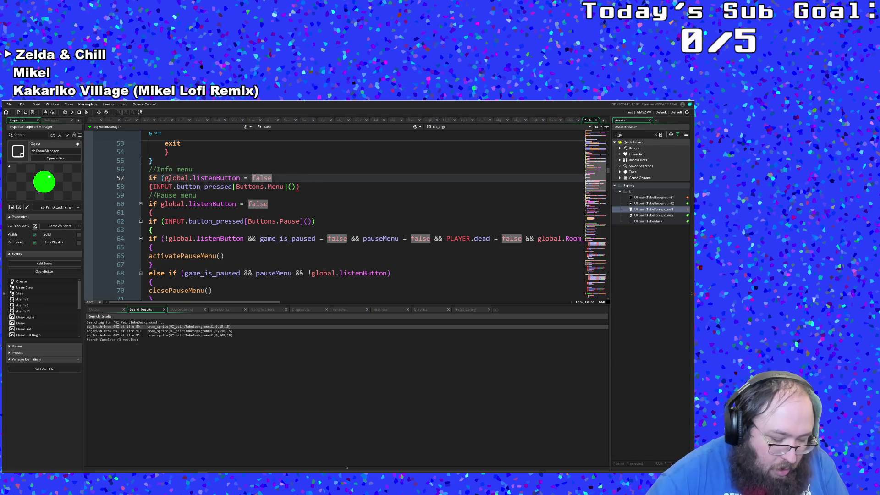
type(" &&")
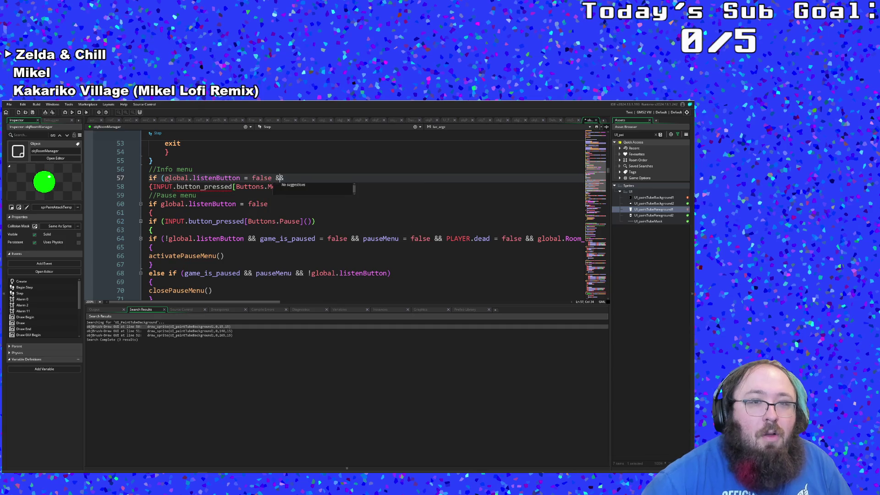
key("Down")
key("Home")
key("BackSpace")
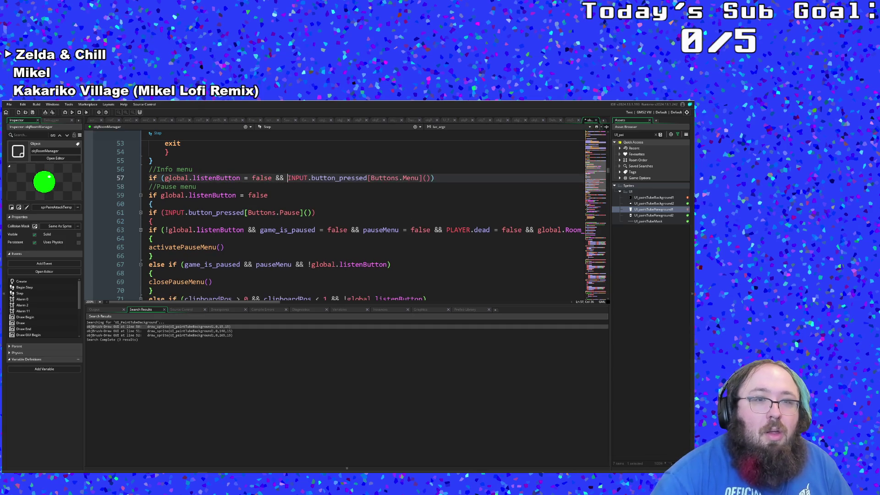
key("ctrl+Right")
key("ctrl+Right")
key("ctrl+Right")
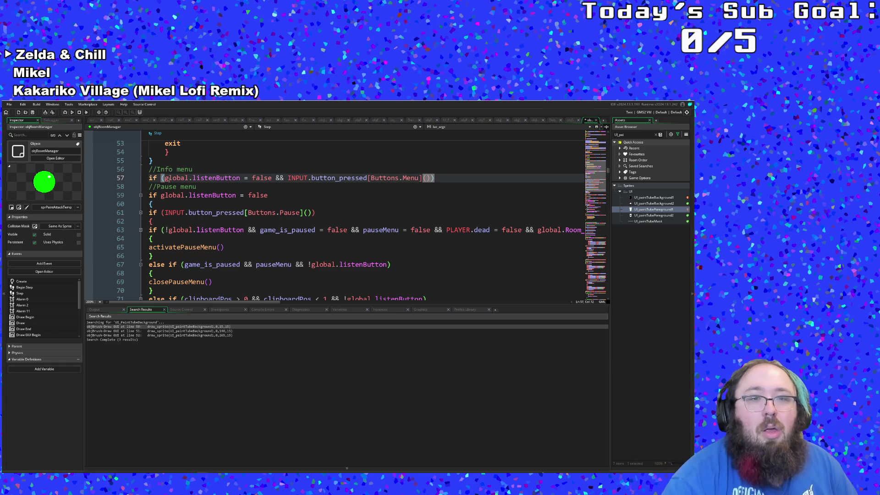
left_click(285, 177)
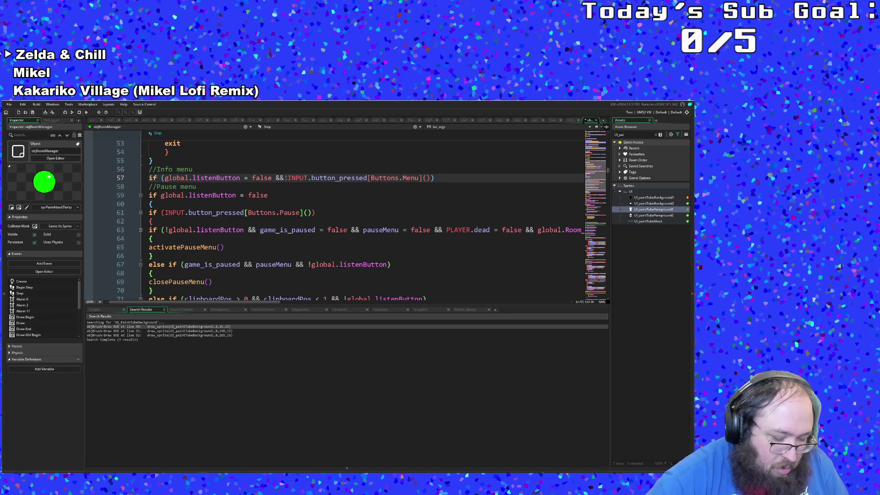
type("!")
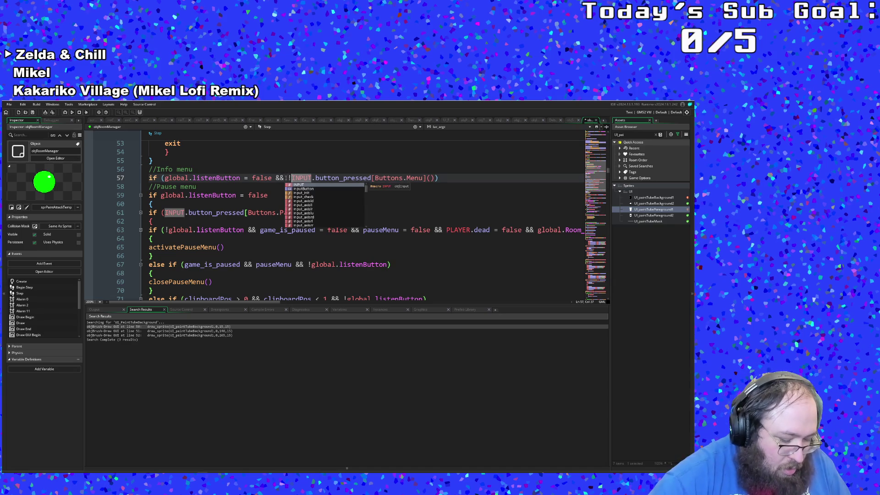
type("game_is")
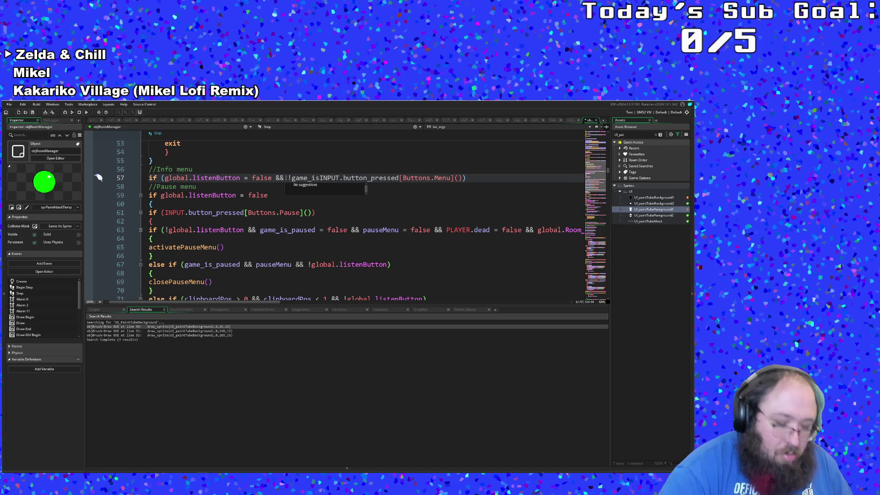
type("_paus")
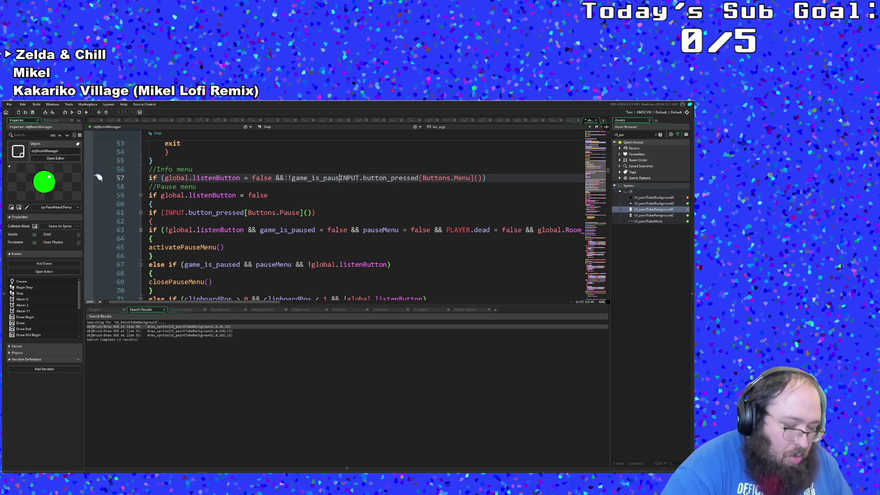
type("ed")
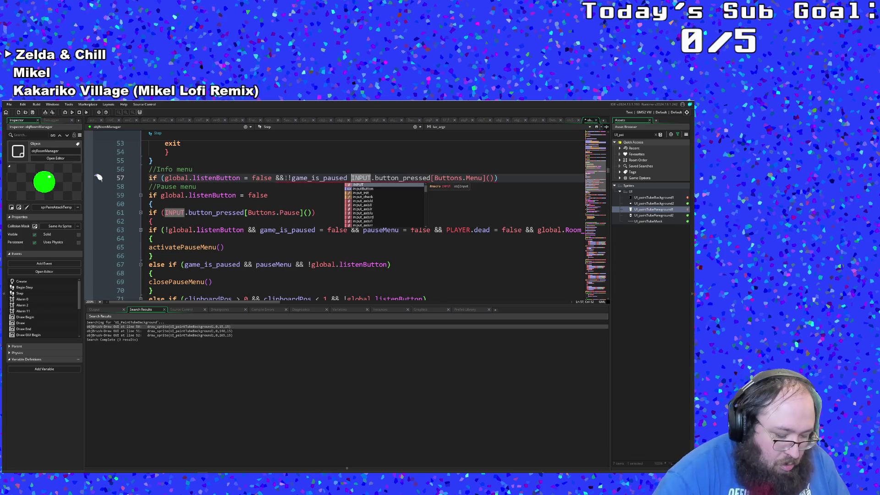
type(" &&")
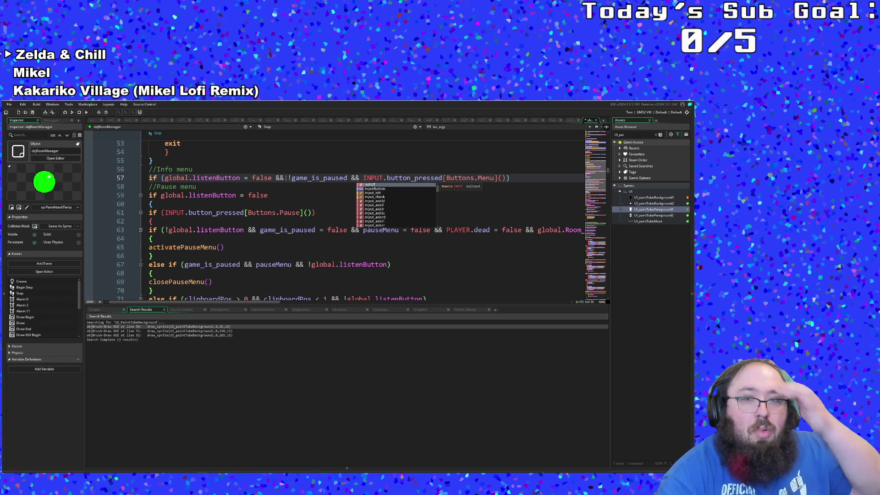
left_click(307, 178)
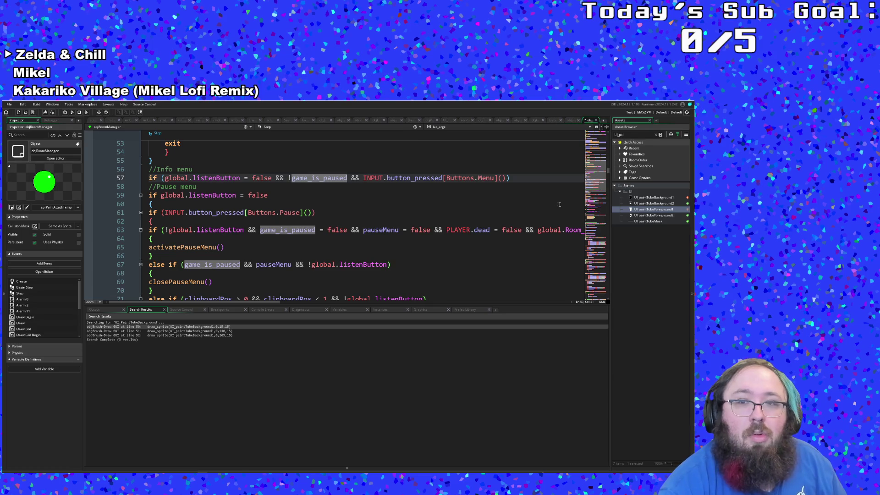
Add a block under the condition calling instance_create(0,0,objStatUI)
left_click(528, 178)
key("Return")
type("{")
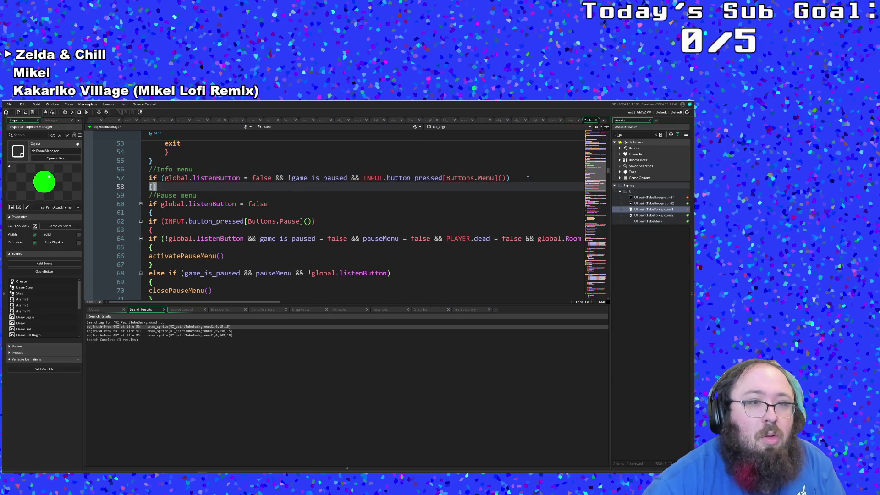
key("Return")
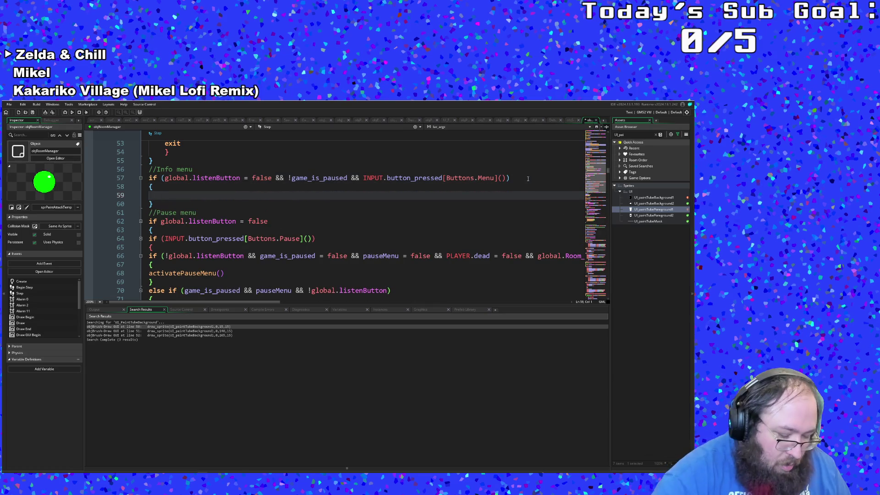
type("instance")
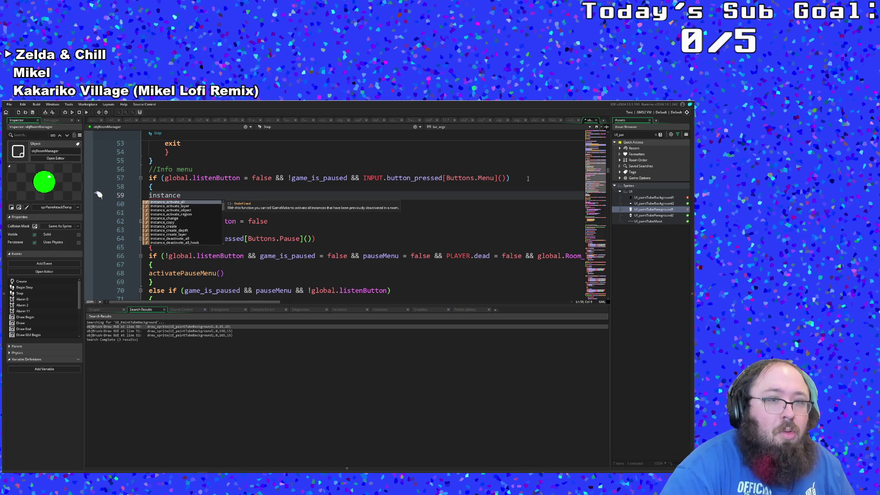
type("_c")
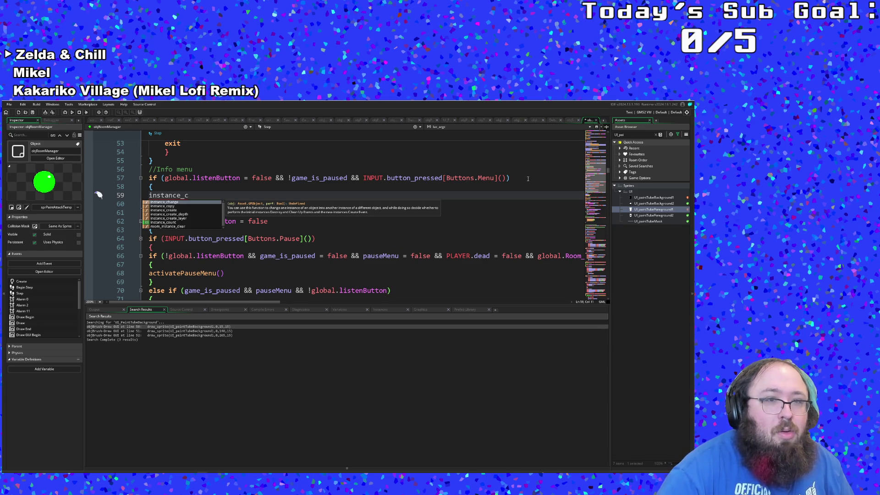
type("re")
key("Return")
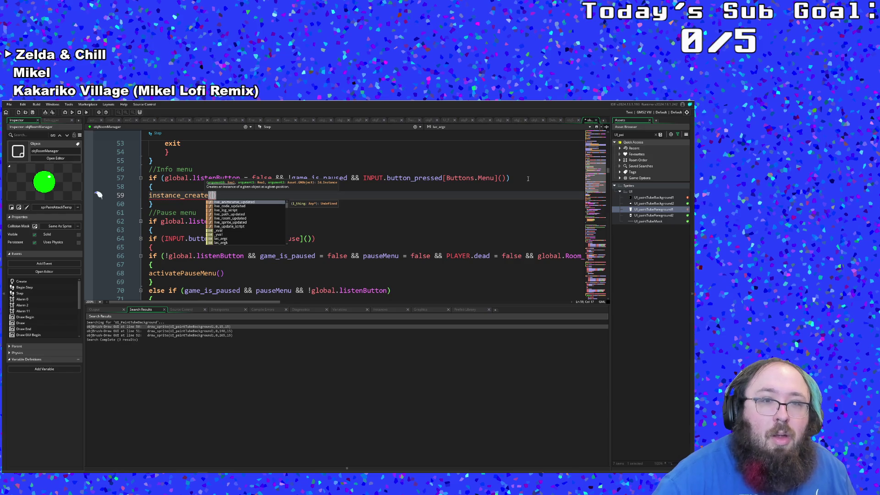
type("0,0,")
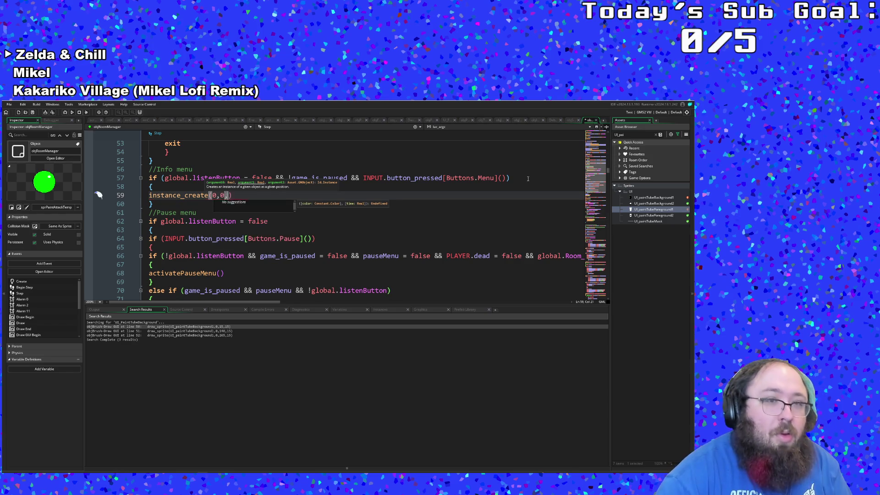
type("obj")
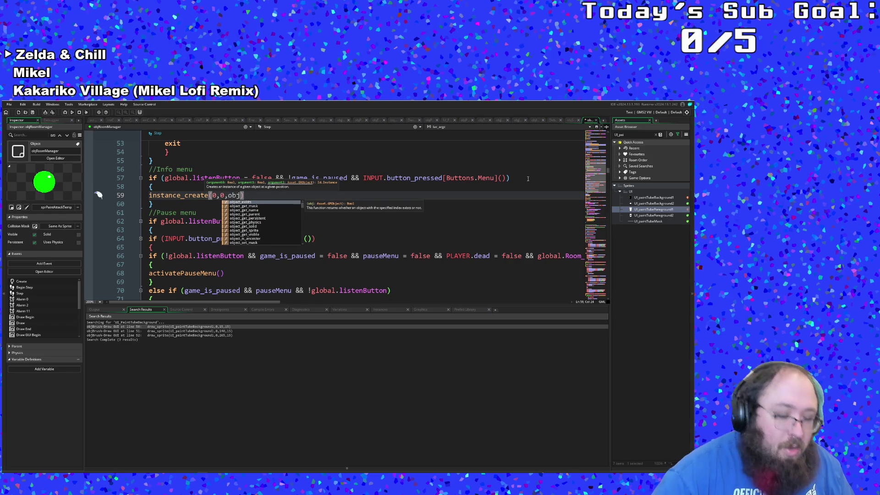
type("Sta")
key("Return")
key("Down")
key("Down")
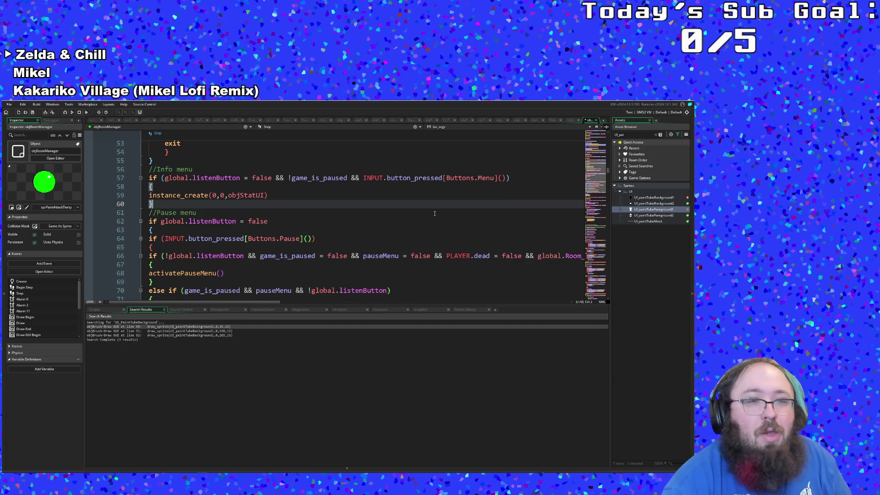
key("Up")
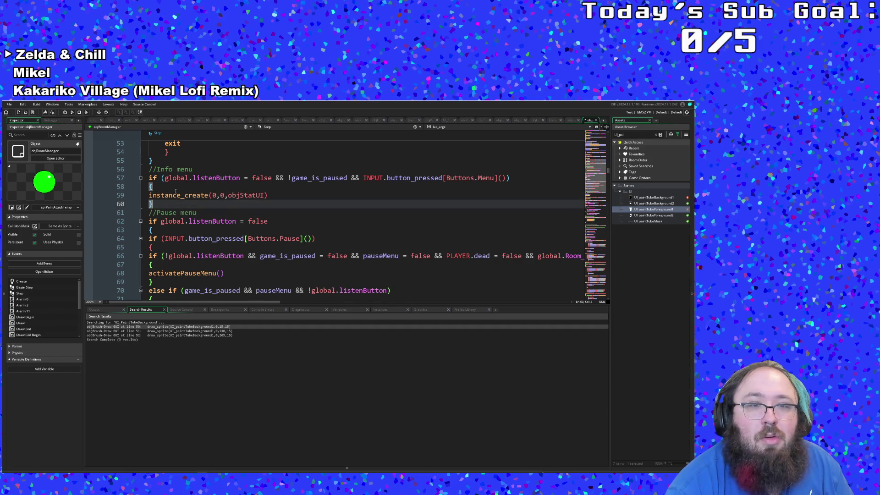
left_click(175, 189)
left_click(9, 105)
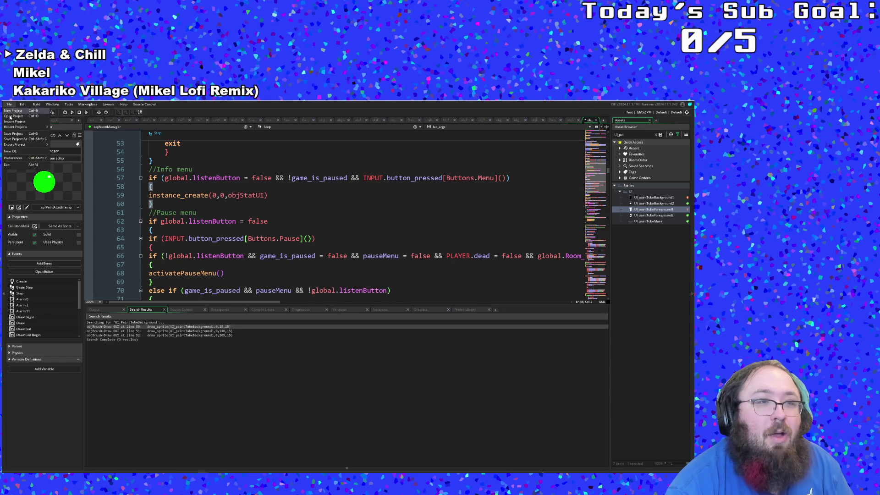
Run a debug build and jump to the first compile error in scrInventory
left_click(65, 112)
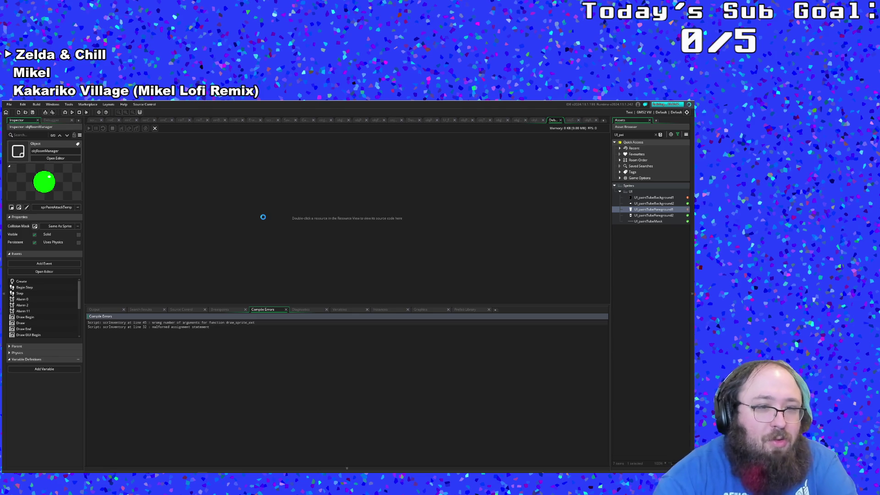
left_click(215, 323)
double_click(215, 323)
Append ,c_white,1 to the draw_sprite_ext call on line 45
left_click(294, 255)
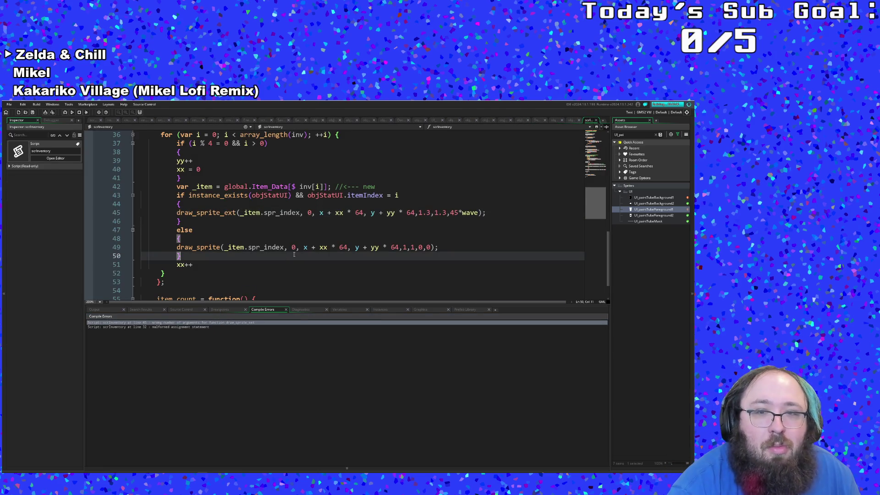
mouse_move(228, 215)
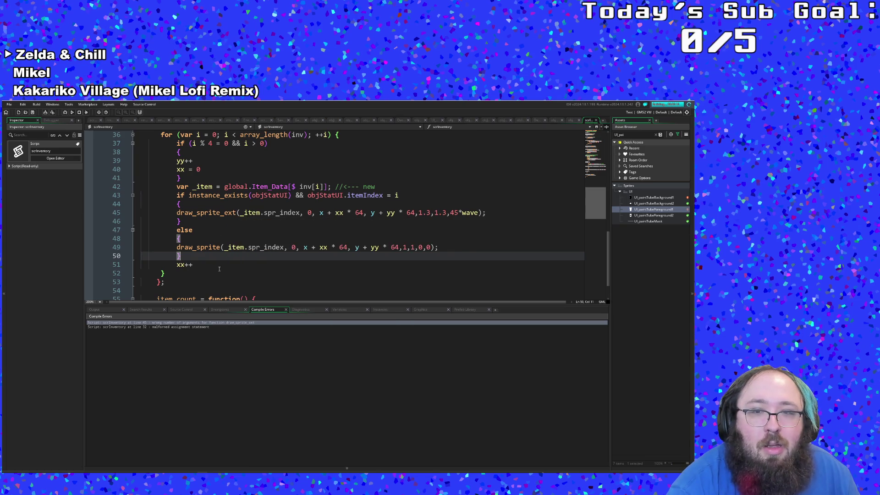
left_click(221, 247)
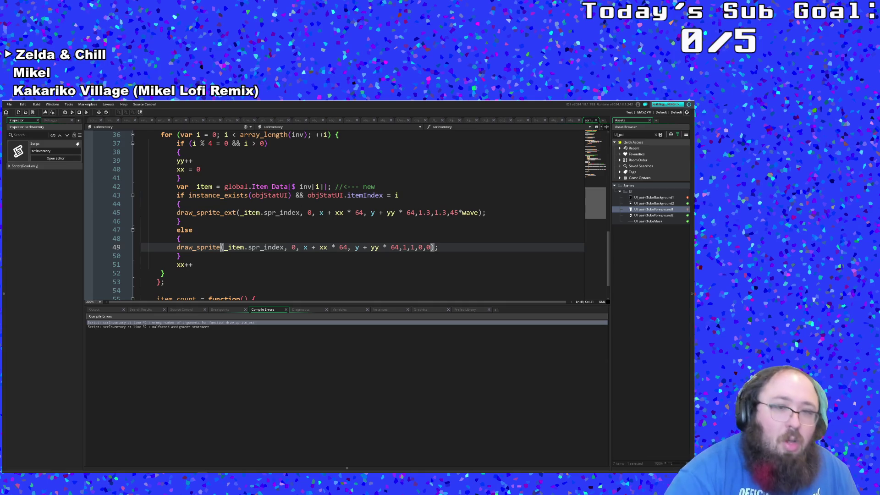
mouse_move(223, 213)
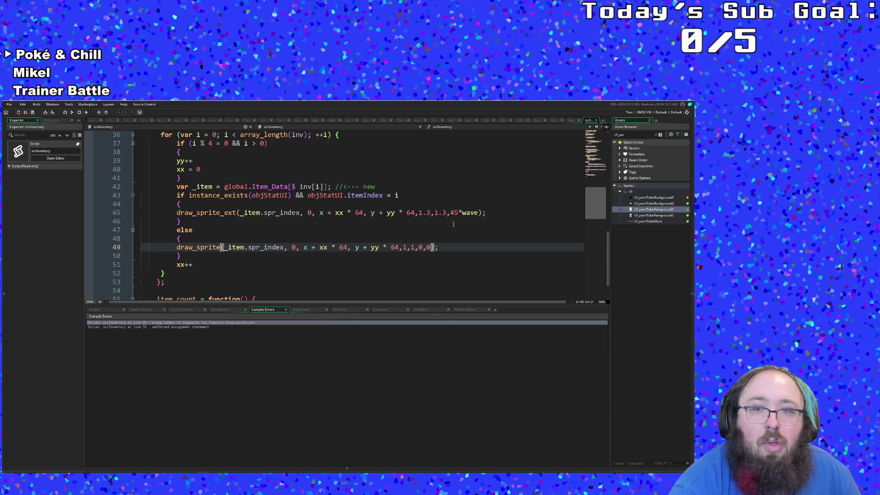
left_click(480, 213)
type(",c_")
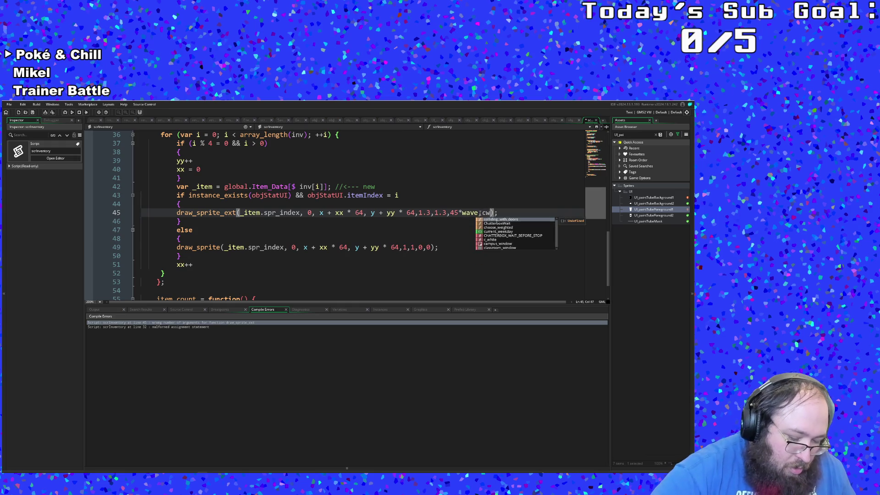
type("white,1")
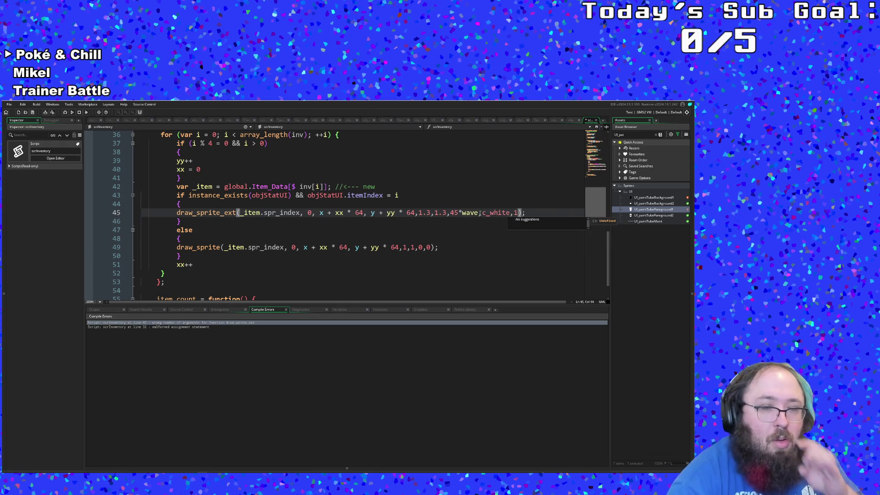
left_click(444, 253)
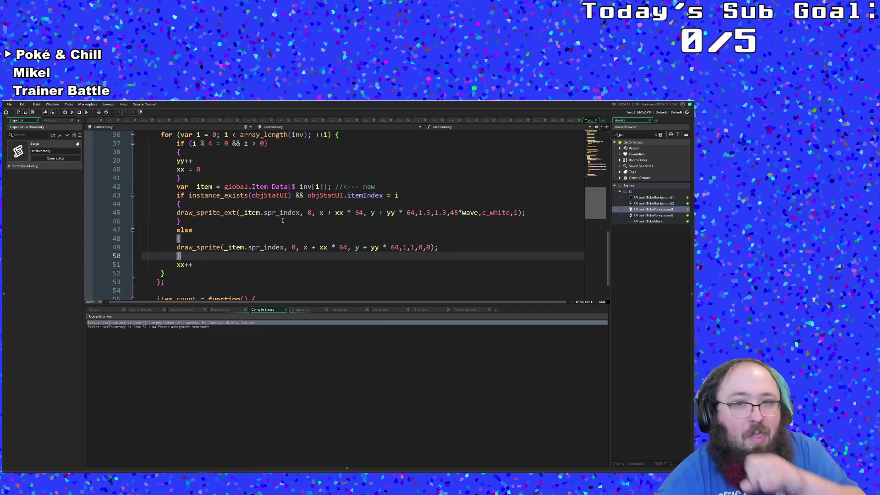
Save the project, rerun, and jump to the new compile error on line 49
left_click(8, 104)
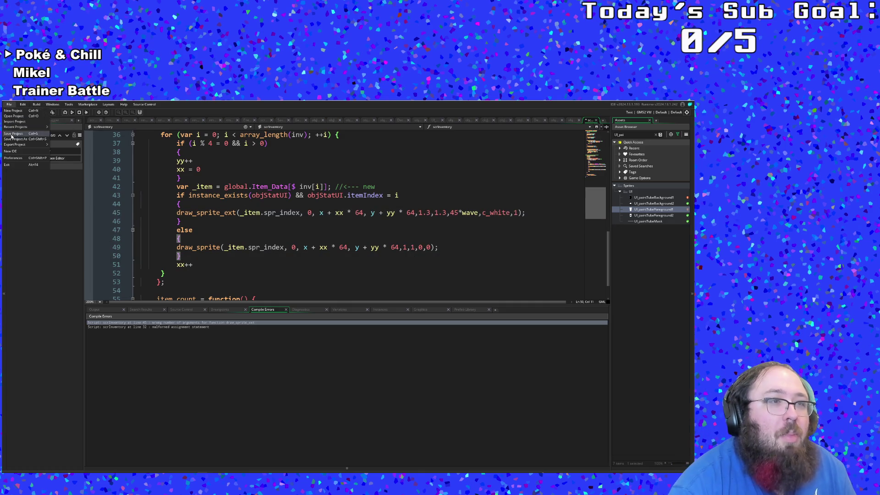
left_click(11, 134)
left_click(71, 111)
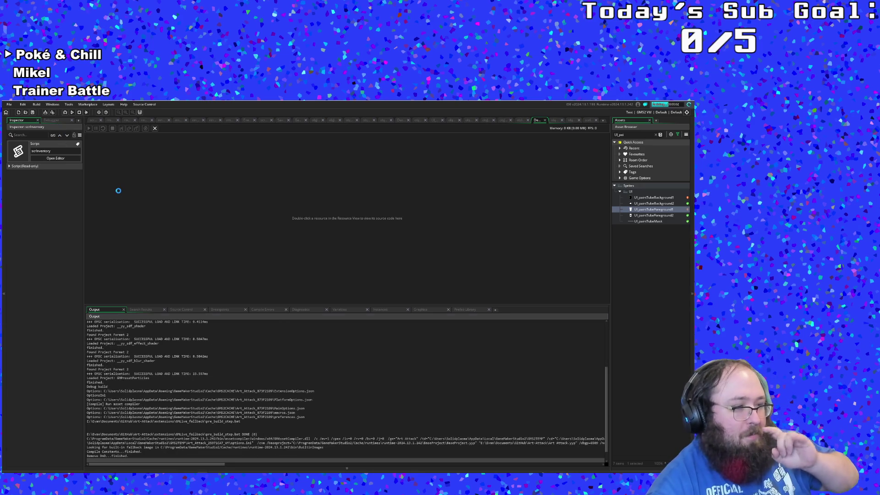
double_click(202, 323)
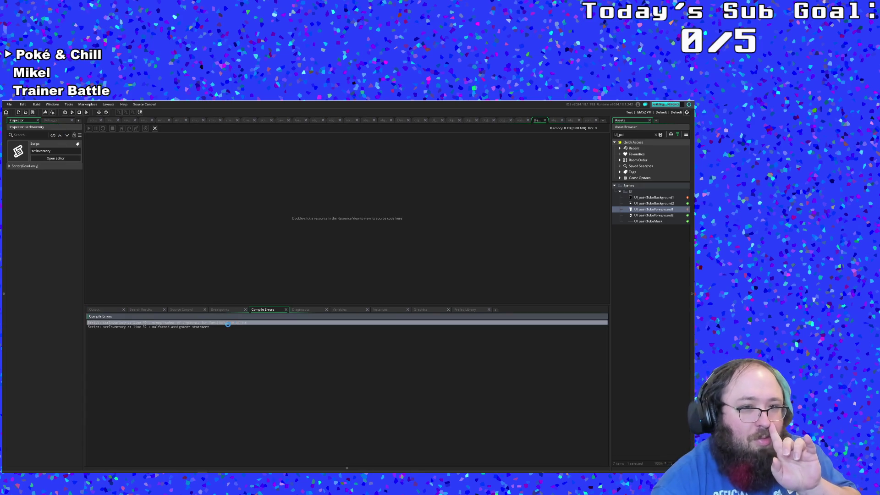
Delete the extra ,1,1,0,0 arguments from draw_sprite on line 49 and save scrInventory
left_click(389, 214)
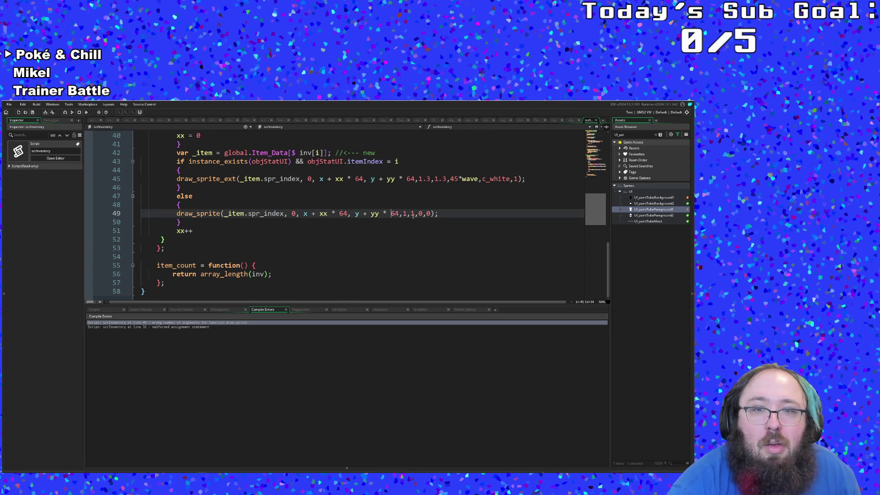
left_click_drag(400, 214, 432, 213)
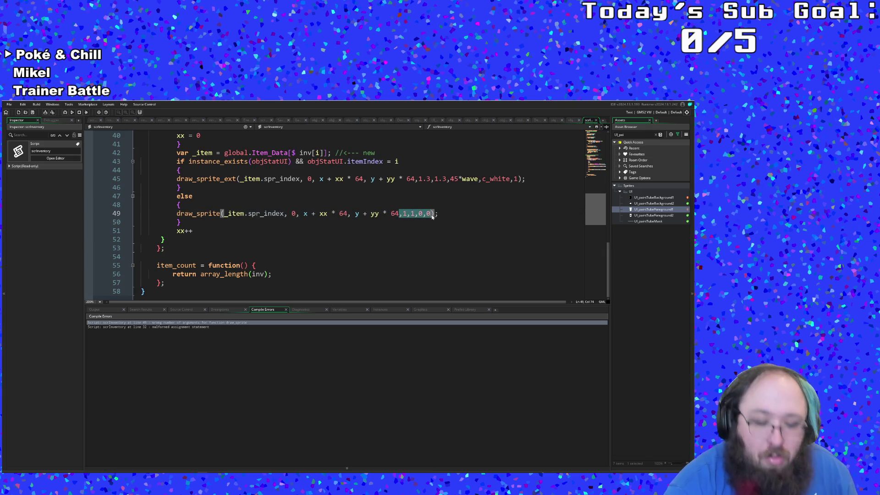
key("BackSpace")
left_click(402, 222)
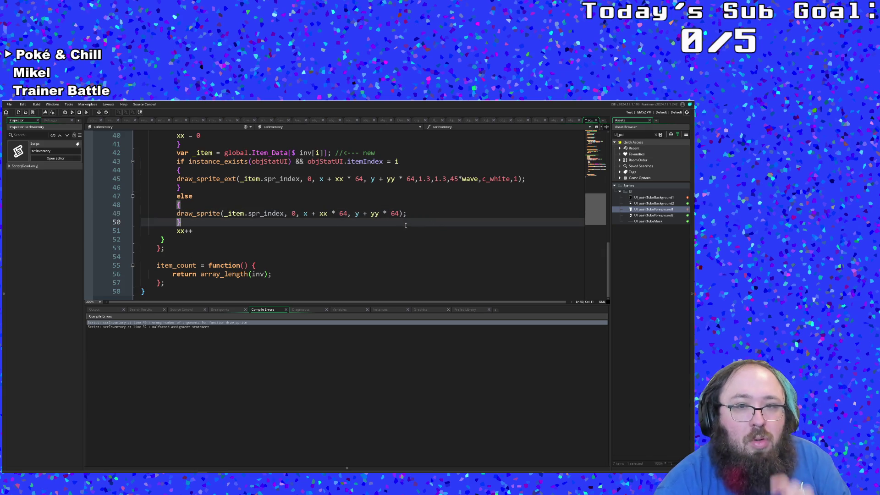
left_click(32, 113)
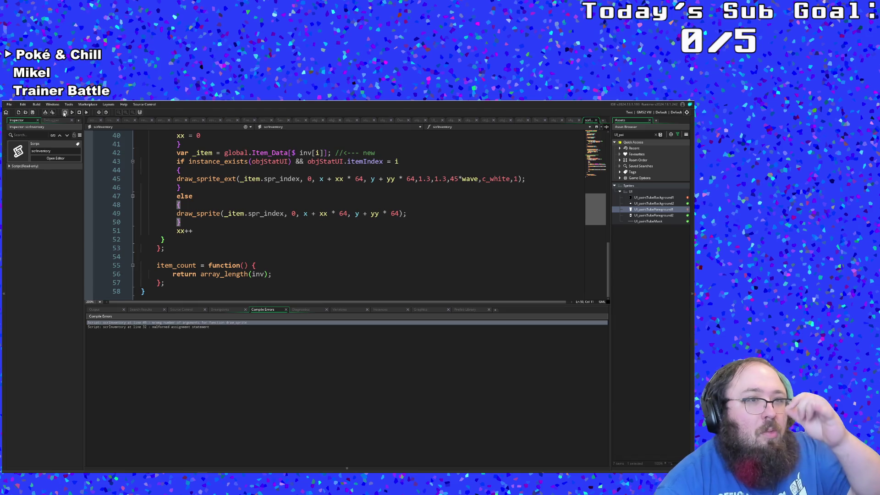
Launch a debug run and start play, reaching the instance_create_depth argument error
left_click(64, 113)
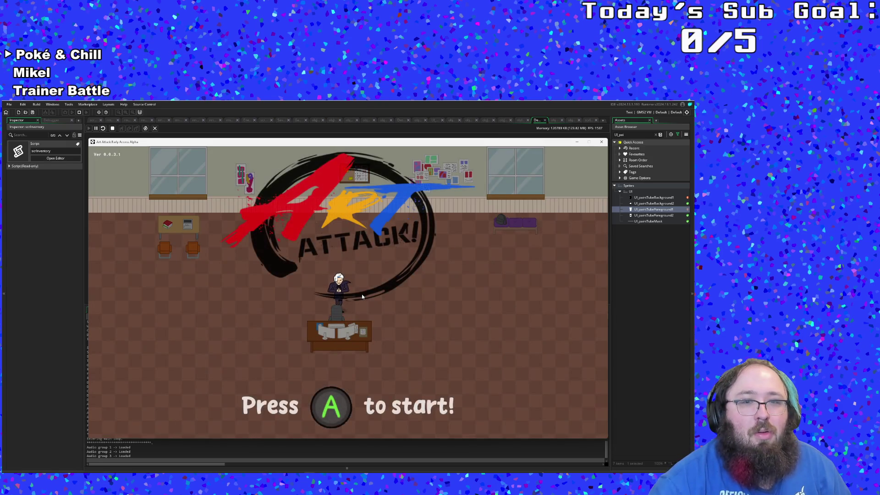
key("Return")
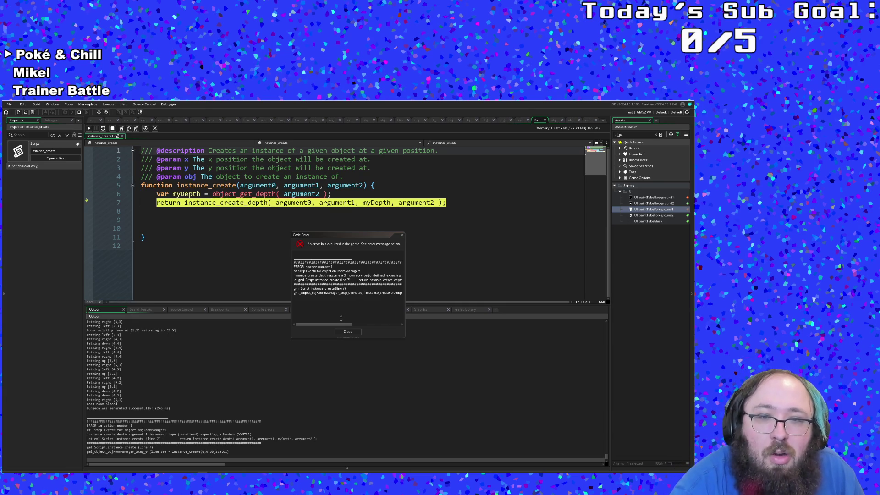
Read through the Code Error message and close it
left_click(346, 323)
mouse_move(339, 325)
left_mouse_down()
mouse_move(369, 334)
mouse_move(334, 335)
left_mouse_up()
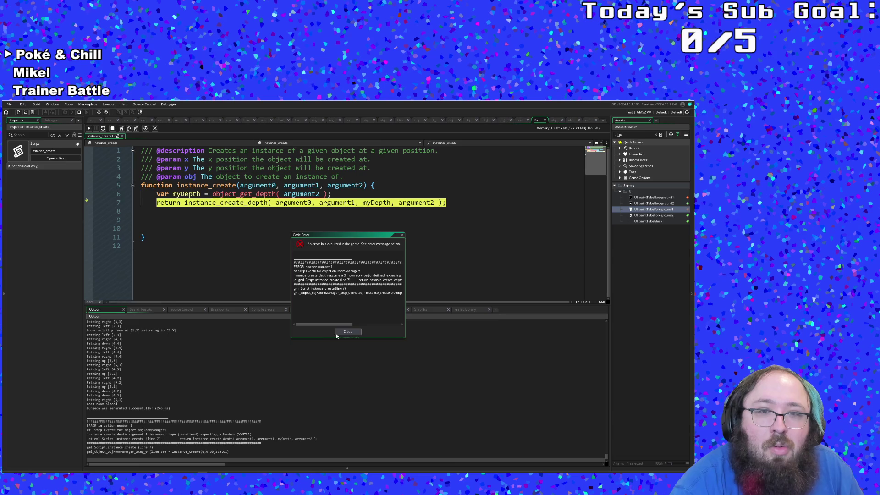
left_click(345, 332)
Inspect lines 5–7 of the instance_create wrapper, then stop the running game
left_click(305, 228)
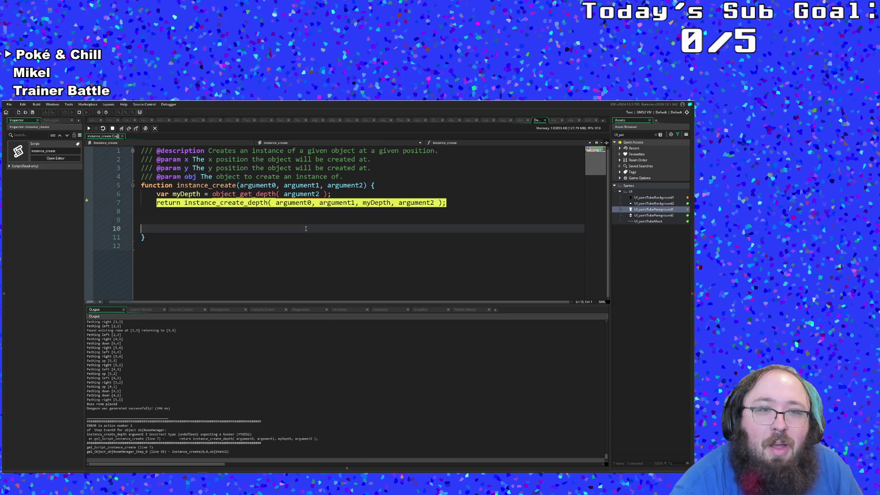
left_click(274, 193)
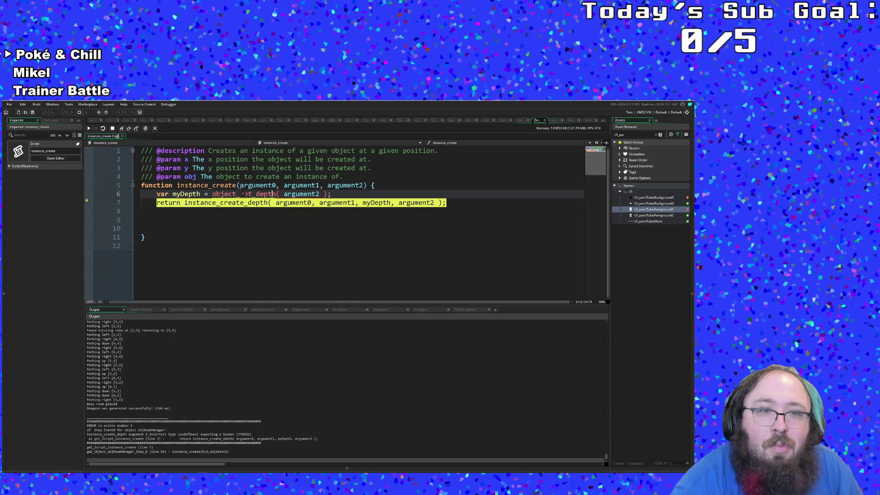
left_click(239, 185)
left_click(398, 194)
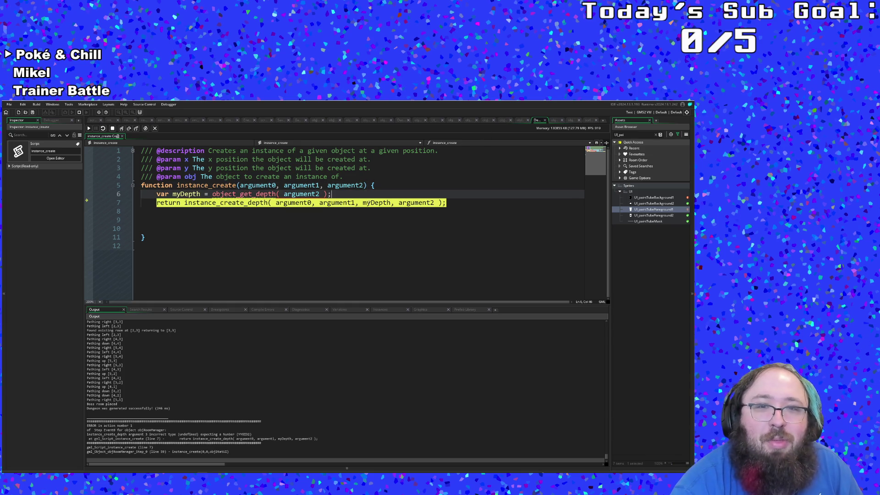
left_click(318, 202)
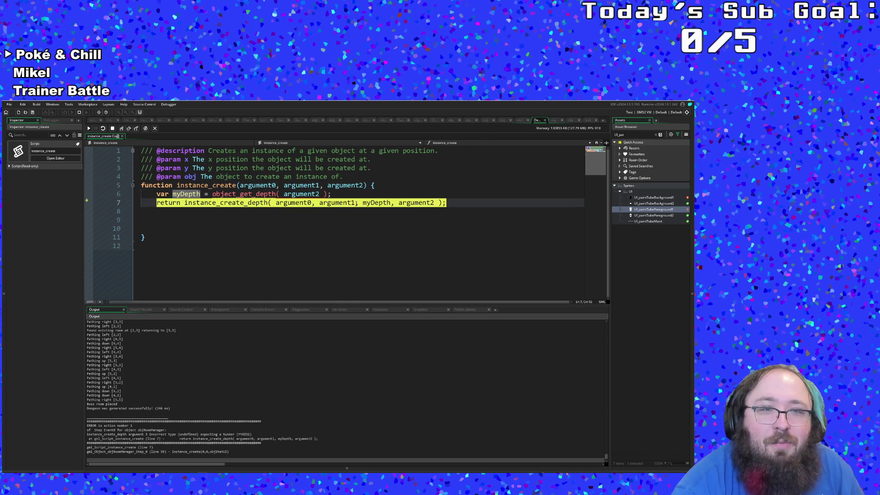
left_click(545, 120)
scroll(446, 199, "up", 3)
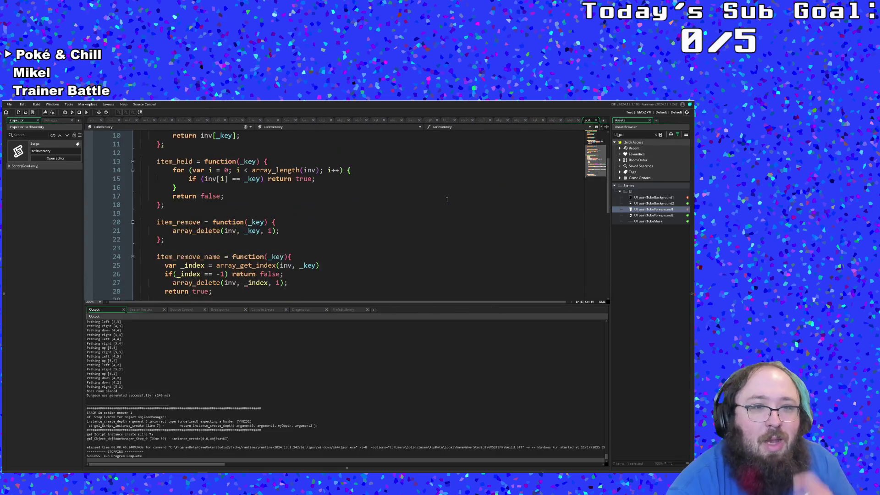
Add && room != rmSpawn to the Menu condition on line 57 of objRoomManager's Step event
scroll(447, 199, "up", 3)
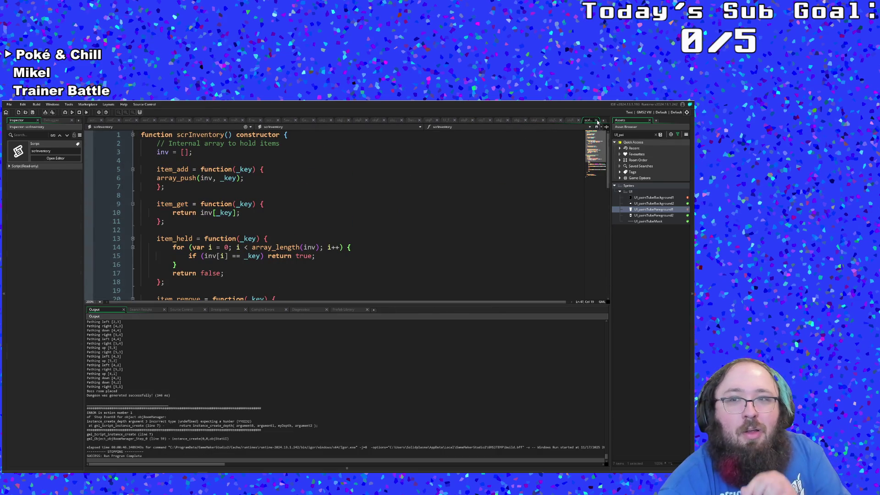
left_click(596, 120)
left_click(344, 196)
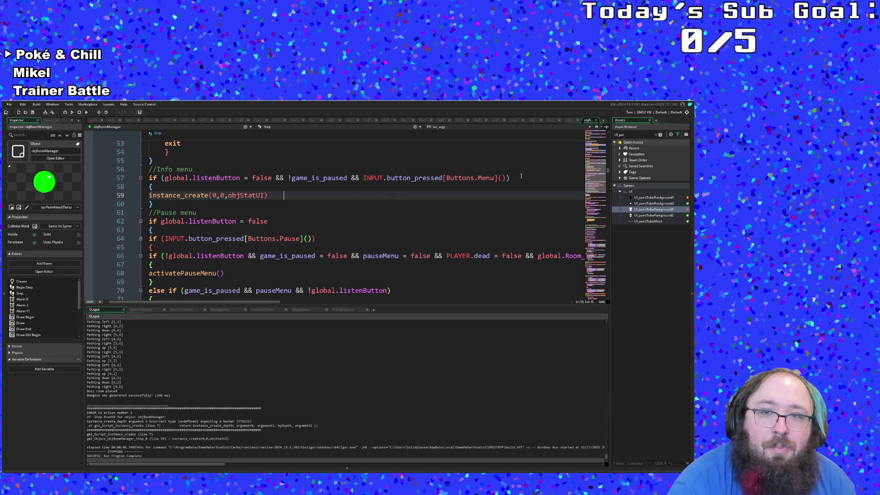
left_click(507, 178)
type("&&")
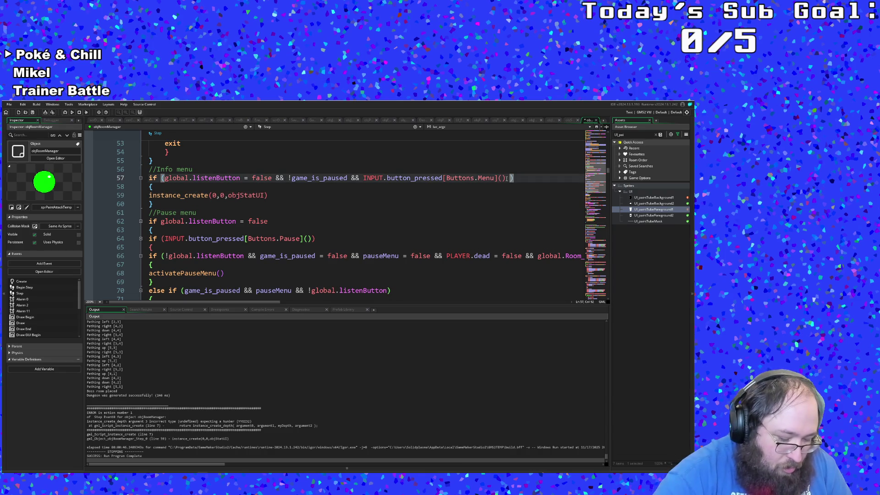
type(" room")
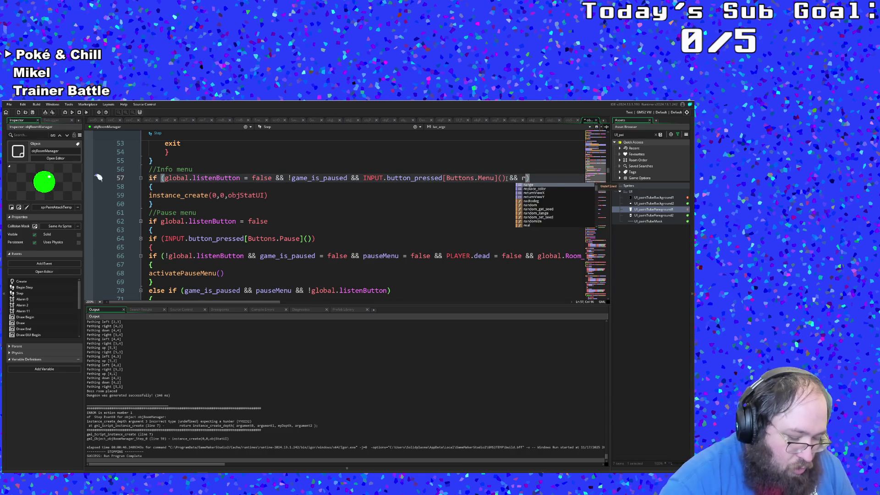
type(" != rmSp")
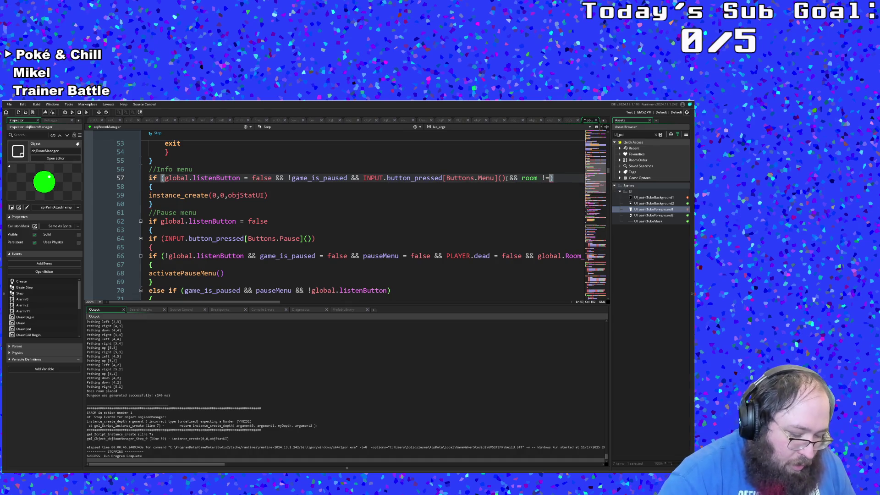
key("Return")
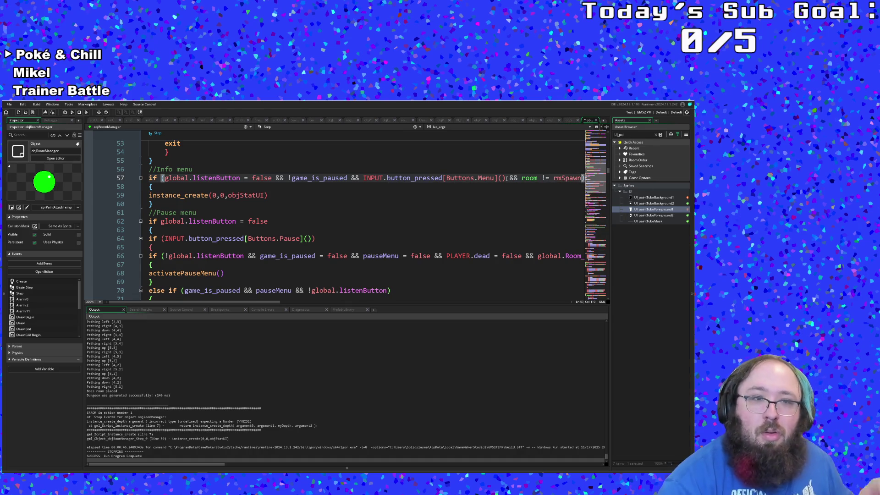
Change line 59 to instance_create_depth with a depth of -999999999 for objStatUI
left_click(209, 196)
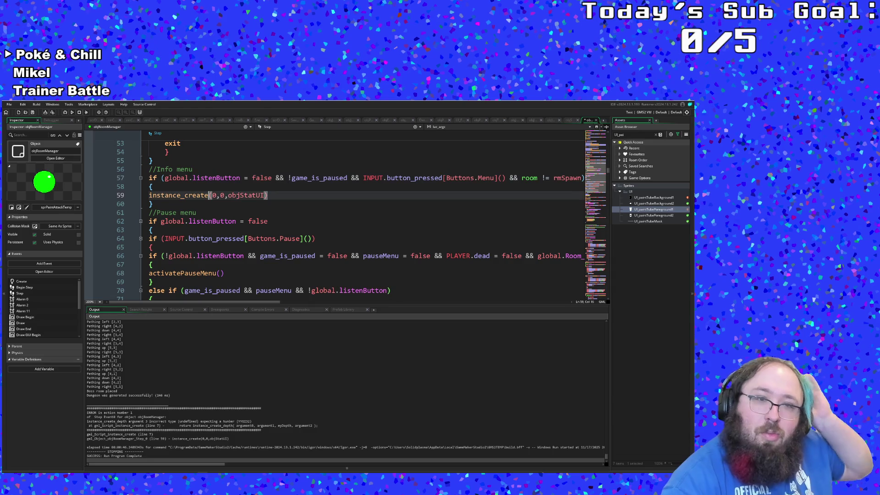
type("_de")
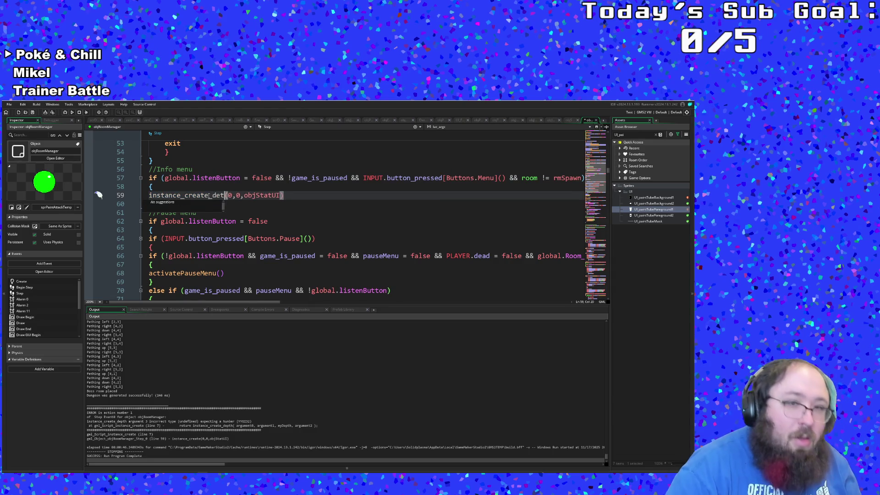
type("pth")
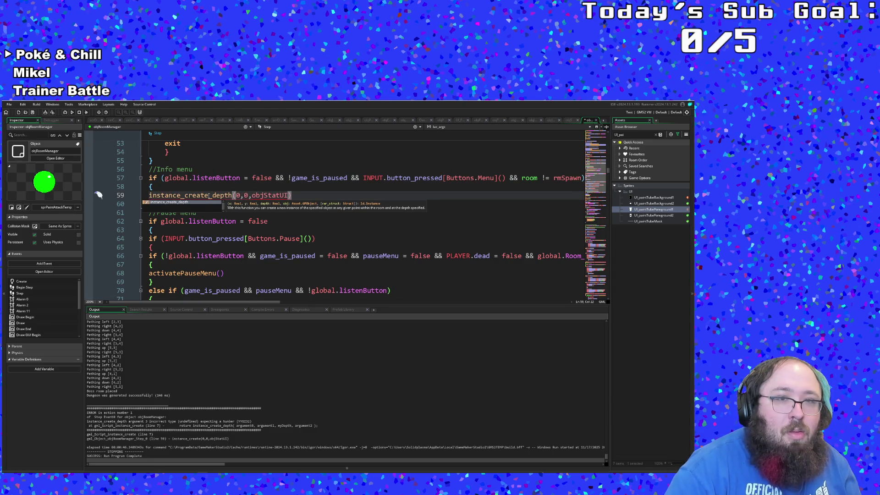
key("Right")
key("Right")
key("Right")
key("Right")
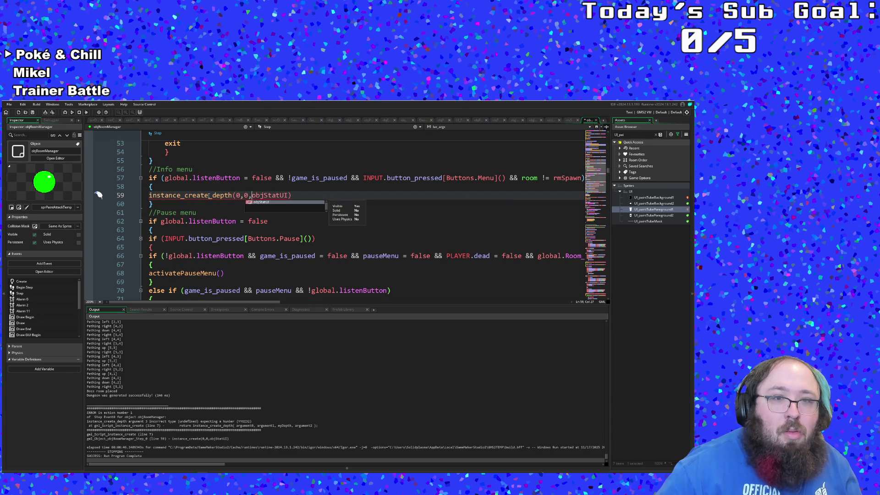
type(",")
key("Left")
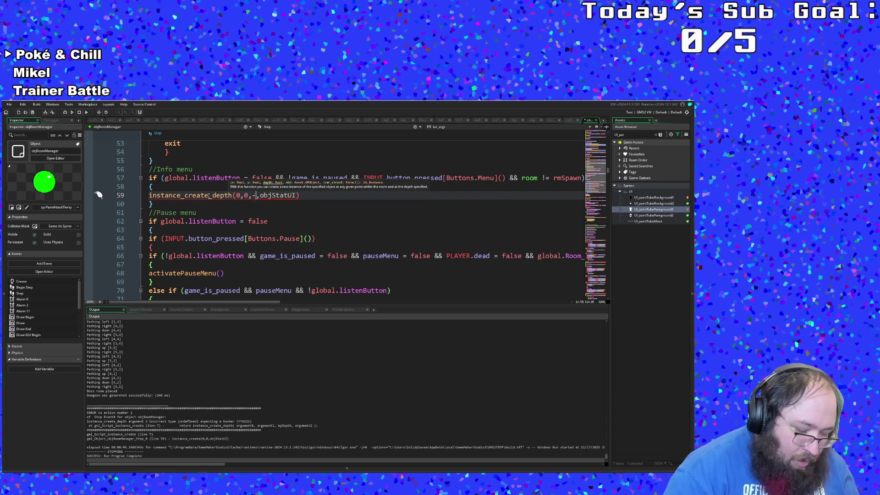
type("-999999999")
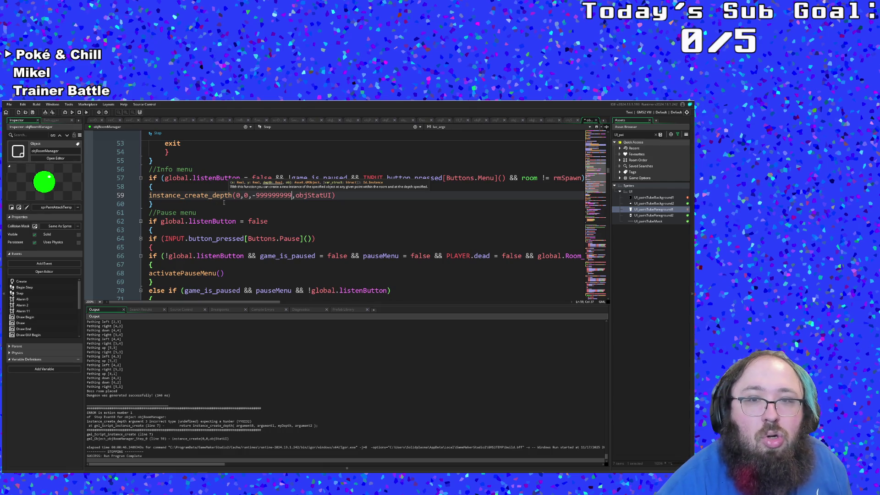
left_click(223, 202)
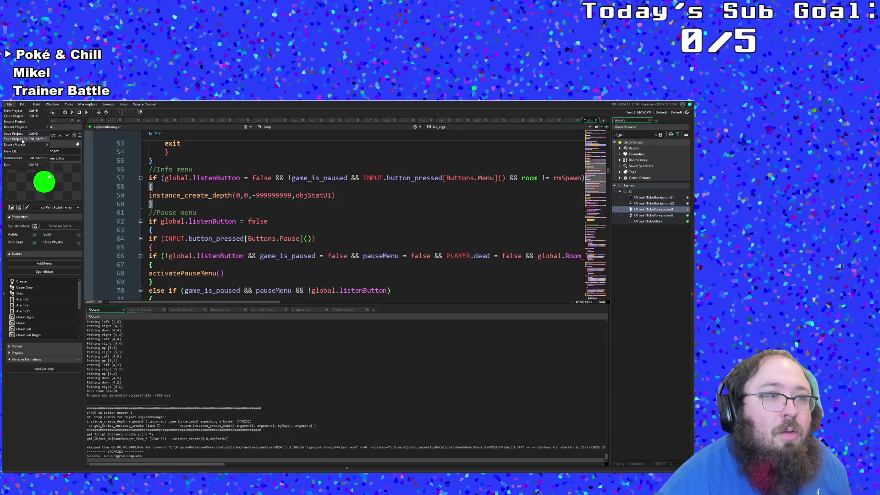
Run the game, start from the title screen, and walk the player to the first room's exit
left_click(64, 113)
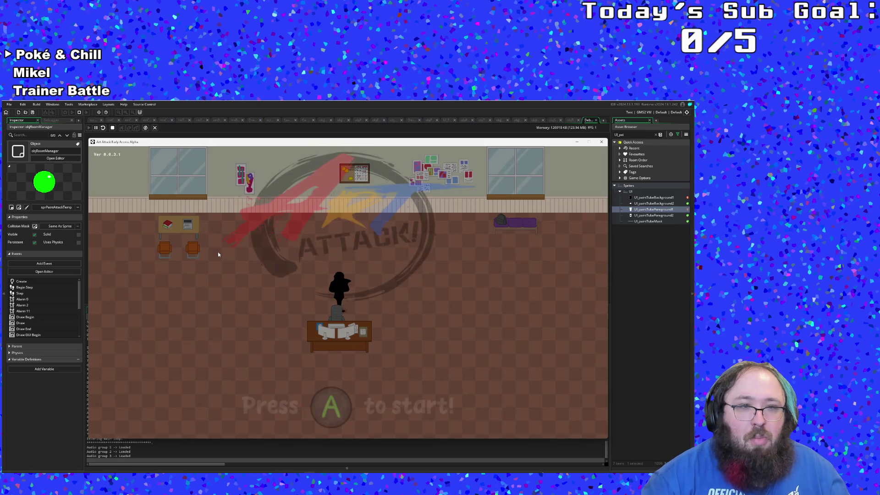
key("Return")
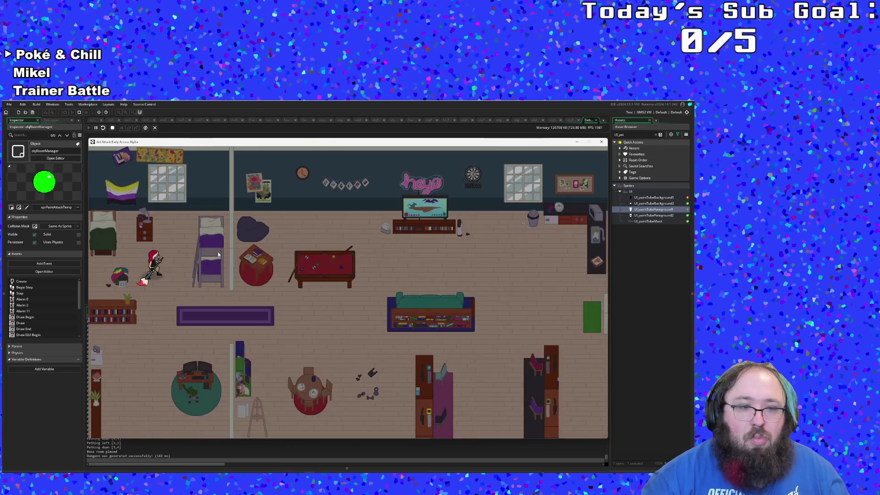
key("Right")
key("Down")
key("Right")
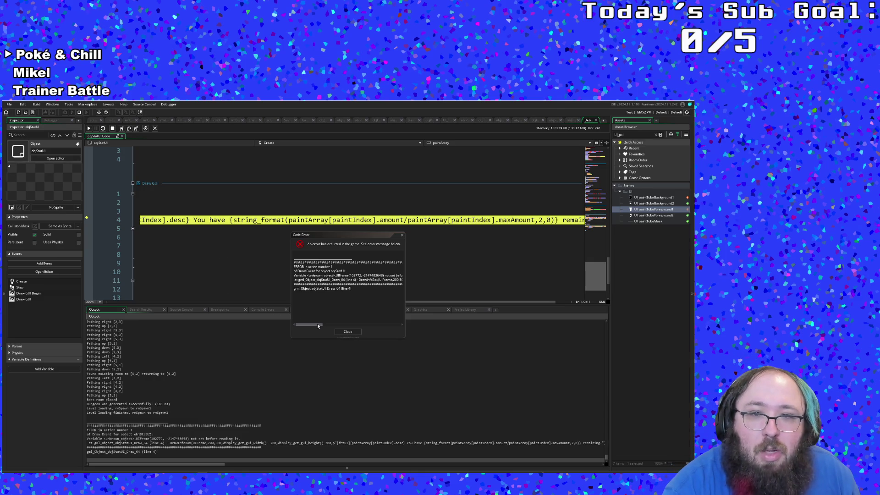
Read the objStatUI Draw GUI error message and dismiss it
left_click(318, 325)
mouse_move(318, 324)
left_mouse_down()
mouse_move(399, 326)
mouse_move(250, 340)
left_mouse_up()
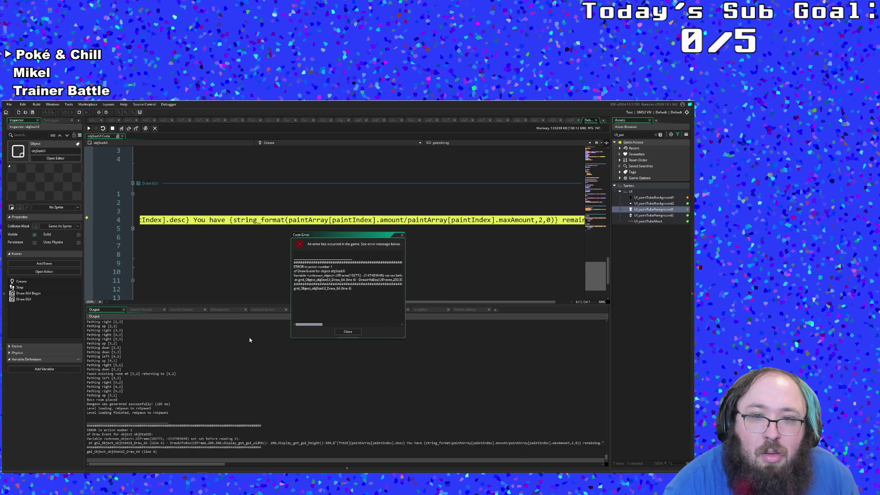
left_click(347, 331)
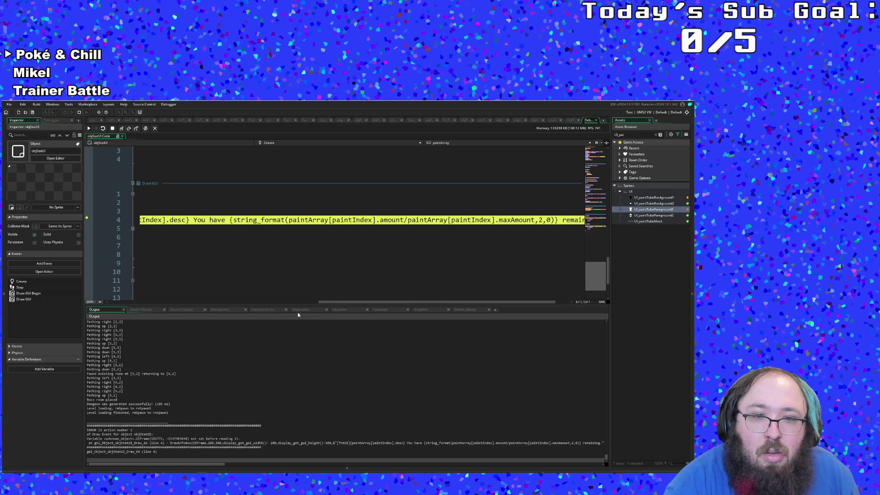
left_click(146, 302)
left_click_drag(146, 309, 117, 309)
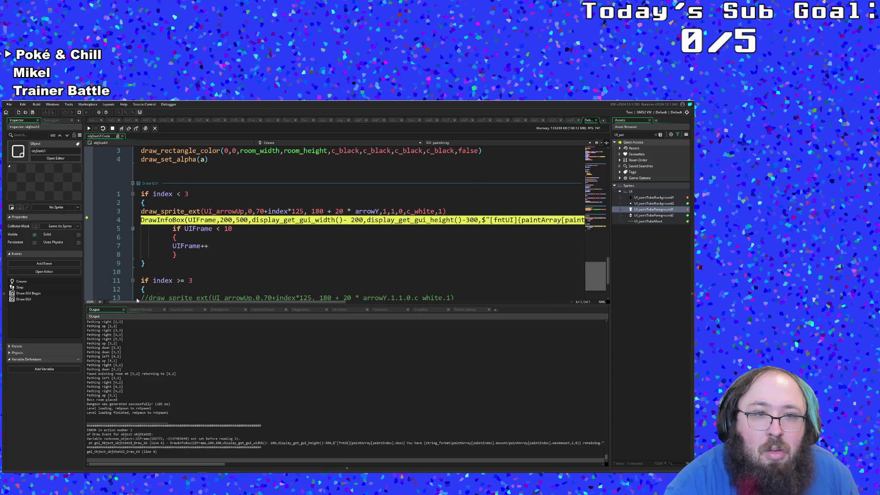
Rename UIframe to UIFrame on line 15 of the Create event and stop the game
left_click(183, 274)
scroll(183, 274, "up", 15)
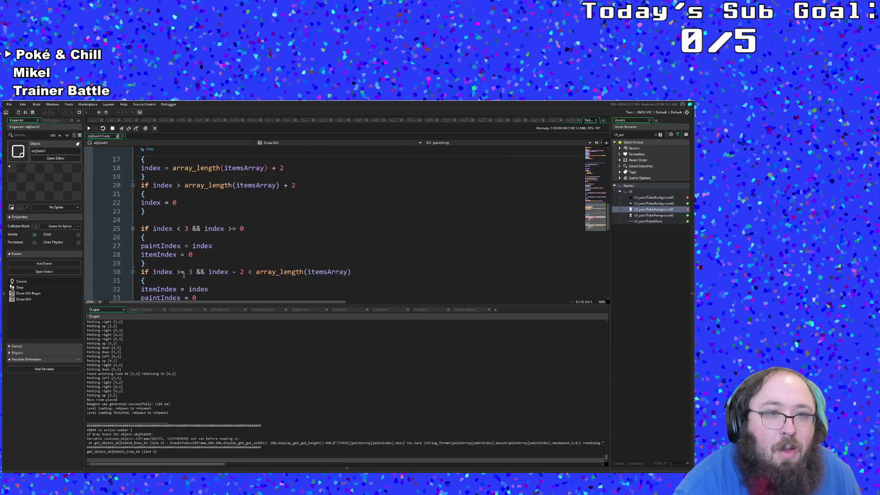
left_click(153, 281)
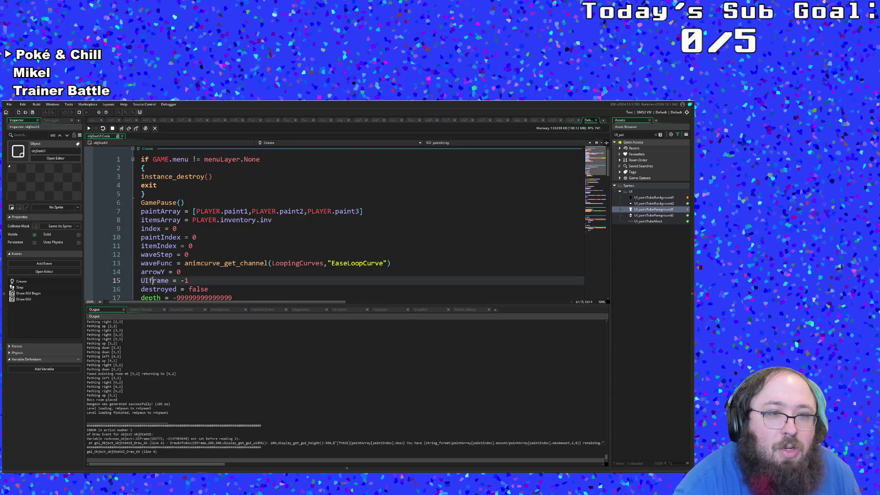
key("BackSpace")
type("F")
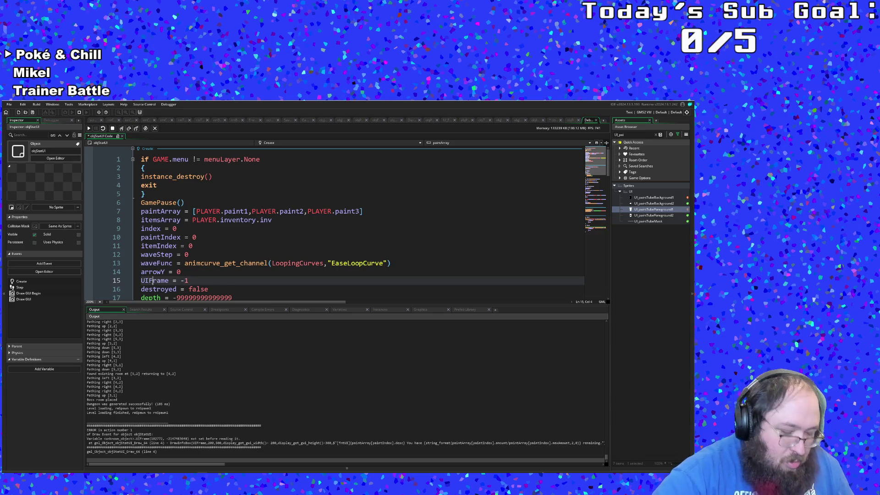
left_click(163, 271)
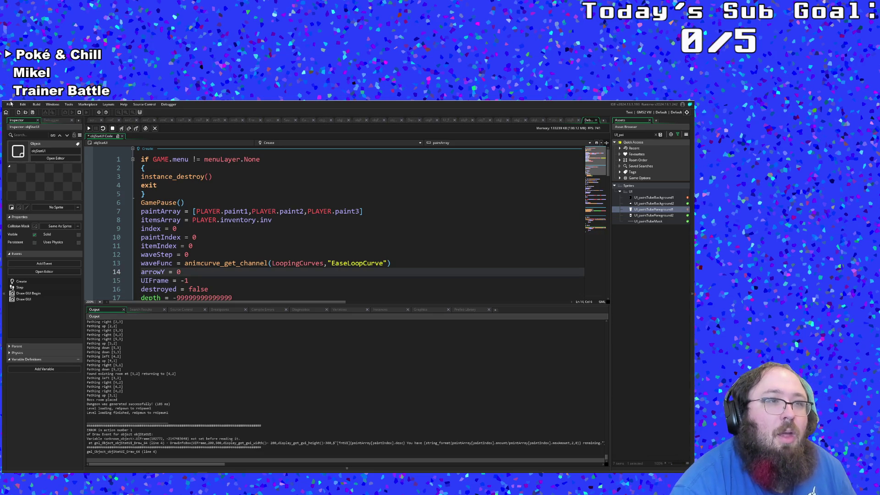
left_click(79, 112)
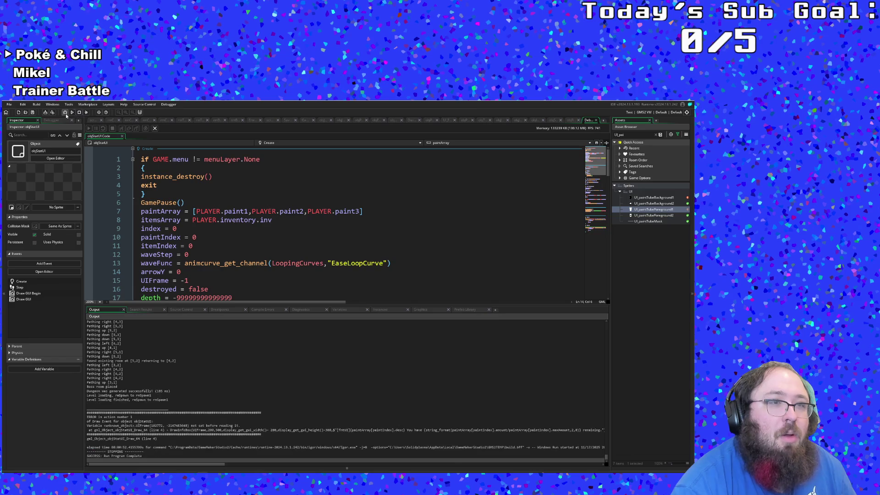
Rerun the game, start from the title screen, and walk toward the room exit
left_click(65, 114)
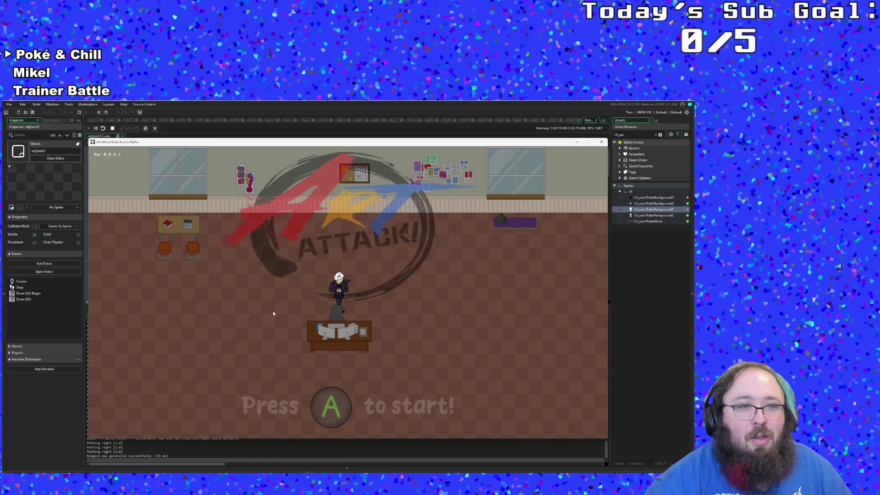
key("Return")
key("d")
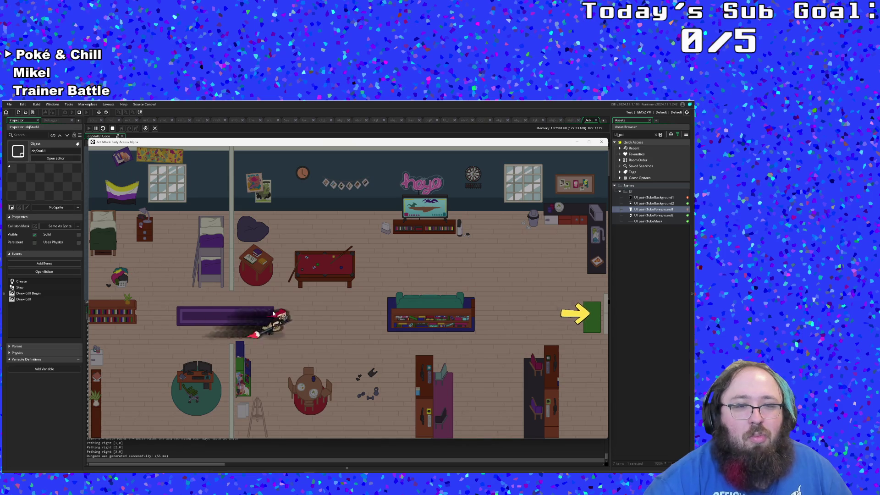
key("d")
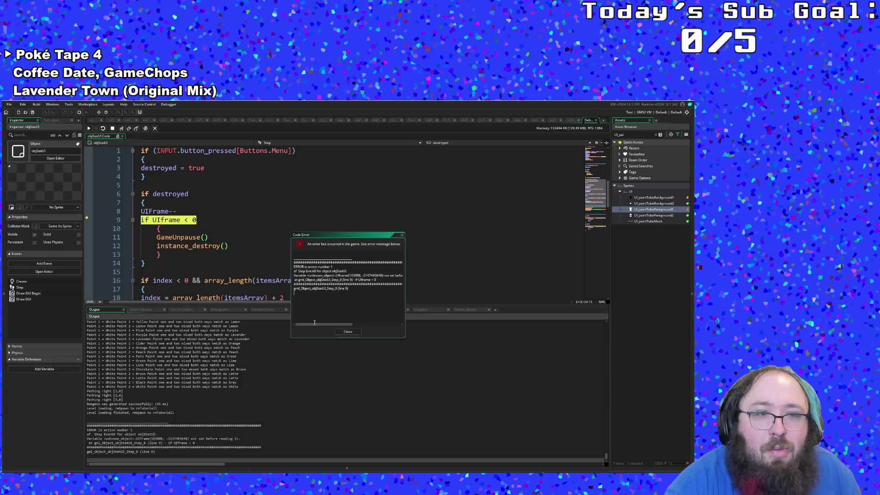
Dismiss the Step event error and stop the running game
left_click(216, 273)
scroll(216, 273, "up", 2)
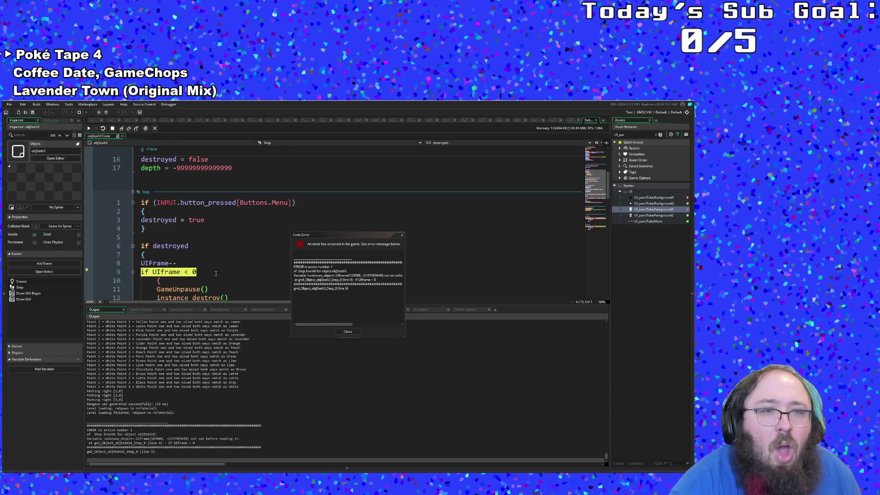
scroll(215, 273, "down", 2)
left_click(348, 332)
left_click(290, 264)
scroll(205, 217, "up", 2)
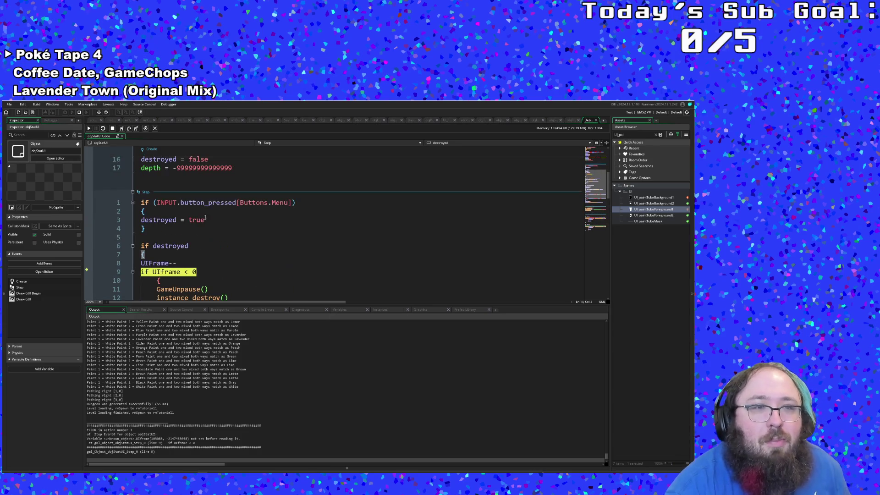
left_click(112, 128)
Add && UIFrame >= 0 to the Menu check on line 1 of the Step event
left_click(222, 220)
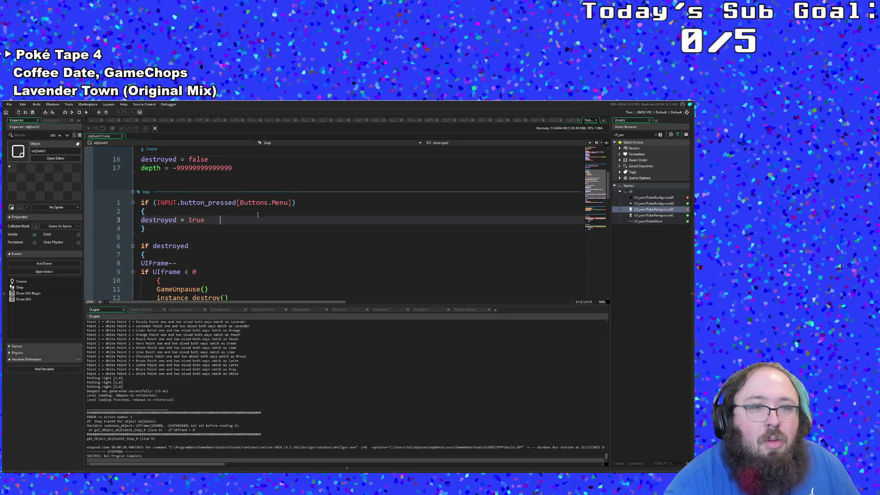
left_click(292, 202)
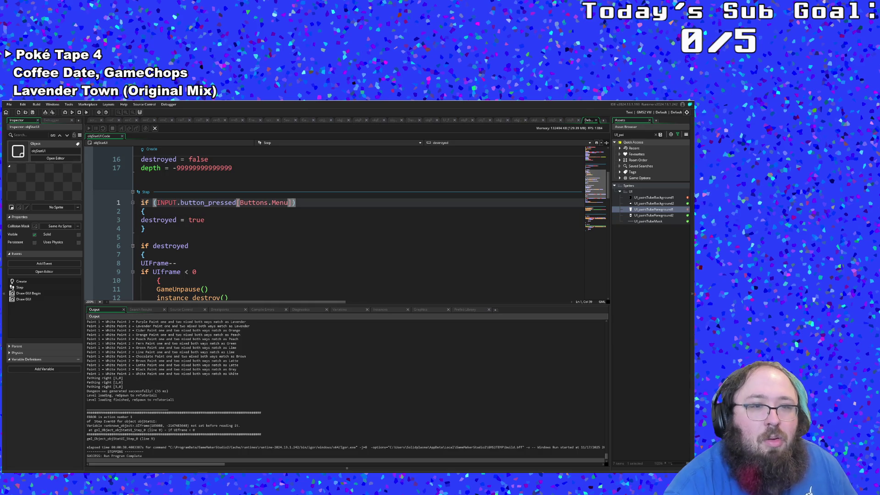
type("&& UI")
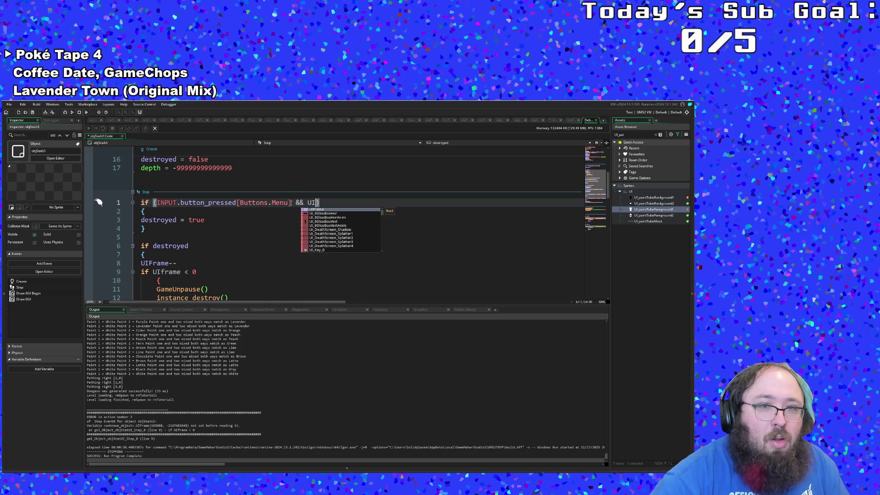
key("Return")
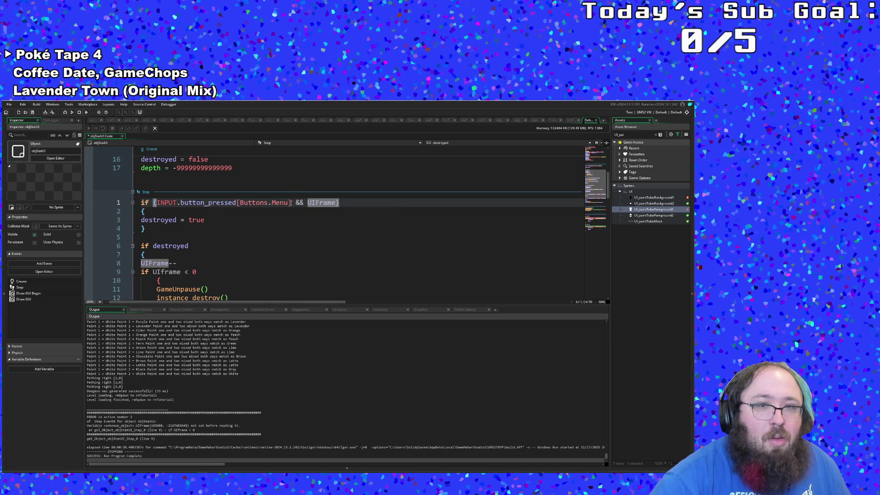
type(">")
key("BackSpace")
type("= -")
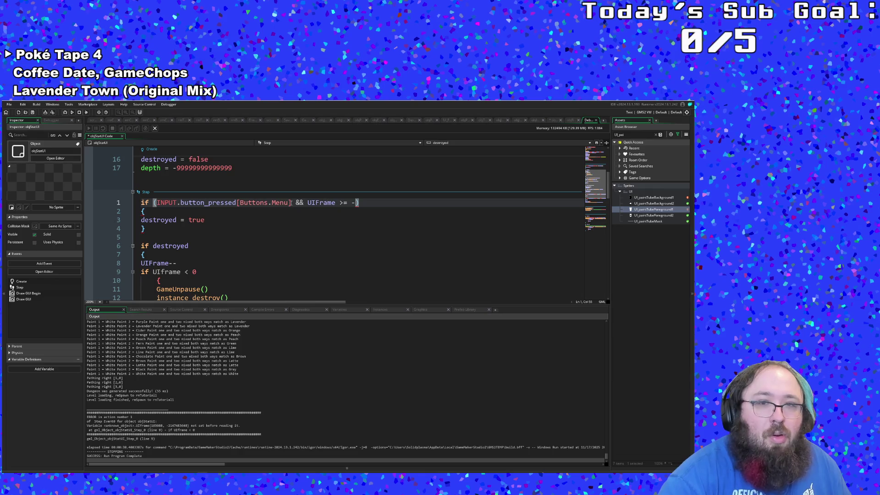
Fix the UIFrame decrement line inside the destroyed block
left_click(252, 248)
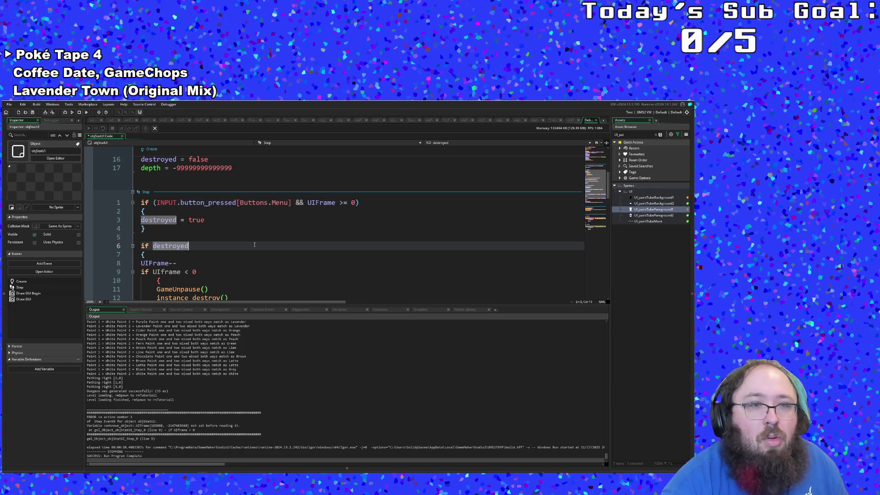
scroll(249, 243, "up", 3)
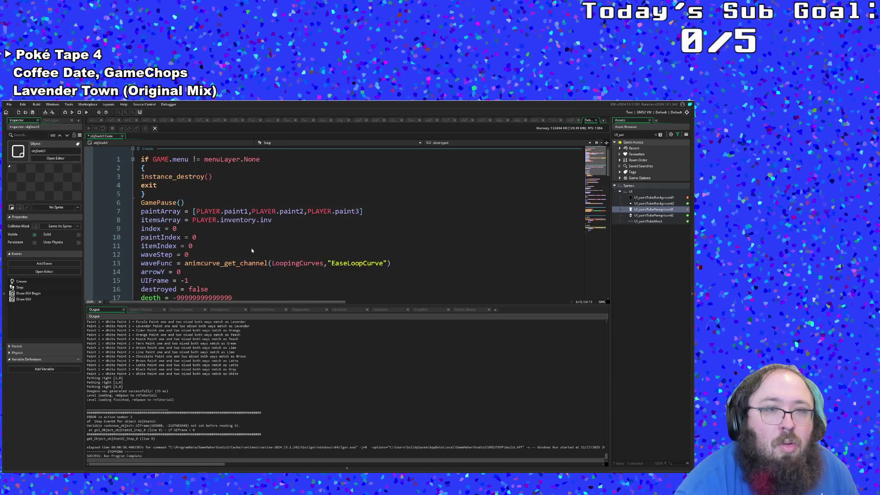
scroll(248, 238, "down", 4)
left_click(242, 232)
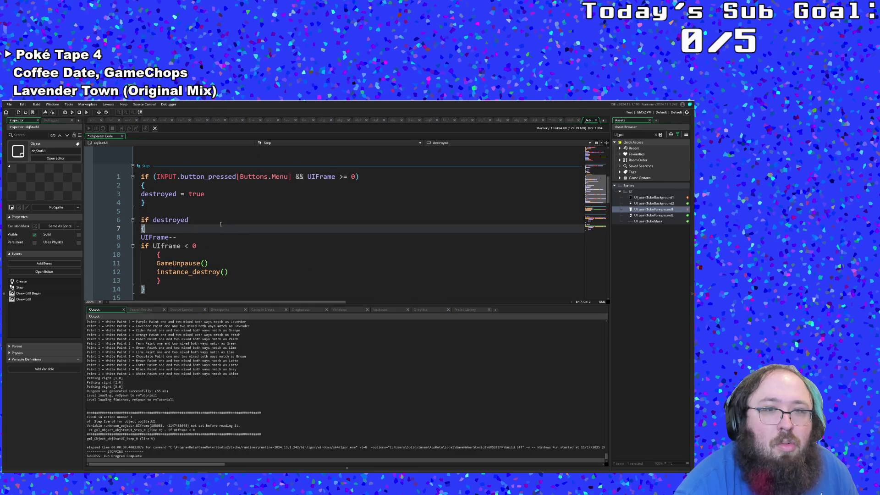
left_click(221, 223)
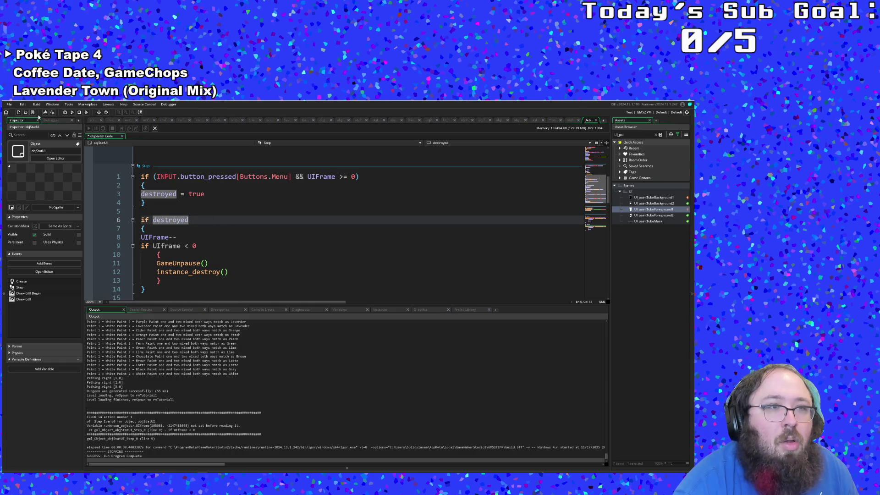
left_click(9, 104)
key("Escape")
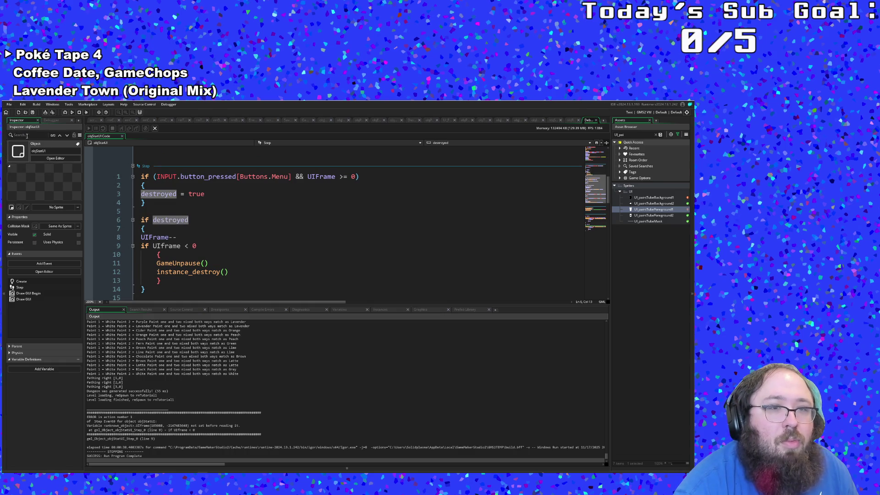
left_click(174, 238)
type("-")
Make line 9 read if UIFrame < 0, then relaunch the game
left_click(164, 246)
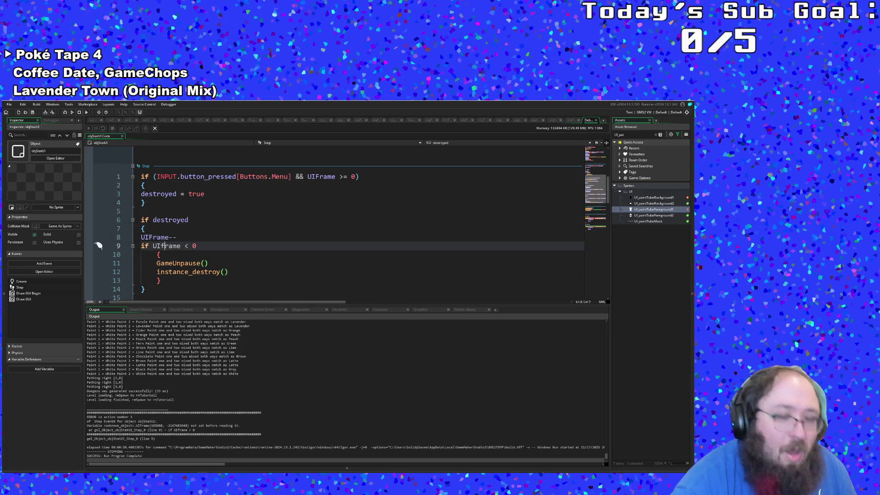
key("F12")
key("F12")
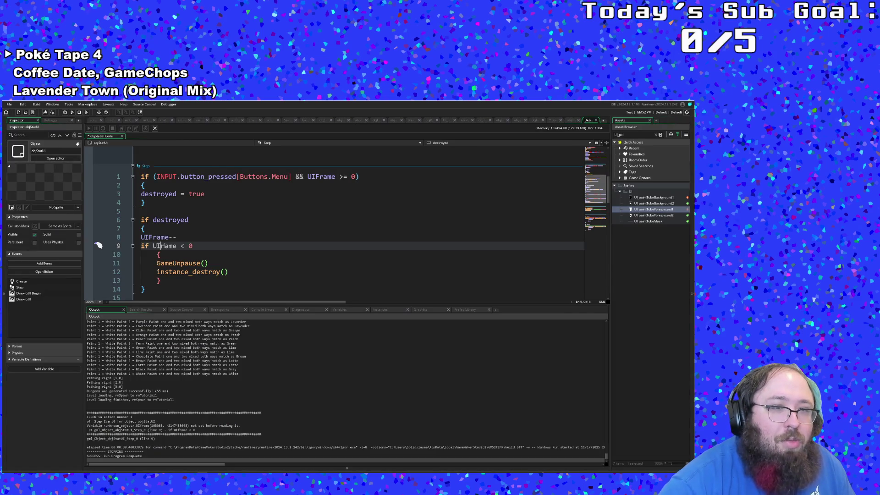
type("F")
left_click(174, 228)
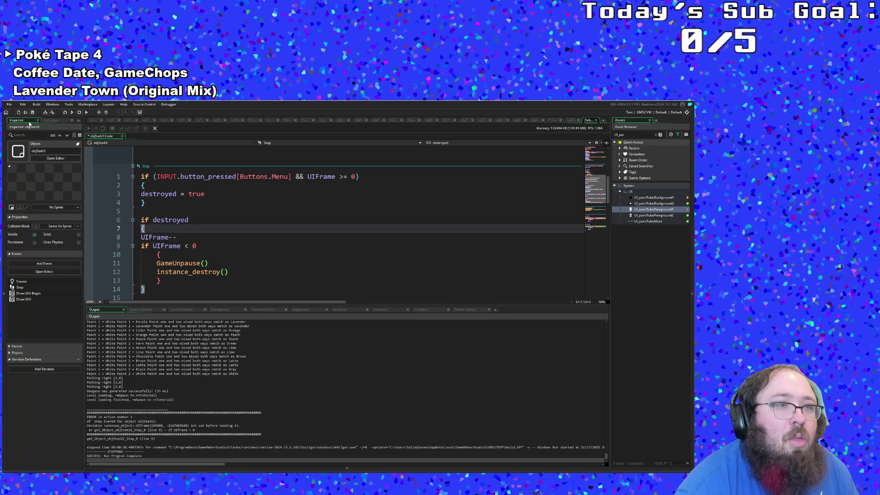
left_click(9, 104)
key("Escape")
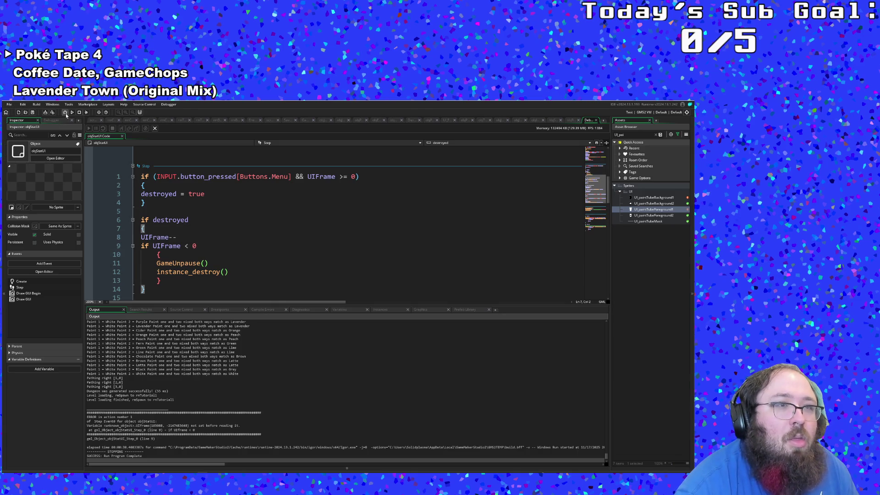
left_click(65, 112)
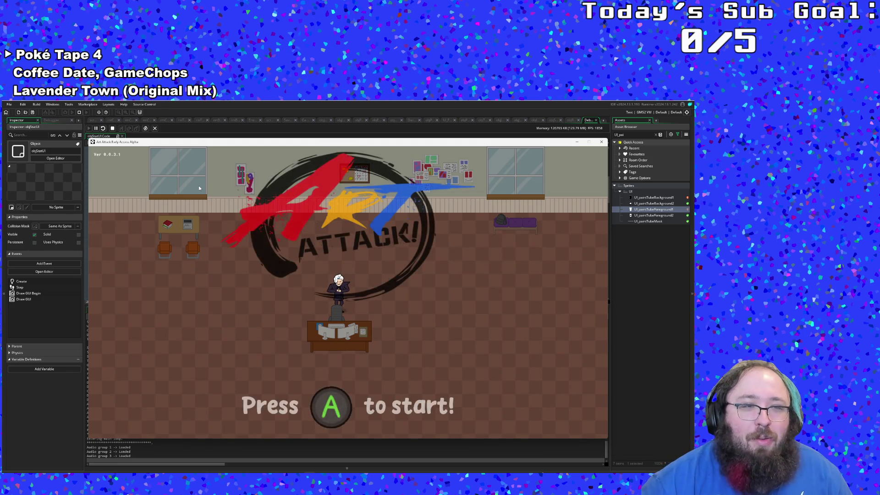
Walk from the title screen through the first room into the library room, then return to the objStatUI Step code
key("Return")
key("Right")
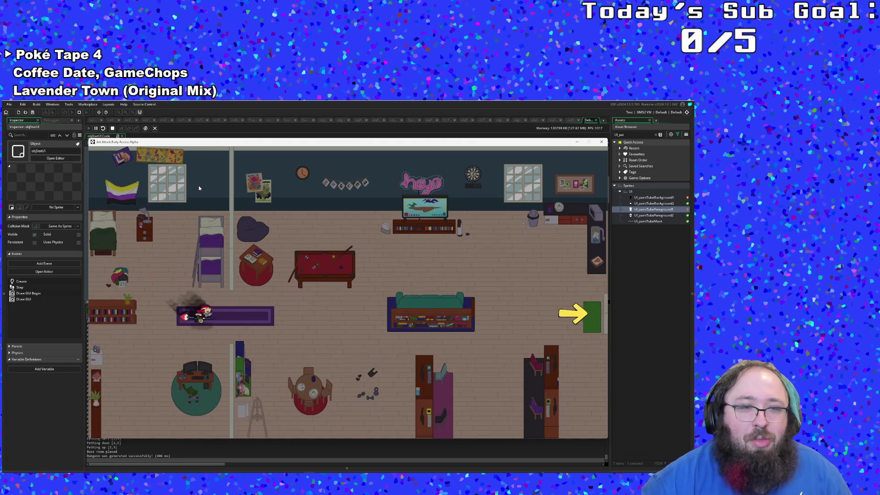
key("Right")
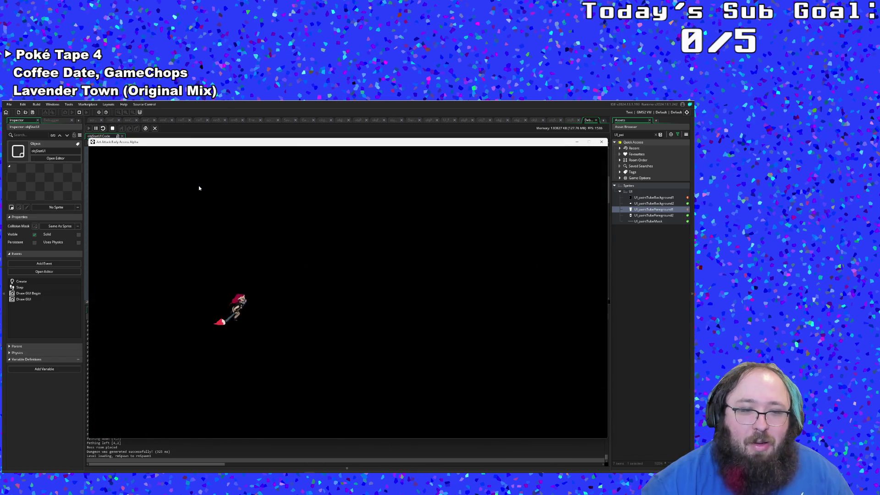
key("Down")
key("Right")
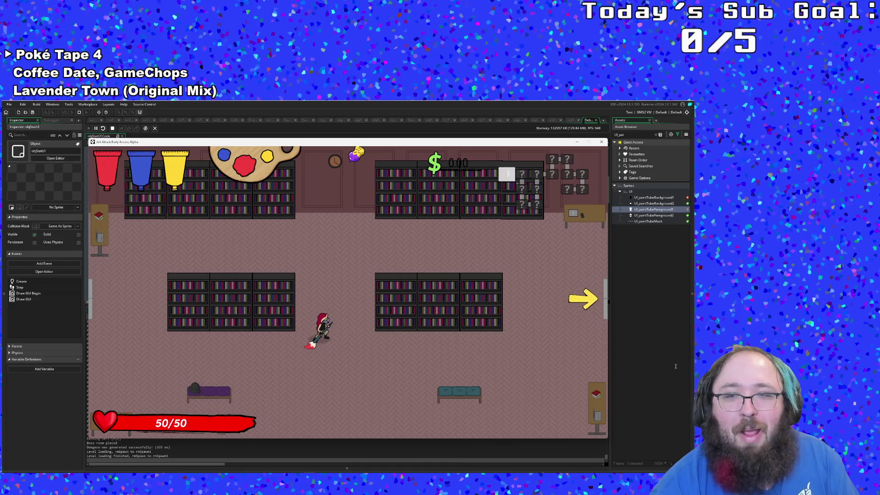
left_click(617, 358)
left_click(300, 237)
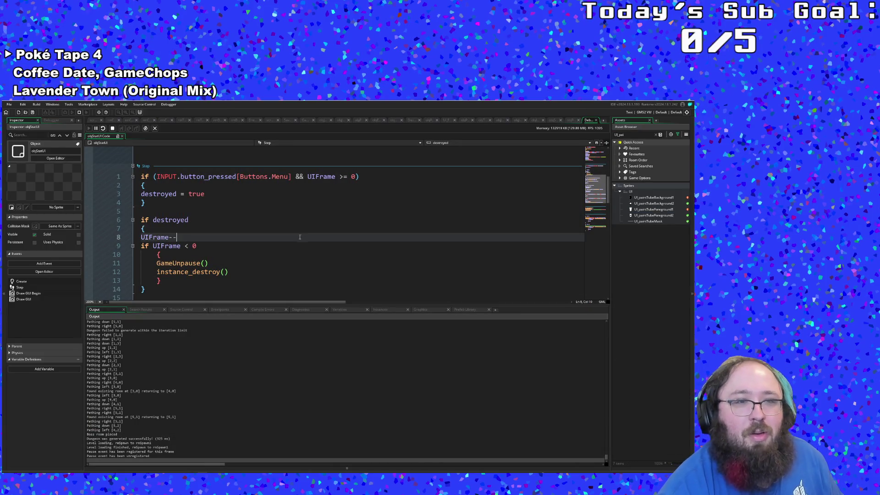
Review the destroyed block and the line-1 Menu condition in the Step event
left_click(302, 194)
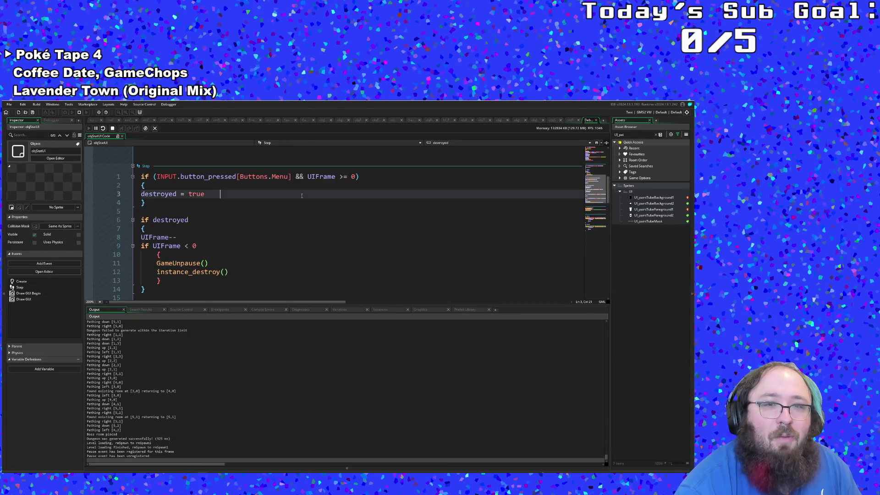
key("Down")
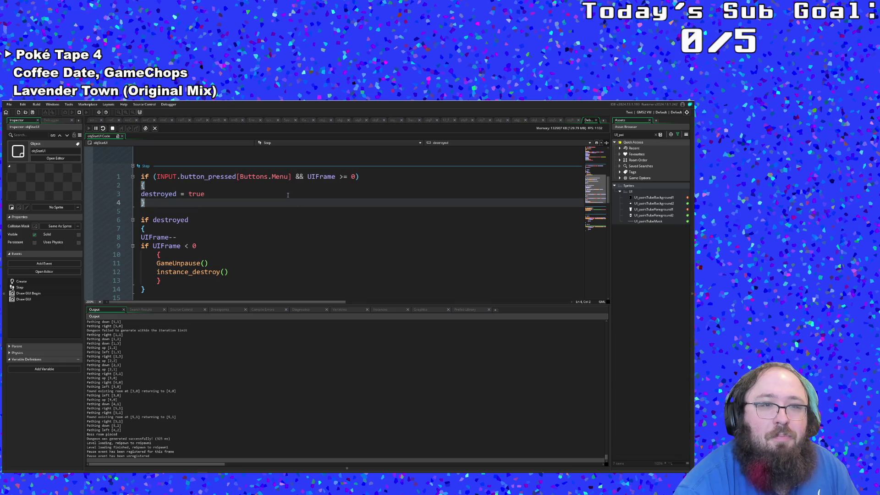
left_click(280, 195)
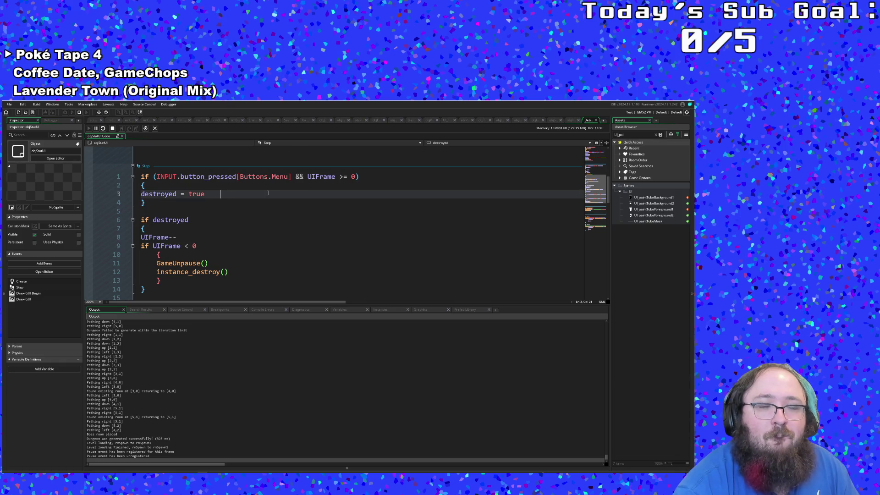
scroll(268, 194, "up", 2)
left_click(272, 228)
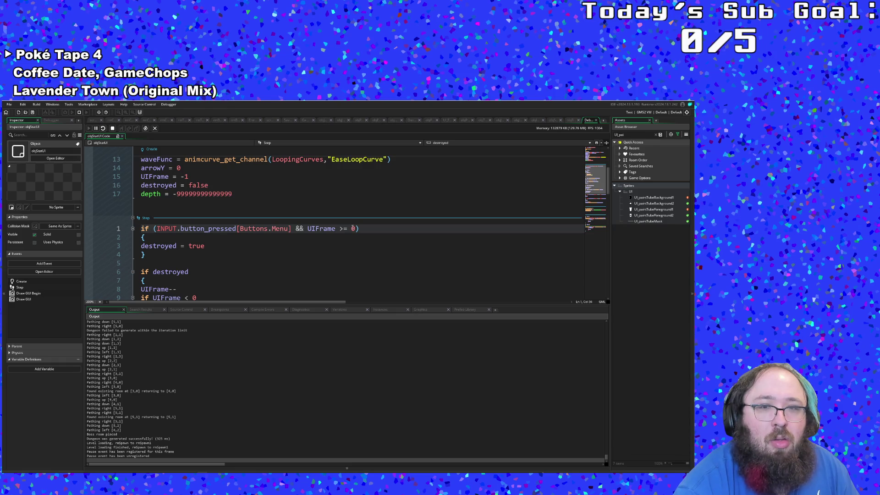
left_click(355, 228)
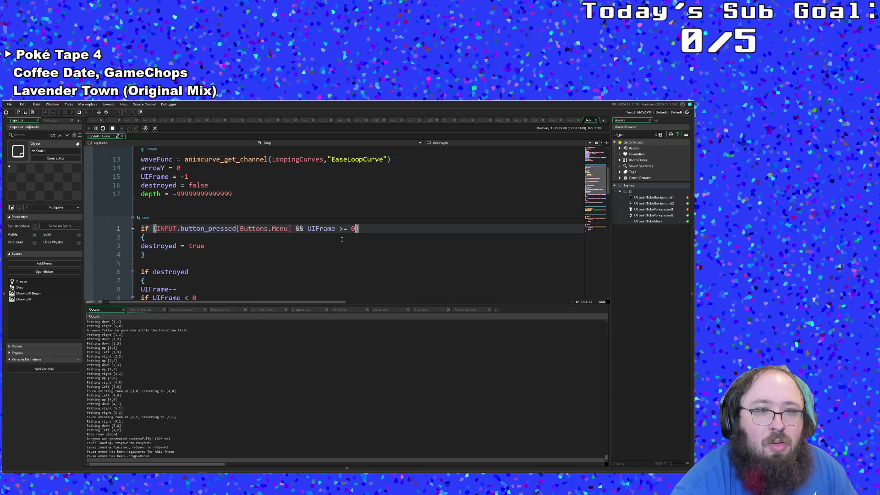
left_click(152, 255)
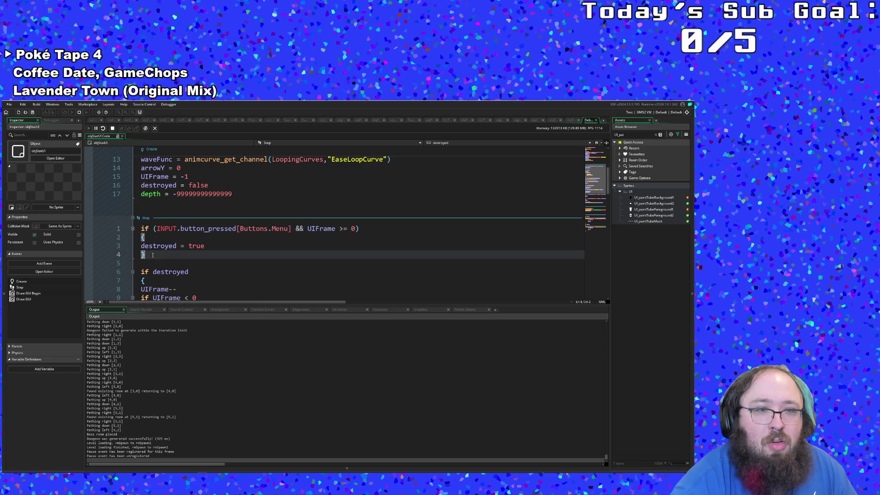
left_click(231, 246)
scroll(230, 245, "up", 2)
scroll(230, 246, "down", 2)
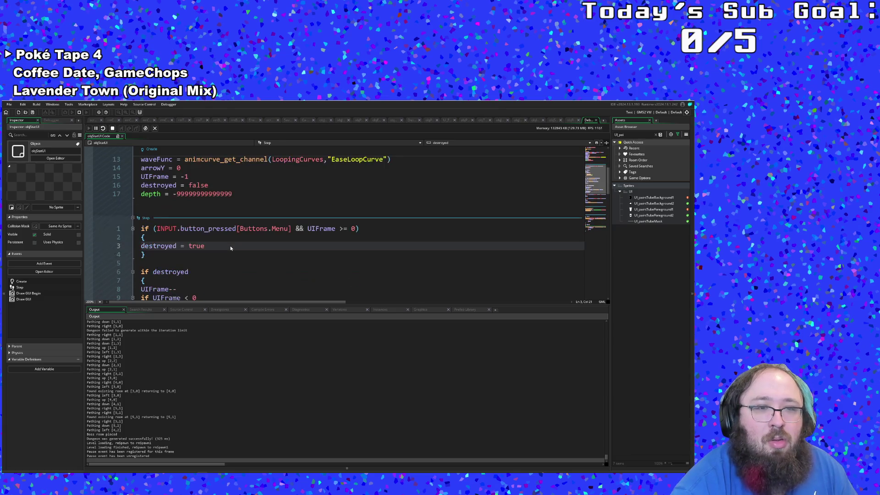
left_click(354, 225)
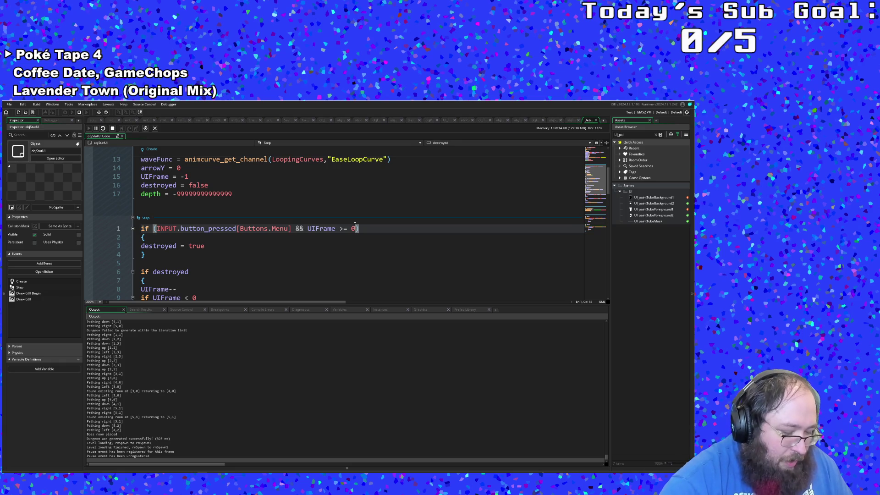
Stop the game and change the close condition to UIFrame >= 5
left_click(112, 128)
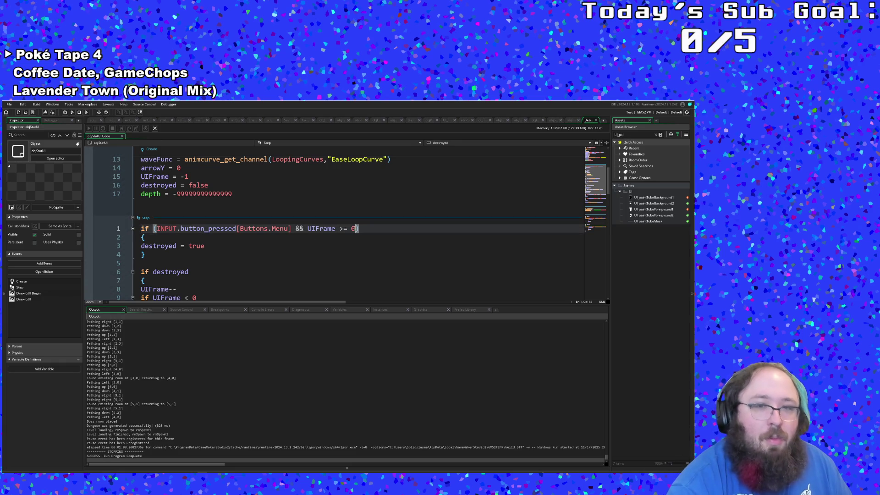
key("BackSpace")
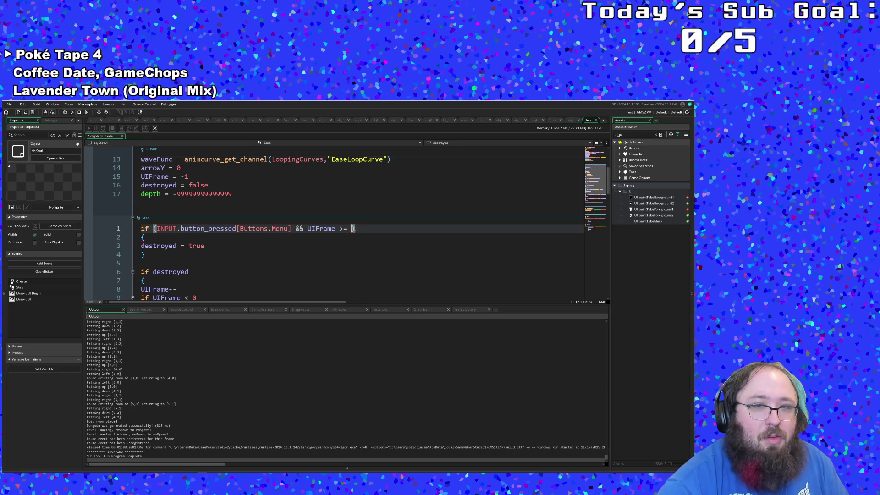
key("BackSpace")
key("BackSpace")
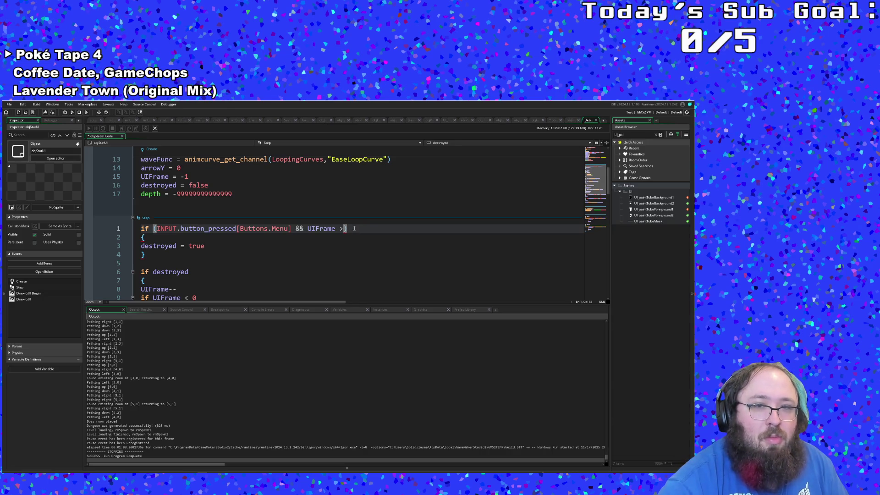
type("= 5")
left_click(287, 259)
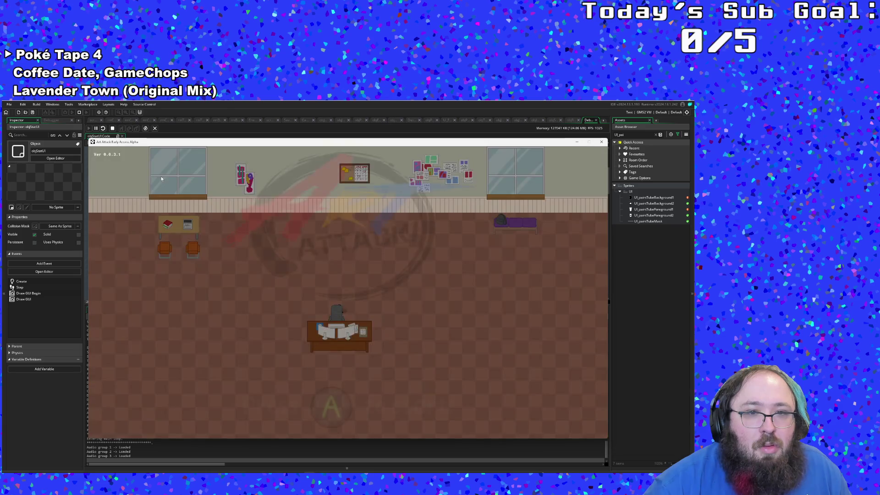
Start the game from the title screen and walk the character around the first room
key("Return")
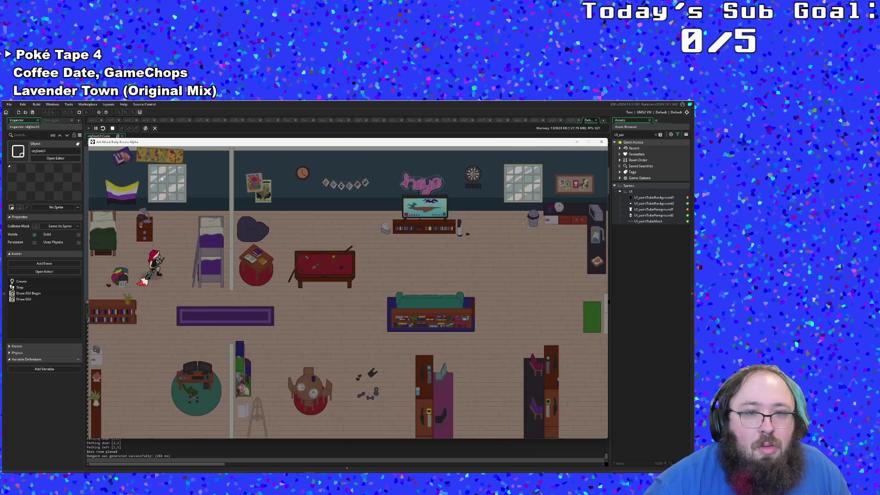
key("s")
key("w")
key("d")
key("s")
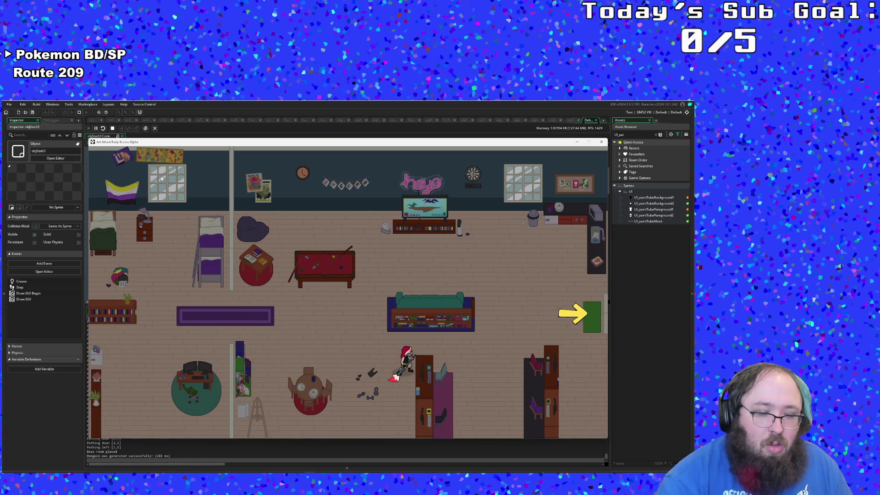
In the pause menu's settings, lower the Music Volume, then resume the game
key("Escape")
key("Down")
key("Return")
key("Down")
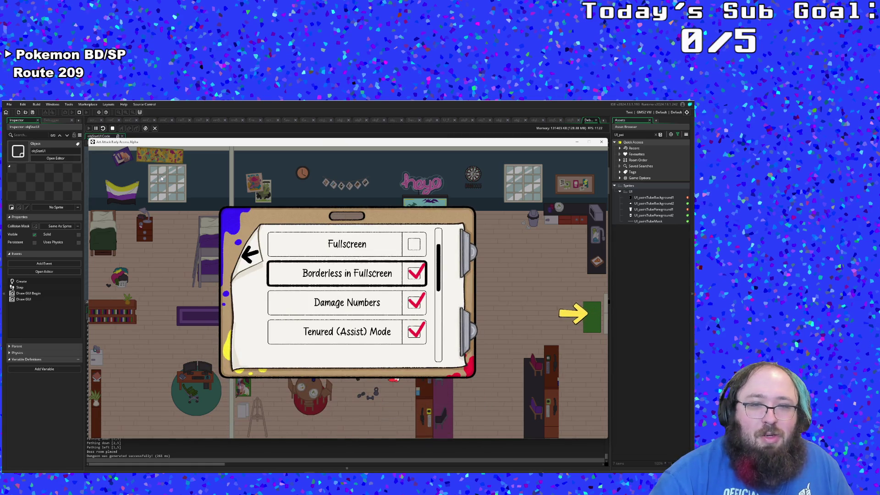
key("Down")
key("Down")
key("Down")
key("Down")
key("Up")
key("Left")
key("Escape")
key("Return")
Walk through the yellow exit, open the paints info screen and move its selection arrow
key("w")
key("d")
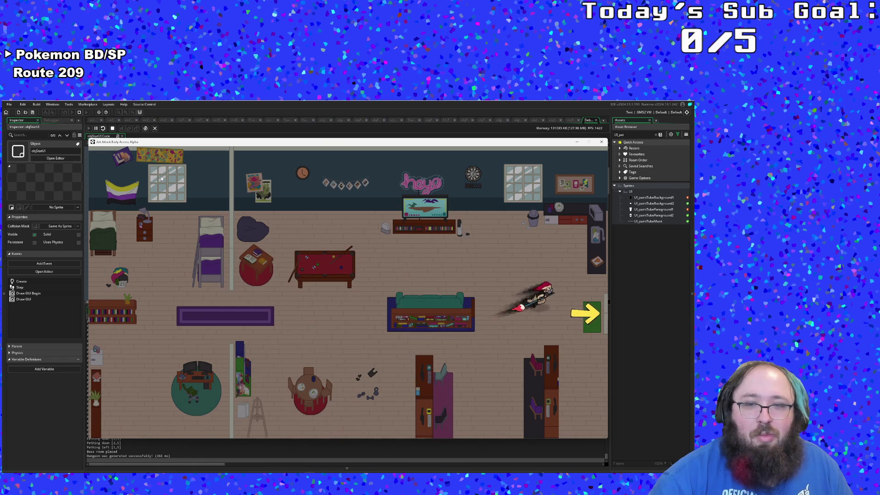
key("a")
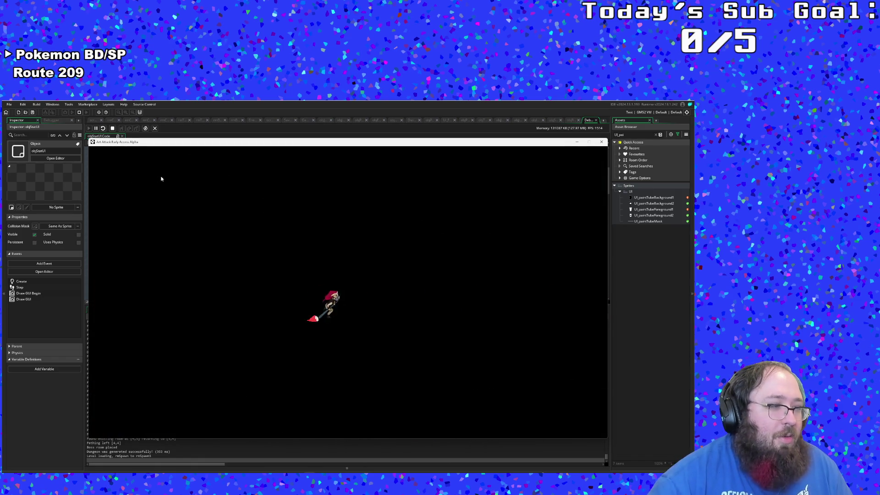
key("d")
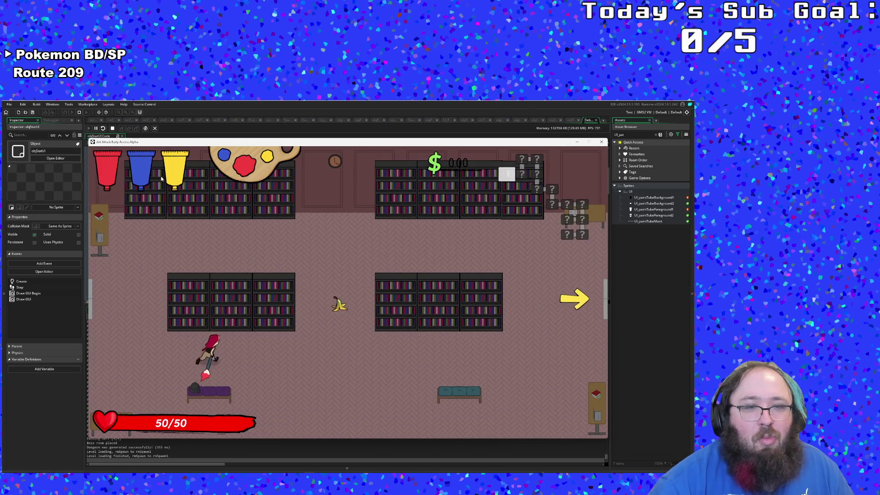
key("d")
key("d")
key("a")
key("a")
key("d")
key("d")
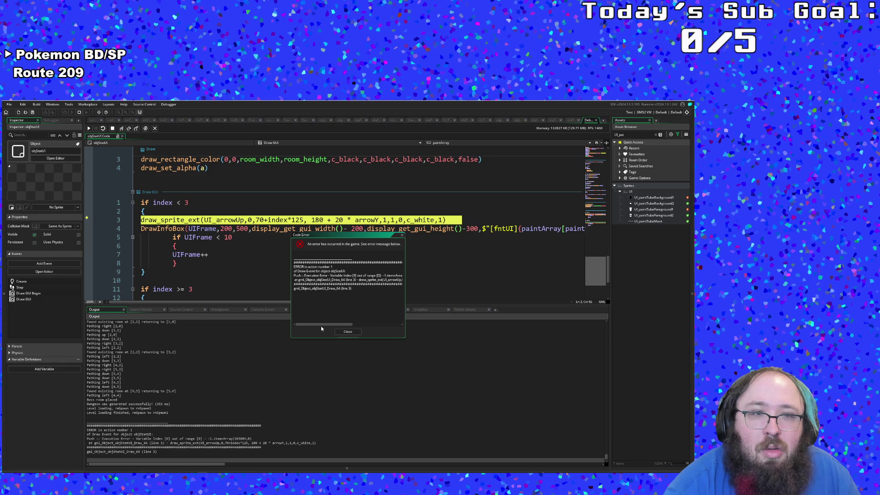
Dismiss the code error report and stop the crashed game run
left_click(348, 331)
left_click(169, 263)
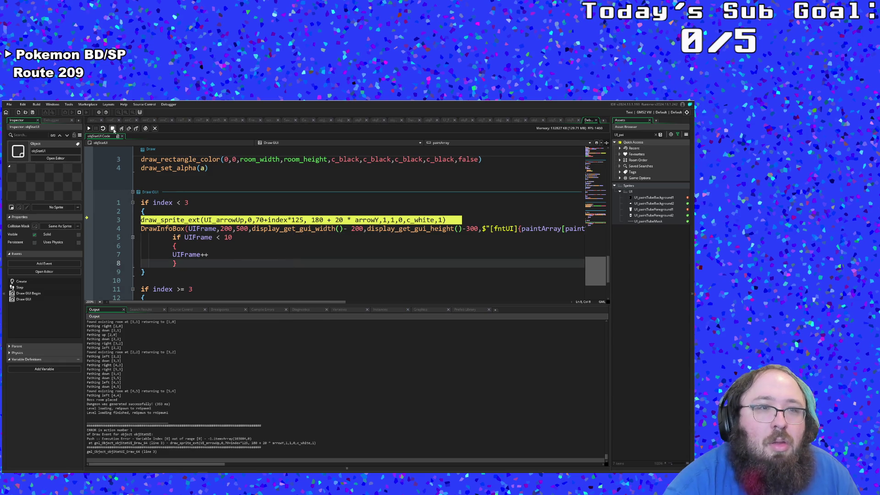
left_click(113, 129)
Extend the index condition with '&& index > -1'
left_click(194, 202)
type("&")
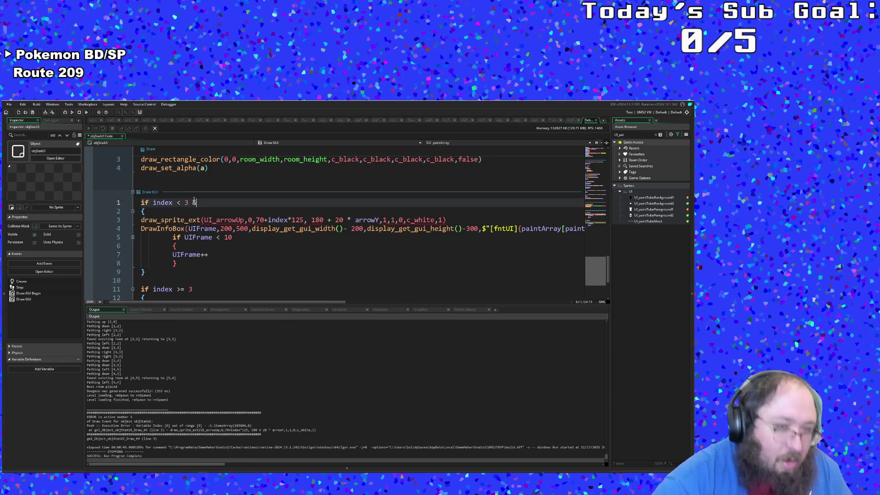
type("& index")
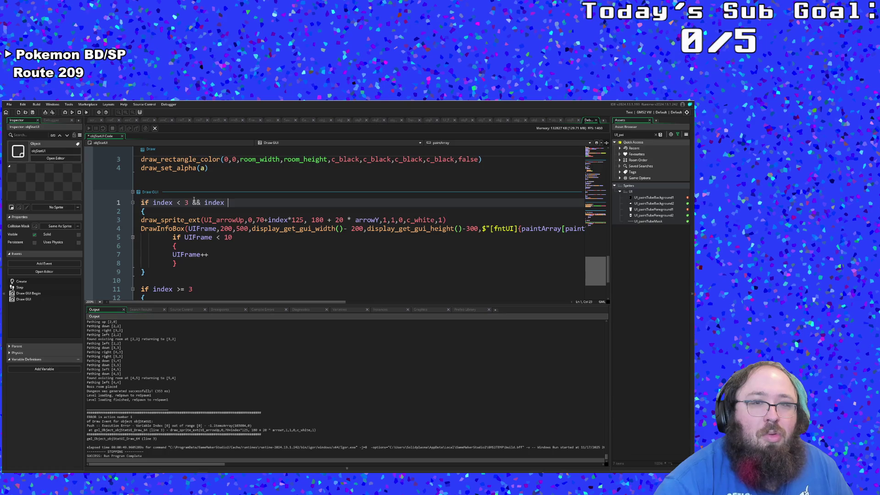
type("> -1")
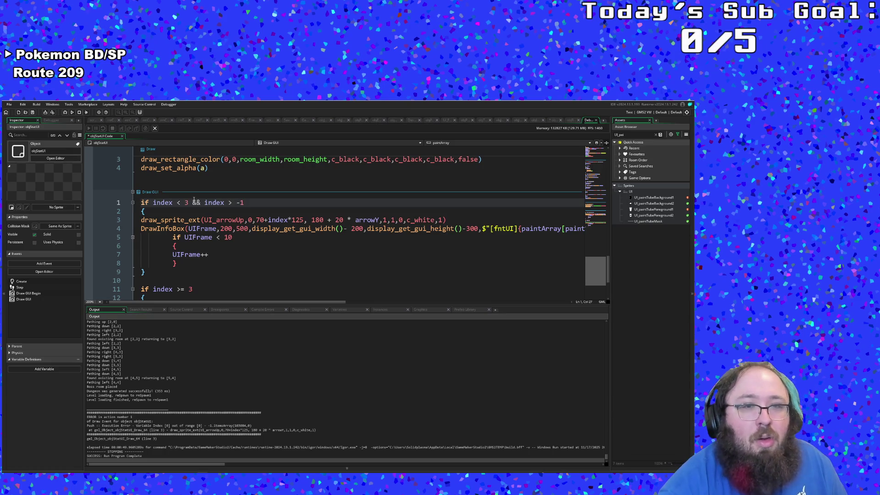
Change the index reference on line 3 to paintIndex
left_click(291, 221)
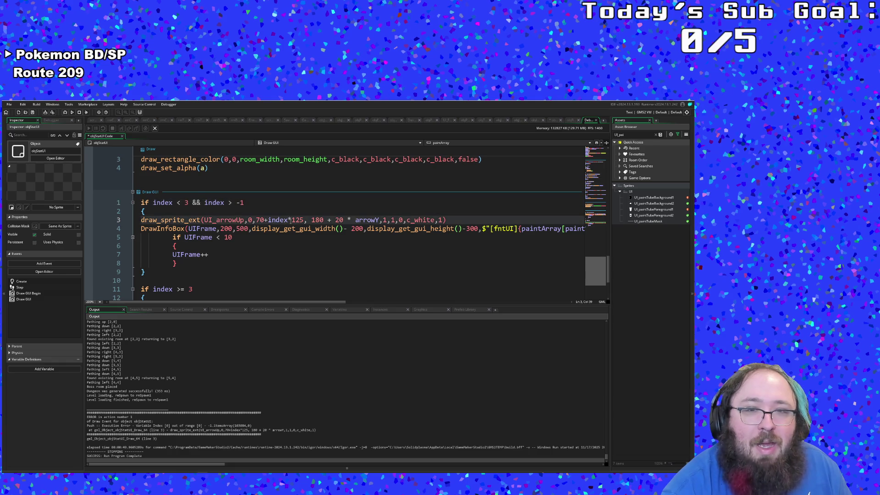
left_click(272, 220)
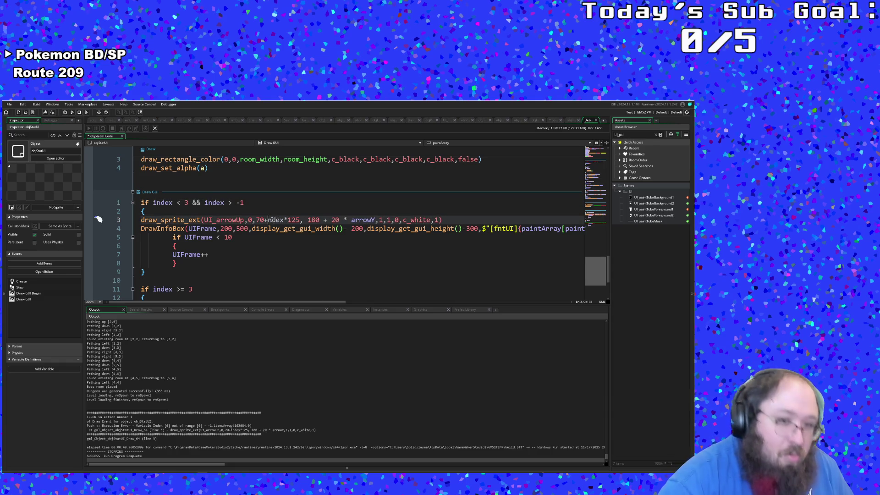
type("aintI")
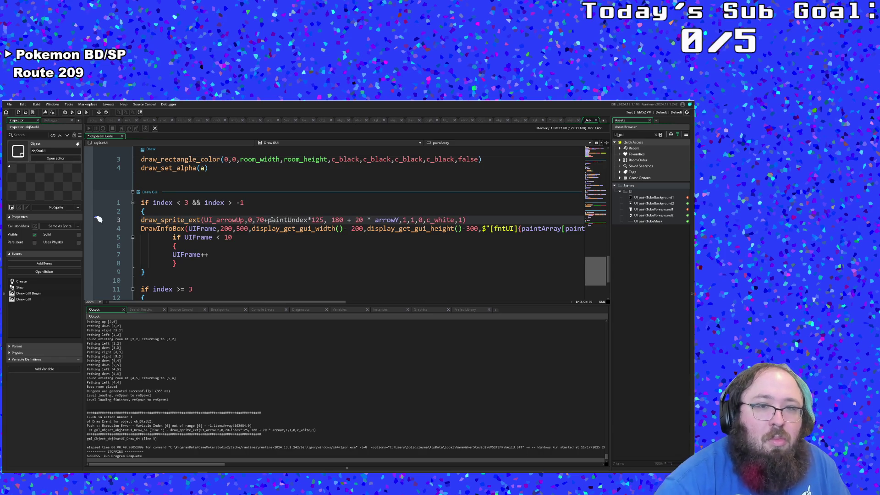
left_click(288, 273)
scroll(289, 273, "down", 2)
scroll(288, 274, "up", 2)
left_click(274, 260)
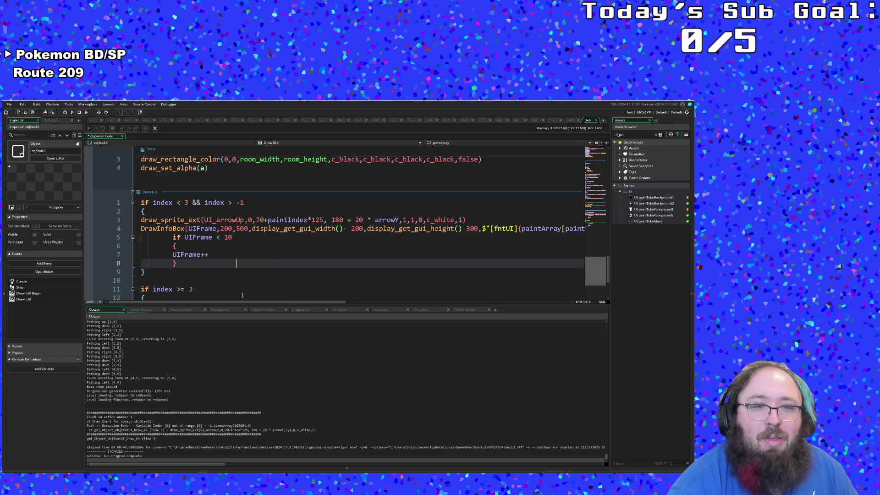
mouse_move(234, 301)
left_mouse_down()
mouse_move(276, 304)
mouse_move(248, 306)
left_mouse_up()
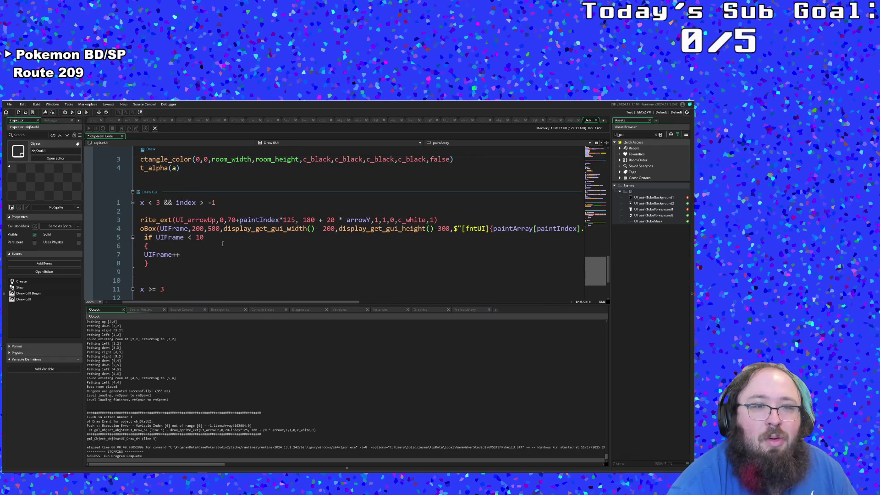
Change the DrawInfoBox y position on line 4 from 500 to 200
left_click(203, 228)
left_click(212, 230)
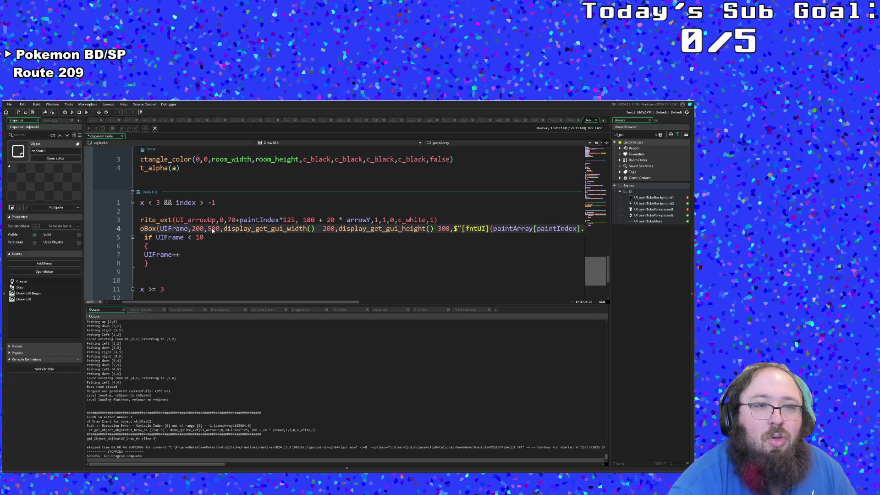
key("BackSpace")
type("2")
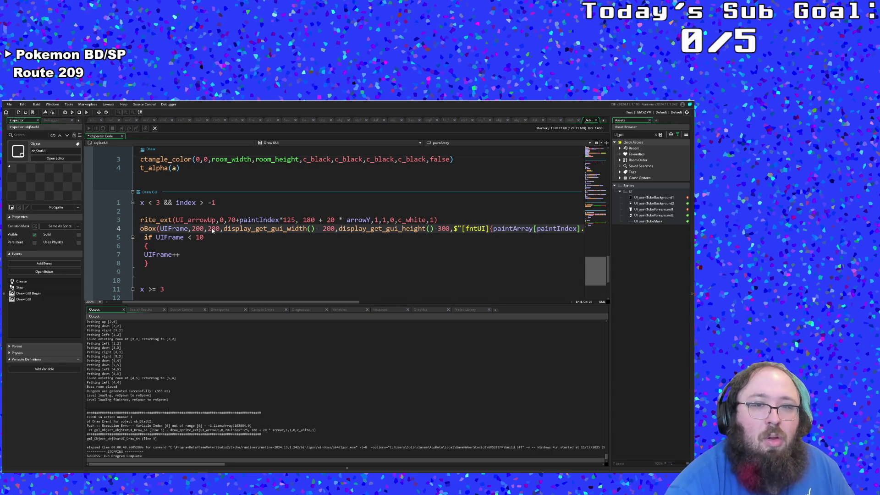
left_click_drag(220, 302, 390, 306)
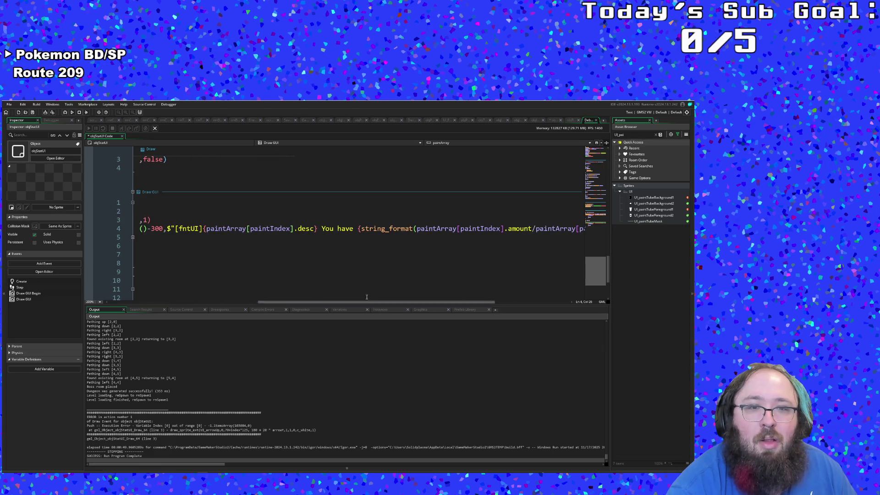
Inspect paintIndex and desc on line 4, then jump to paintArray's definition
left_click(314, 228)
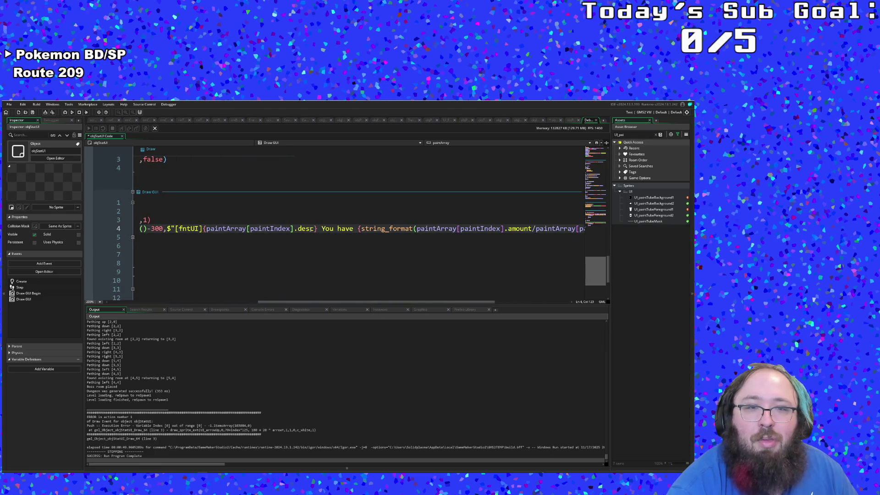
left_click(291, 228)
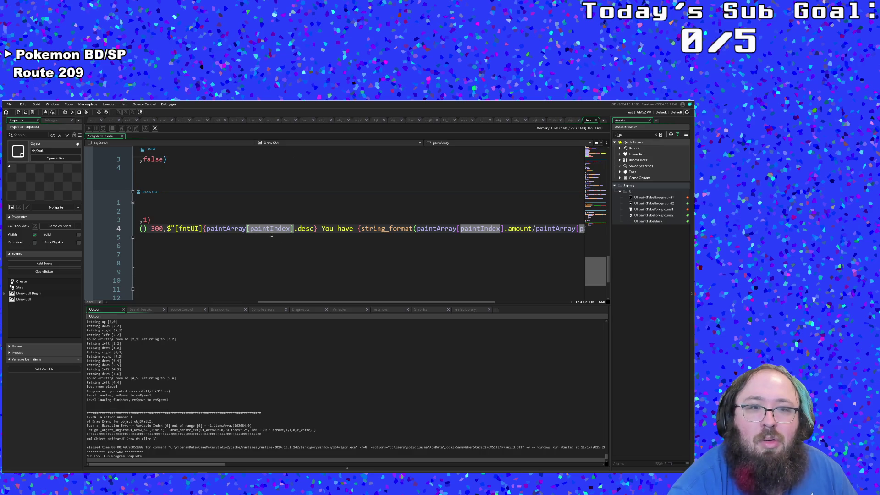
key("Right")
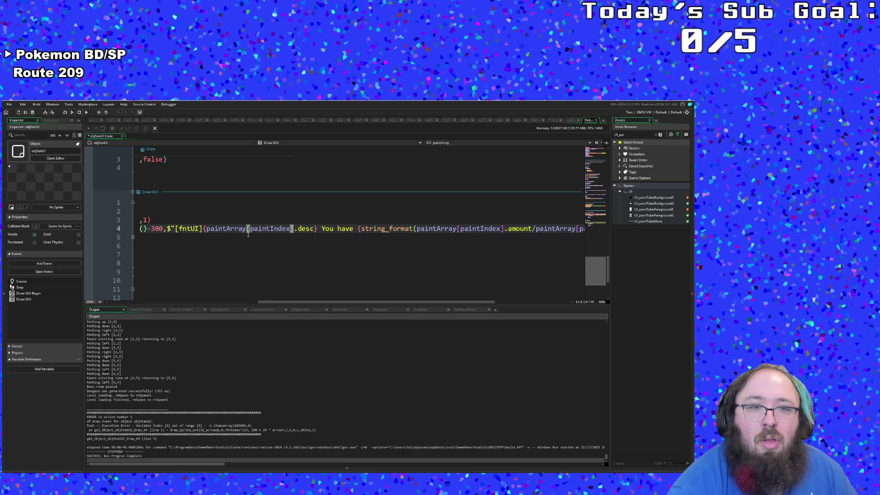
key("Down")
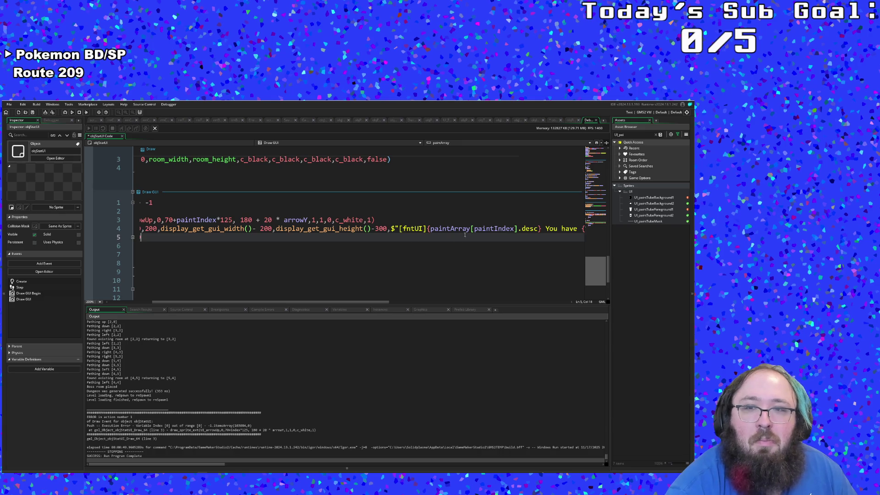
double_click(467, 228)
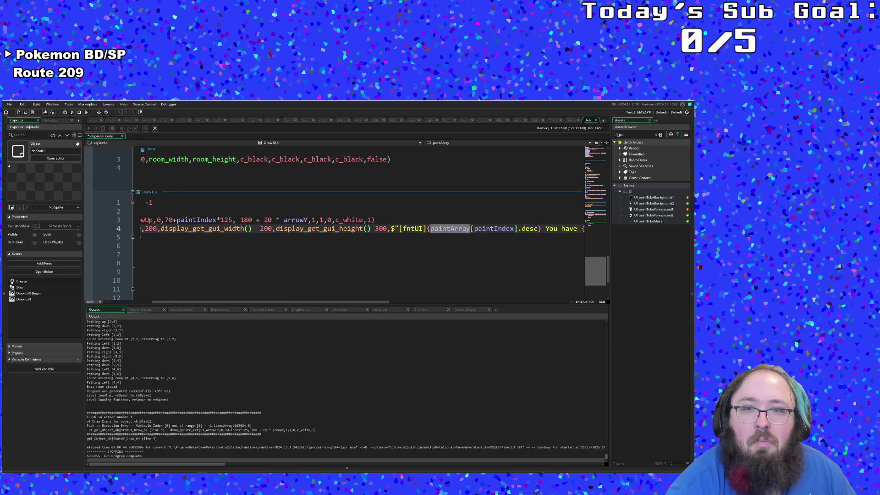
middle_click(460, 228)
Trace paintArray to objStatUI Create and PLAYER.paint1 to objBrush Create's paint definitions
left_click(296, 195)
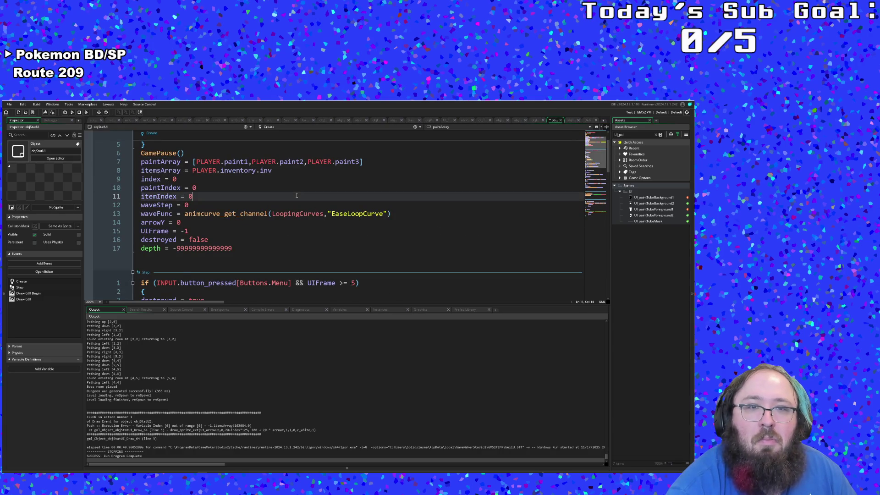
left_click(289, 164)
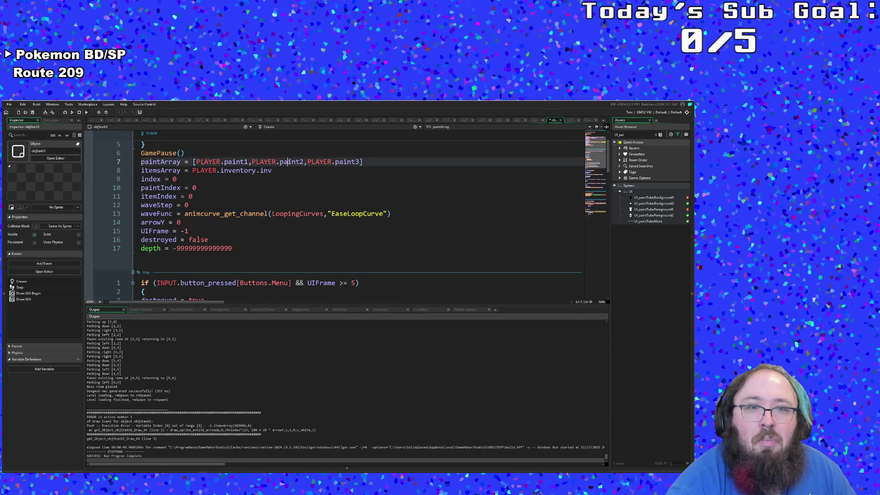
middle_click(237, 161)
left_click(260, 187)
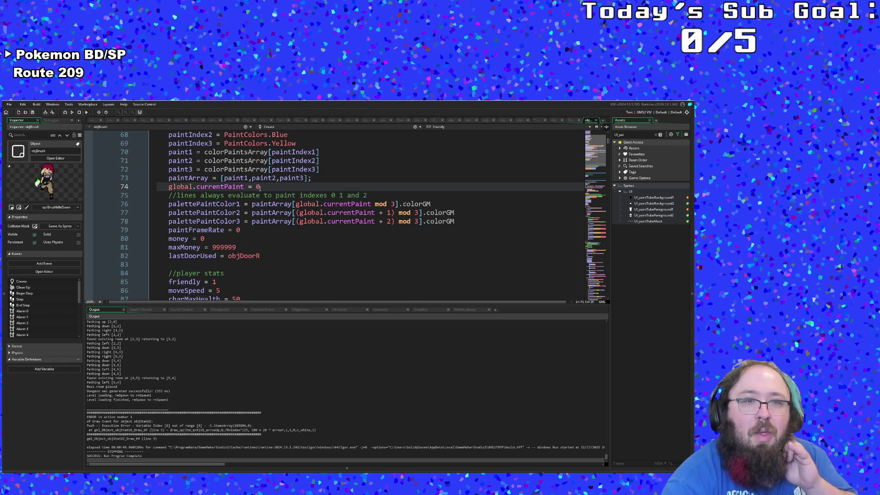
left_click(277, 189)
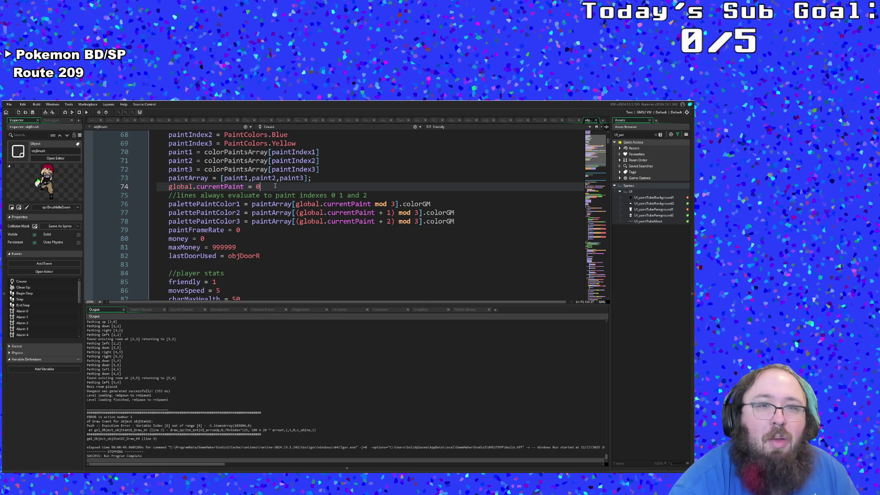
key("Up")
key("Up")
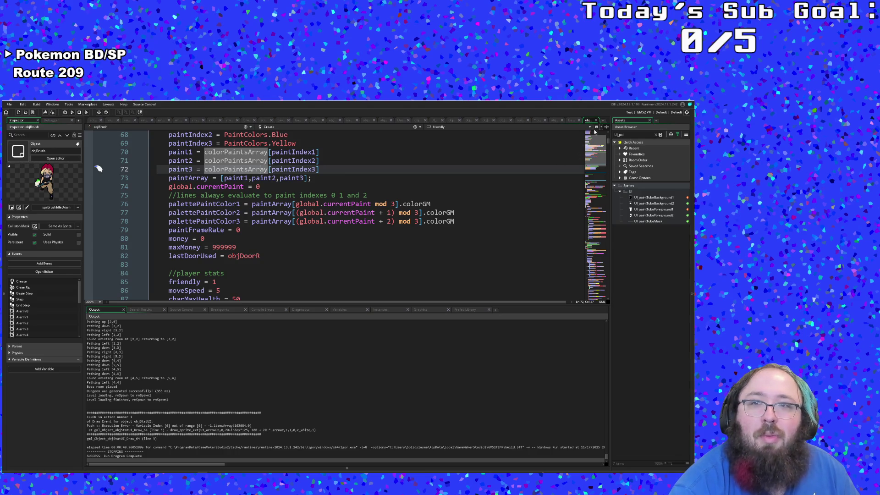
left_click(596, 120)
left_click(470, 215)
key("Up")
key("Up")
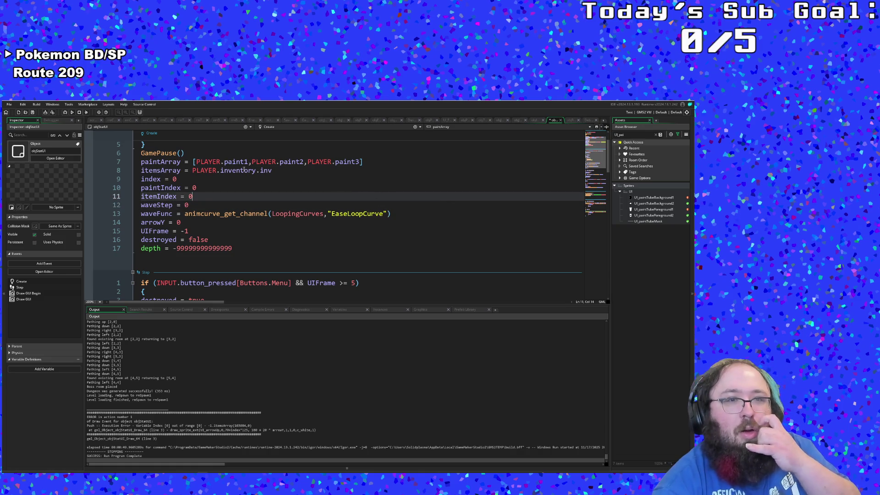
Rewrite line 7 of objStatUI Create as paintArray = PLAYER.paintArray
left_click(193, 161)
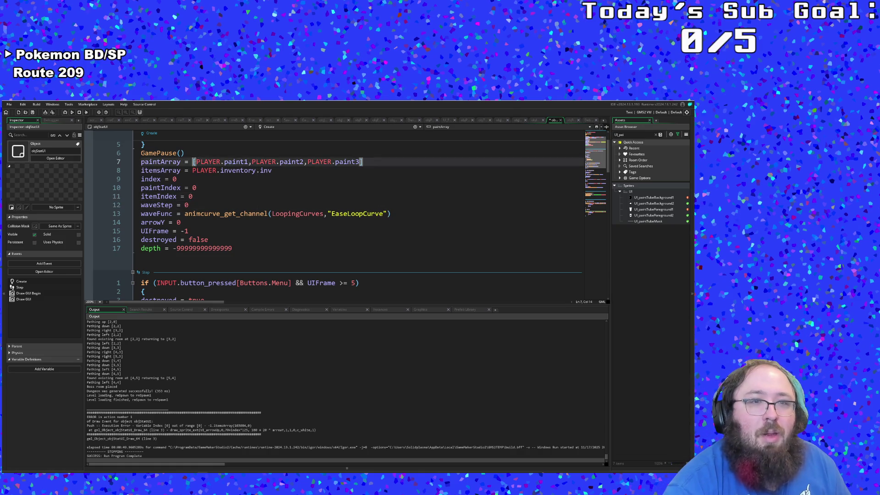
key("Delete")
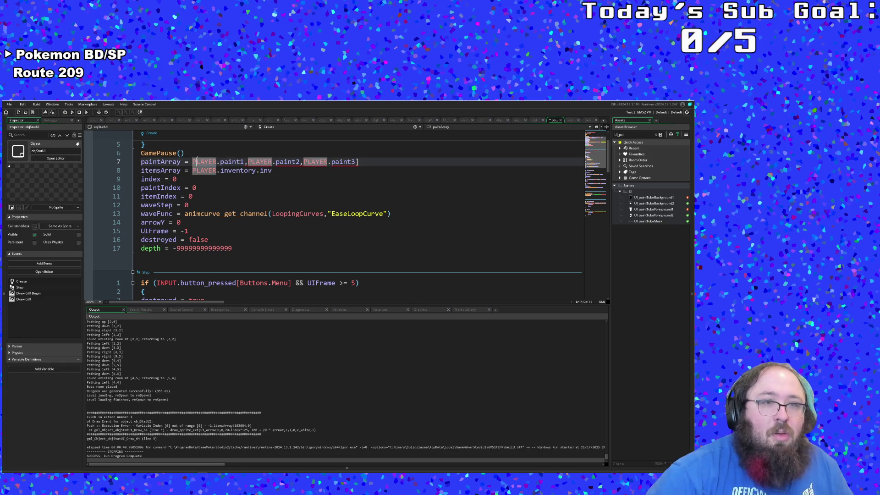
key("ctrl+Right")
key("ctrl+Right")
key("BackSpace")
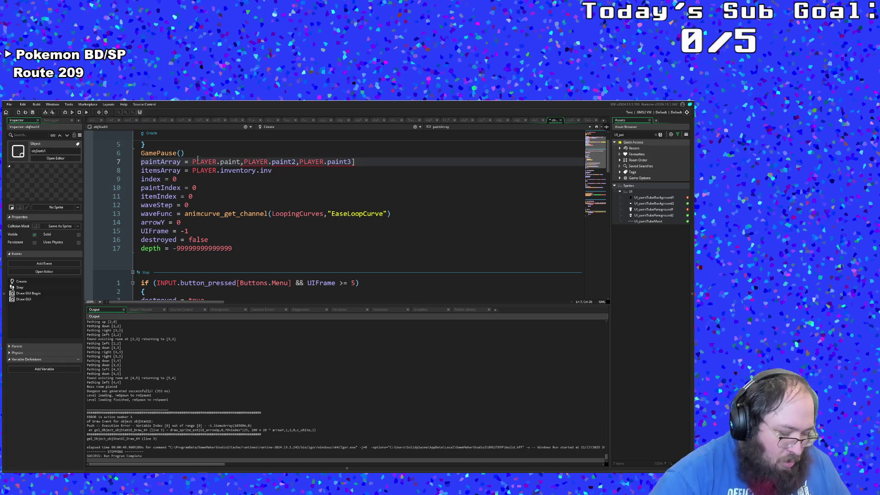
type("Array")
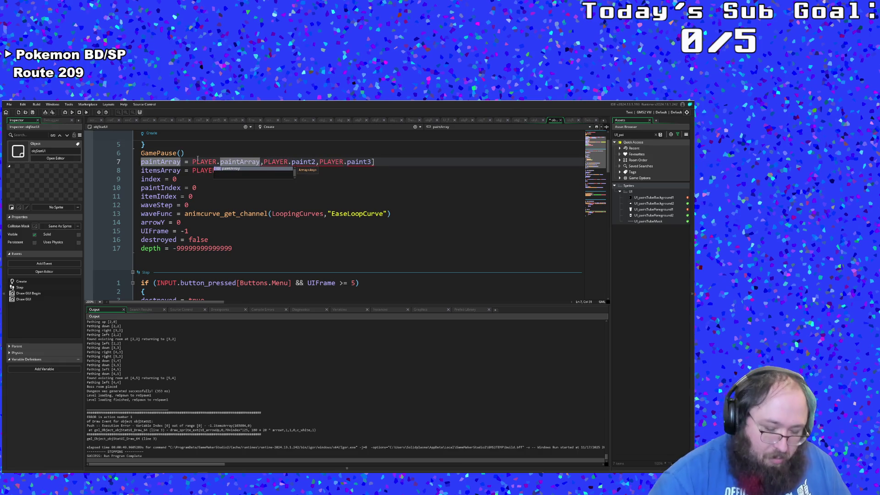
key("Delete")
key("Delete")
key("Delete")
key("Delete")
key("Delete")
key("Delete")
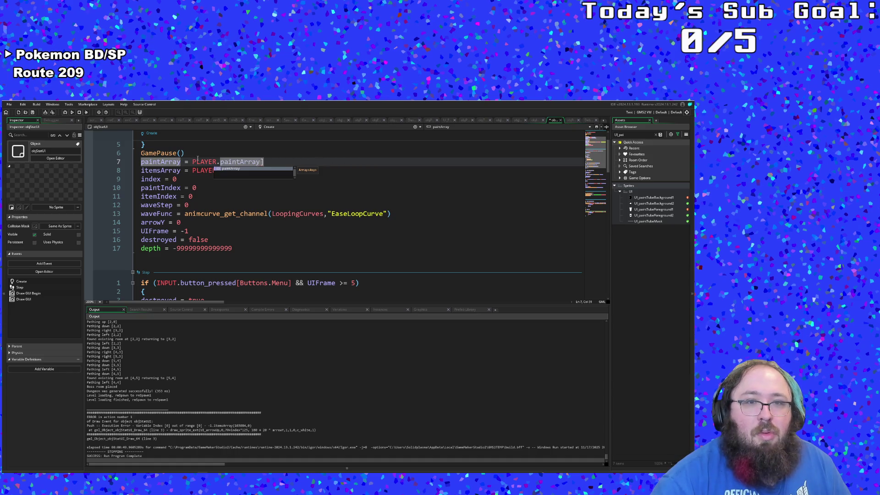
left_click(166, 238)
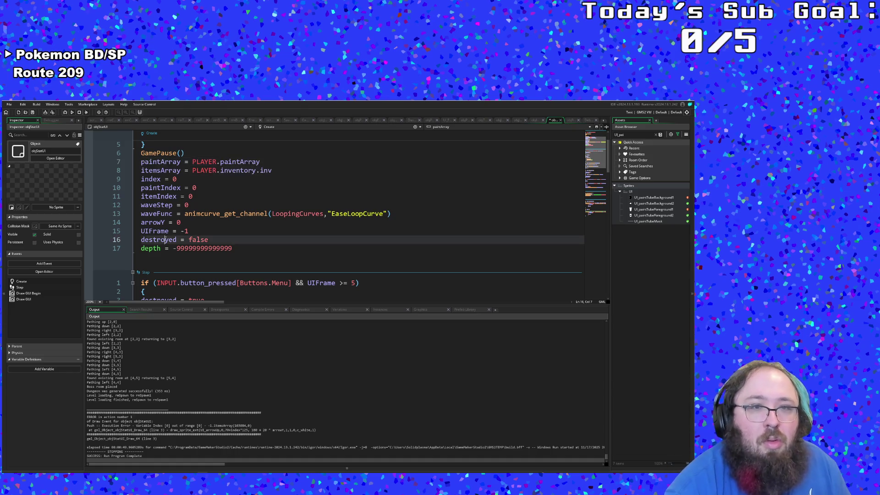
scroll(169, 233, "down", 10)
scroll(169, 233, "down", 2)
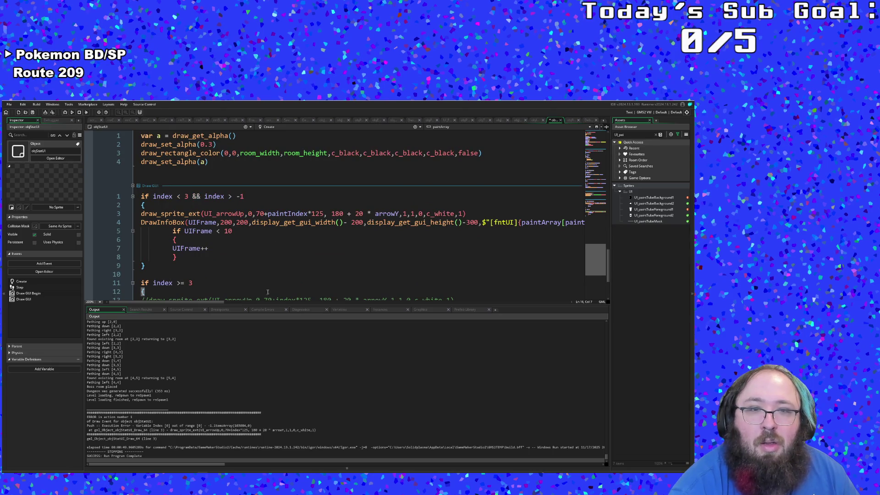
scroll(266, 270, "up", 12)
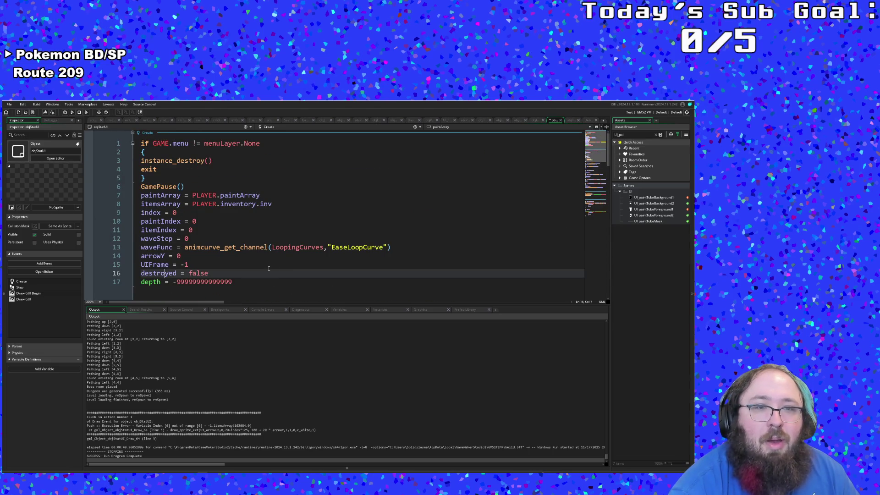
scroll(268, 269, "down", 20)
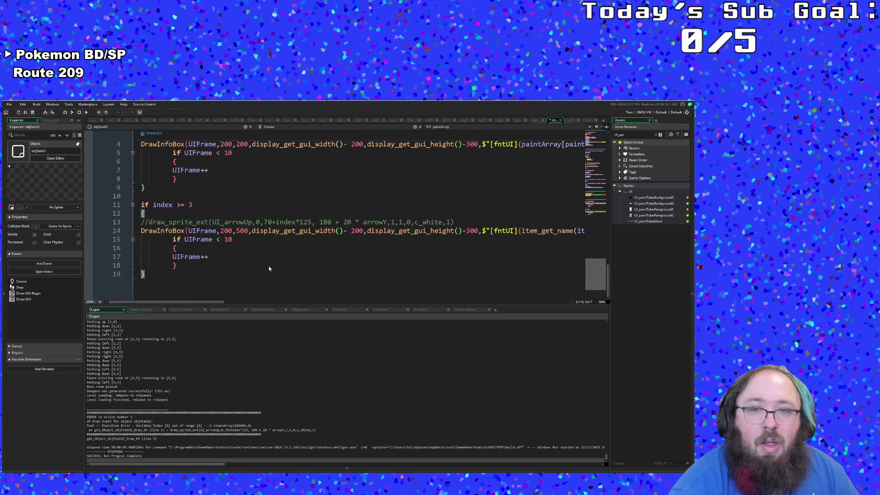
scroll(266, 272, "up", 2)
left_click_drag(224, 303, 282, 303)
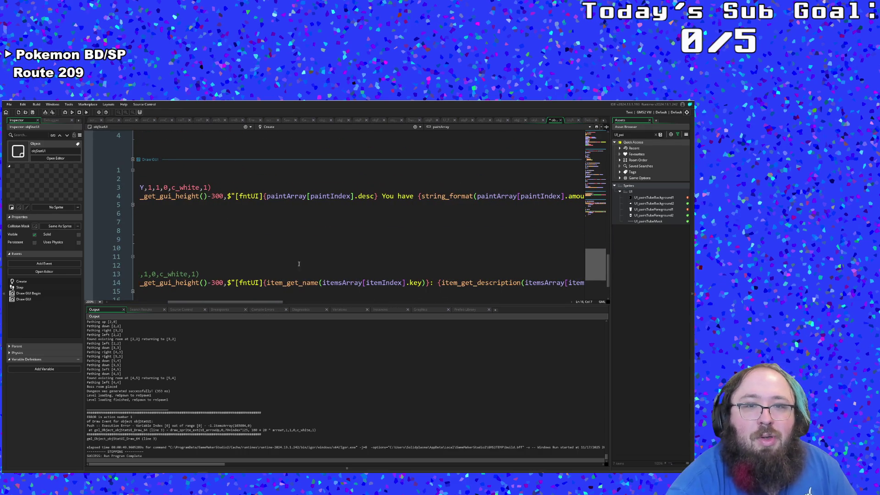
Review line 4 of Draw GUI and add a breakpoint on line 2
left_click(334, 196)
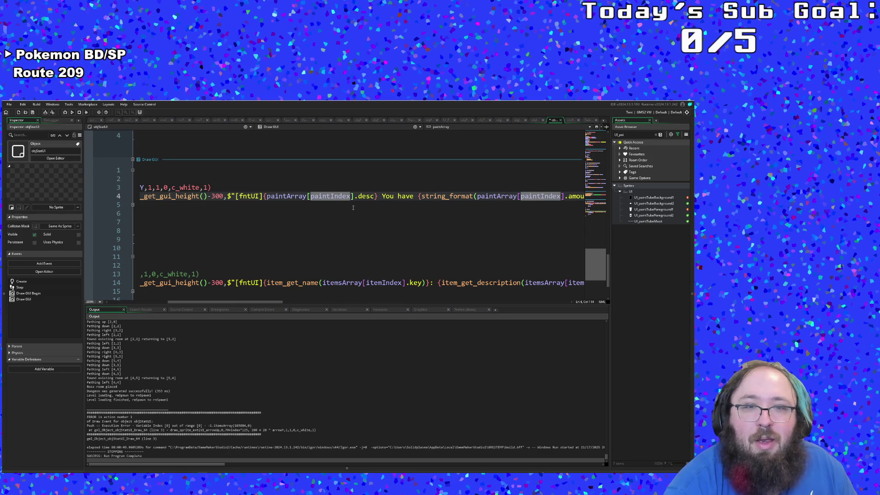
left_click(364, 197)
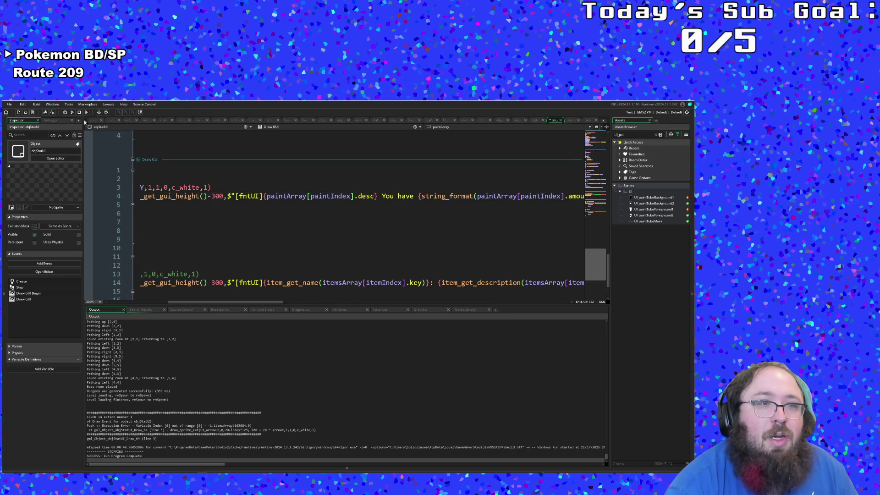
left_click_drag(213, 301, 154, 301)
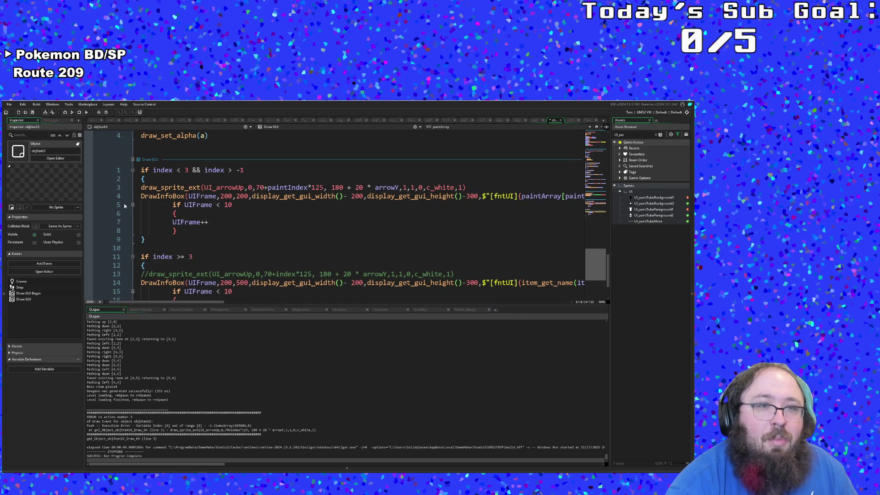
left_click(159, 188)
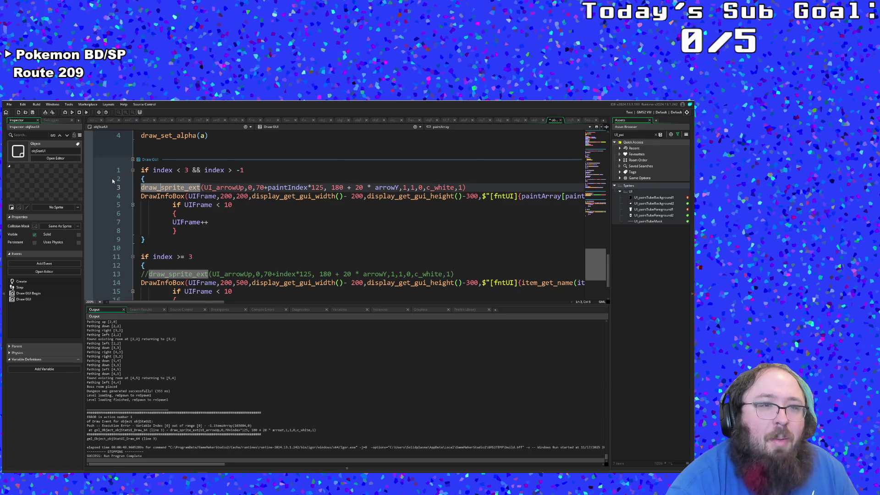
left_click(89, 180)
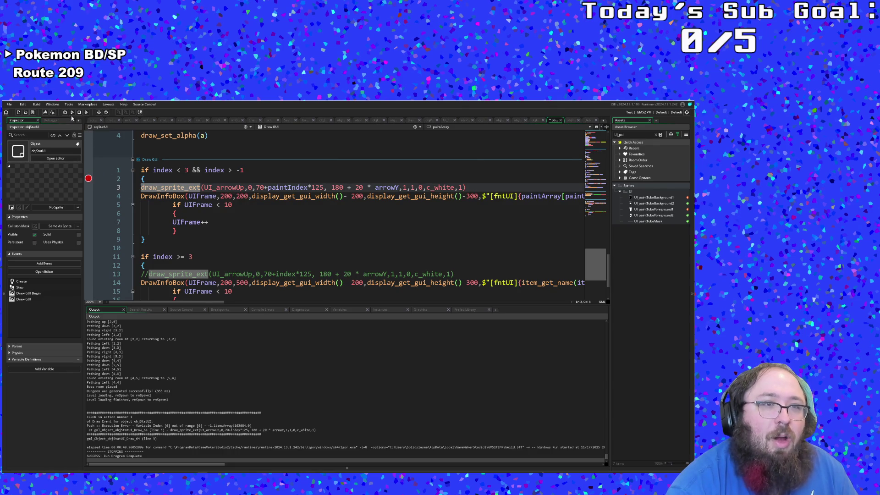
Launch a debug run with F6, start the game, and walk through rooms until the breakpoint halts
key("F6")
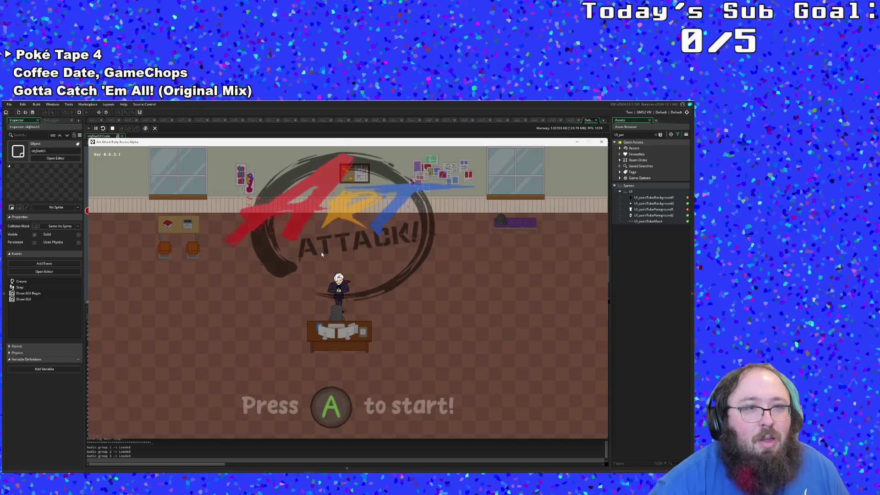
key("Return")
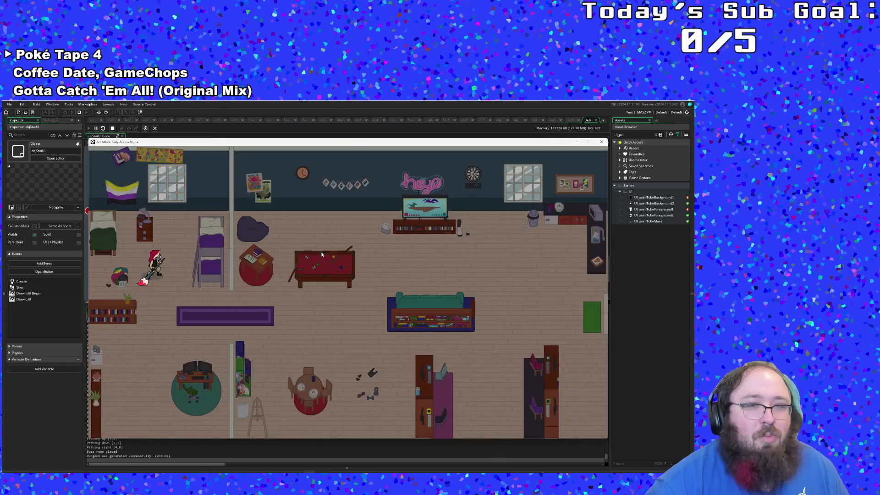
key("d")
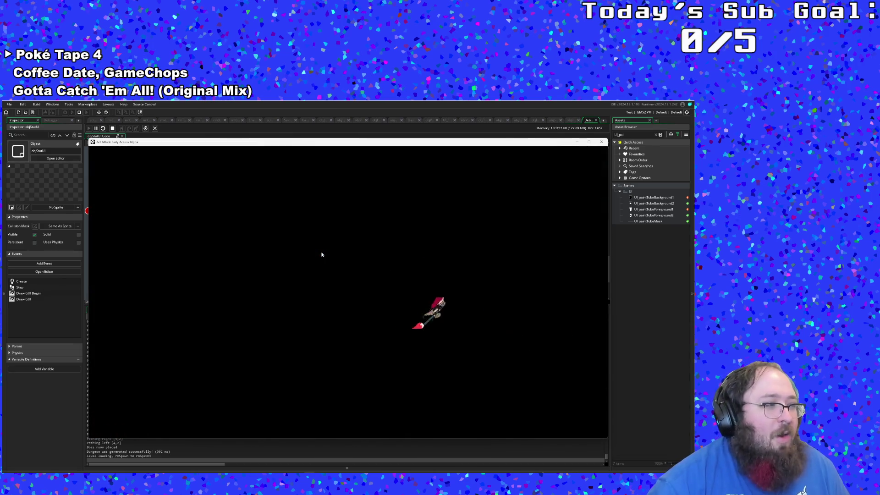
key("s")
key("d")
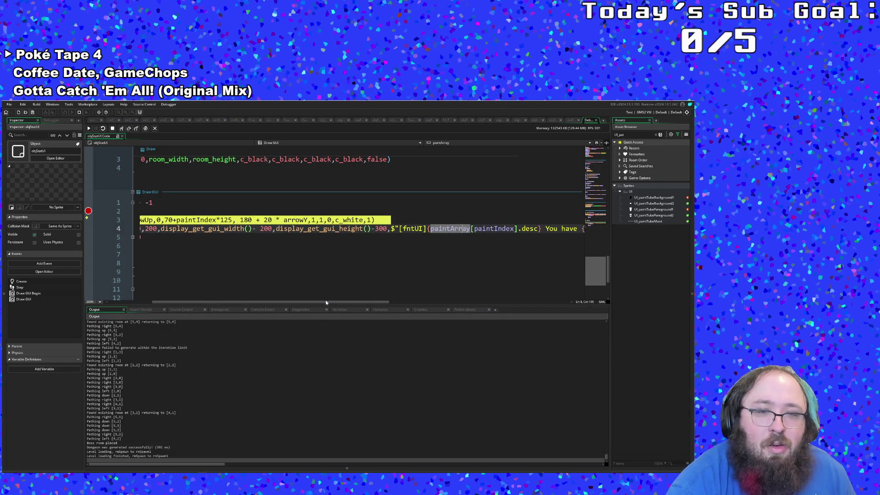
Step line by line through Draw GUI and into the DrawInfoBox function
left_click_drag(324, 301, 199, 293)
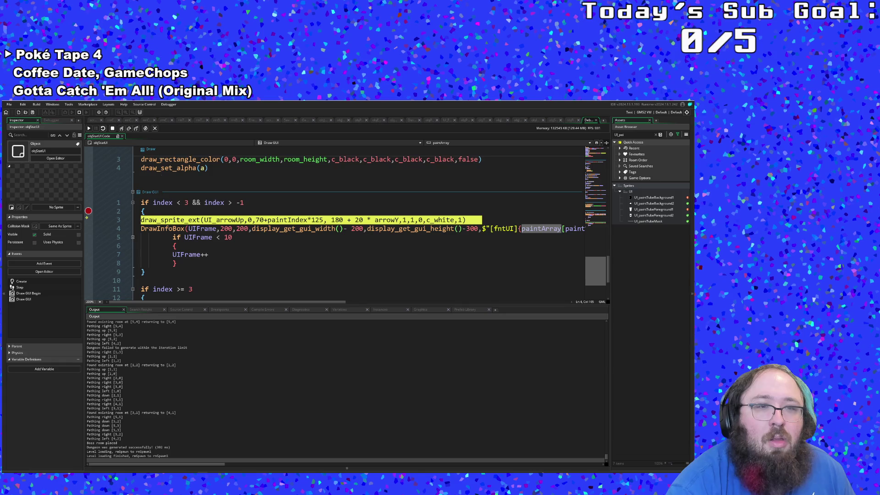
left_click(122, 130)
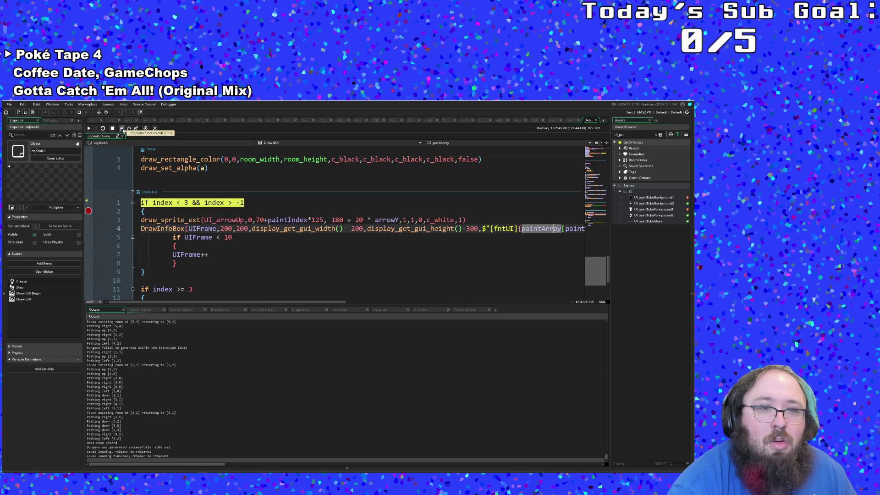
left_click(123, 130)
left_click(123, 130)
left_click(123, 130)
left_click(123, 131)
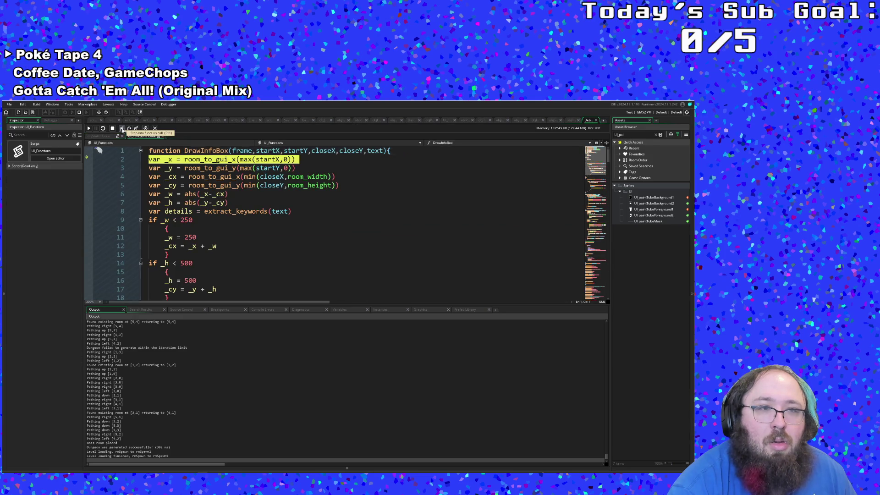
left_click(123, 131)
left_click(91, 129)
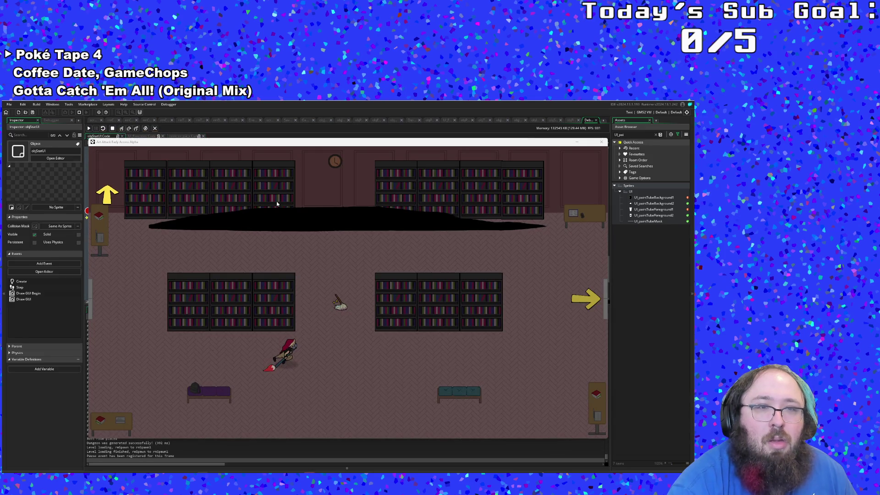
Resume the game past the breakpoint repeatedly and move the game window aside
left_click(90, 128)
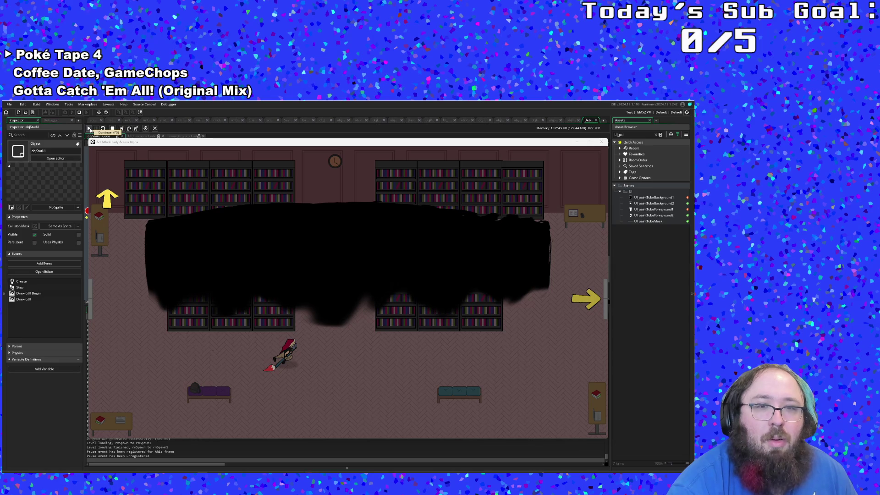
left_click(89, 128)
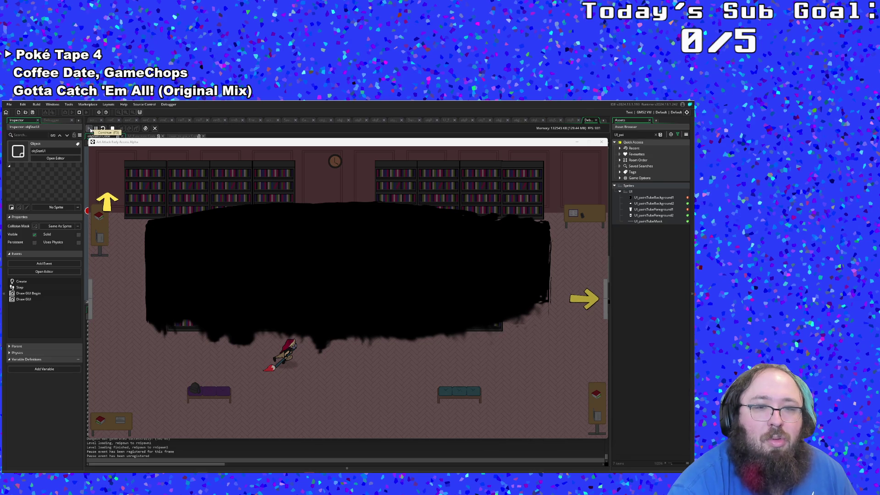
left_click(90, 131)
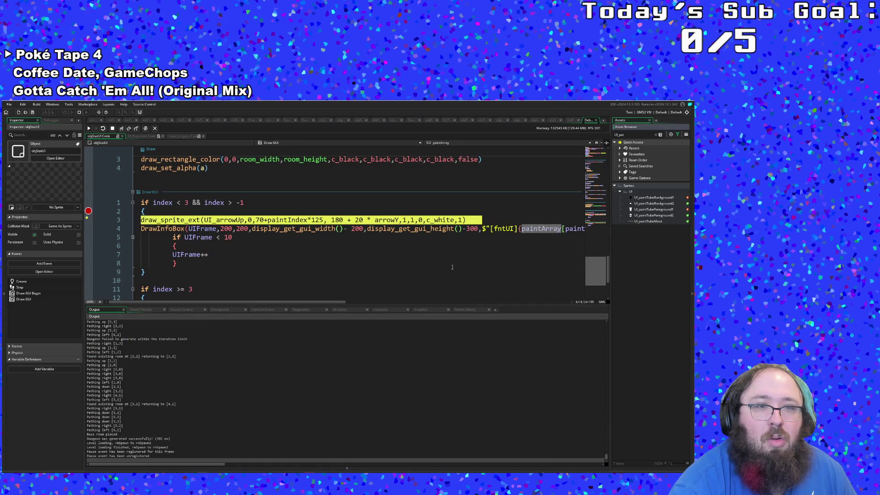
left_click(307, 228)
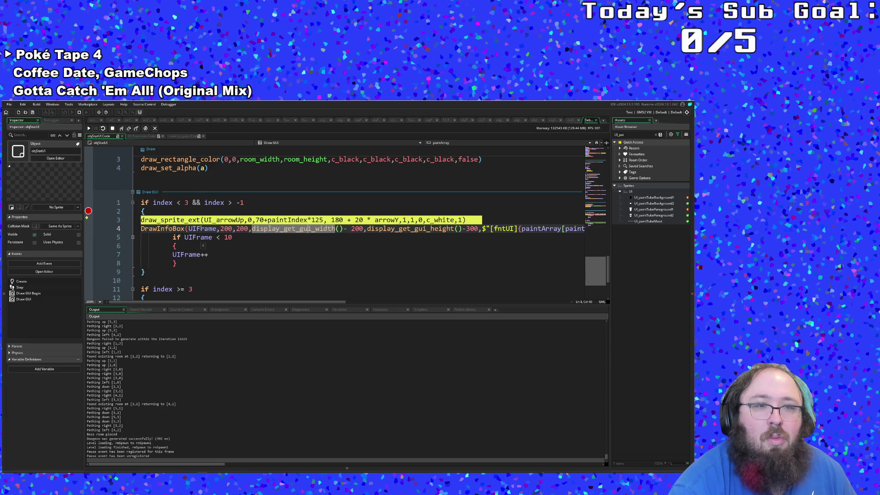
left_click(89, 128)
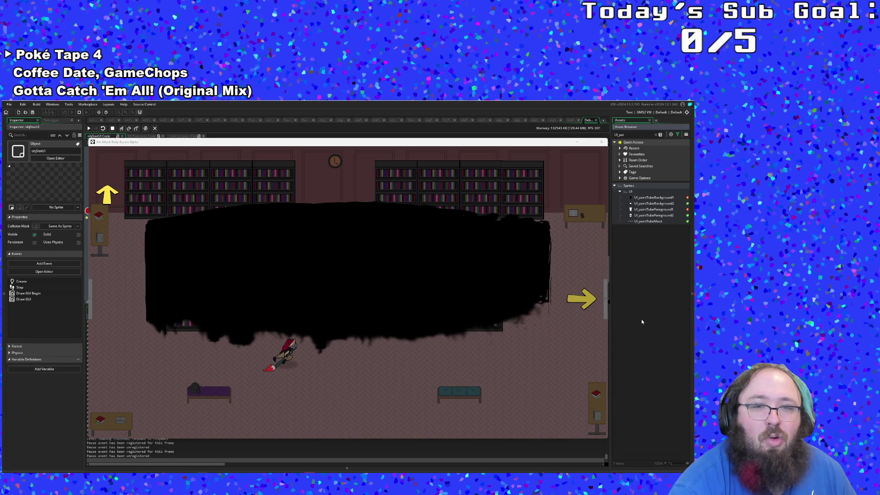
mouse_move(353, 143)
left_mouse_down()
mouse_move(858, 204)
mouse_move(879, 156)
left_mouse_up()
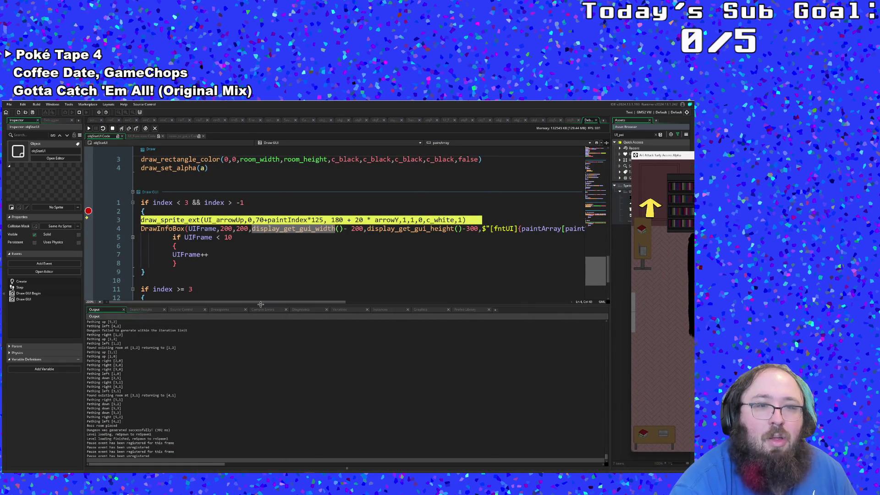
mouse_move(254, 303)
left_mouse_down()
mouse_move(403, 307)
mouse_move(340, 302)
left_mouse_up()
Insert a [c_white] colour tag after [fntUI] in the info box text on line 4
left_click(335, 228)
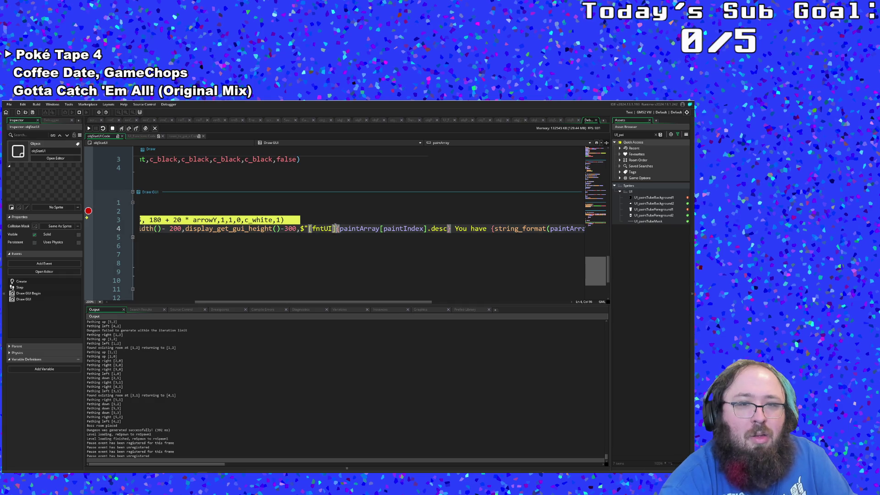
type("[fntUI][")
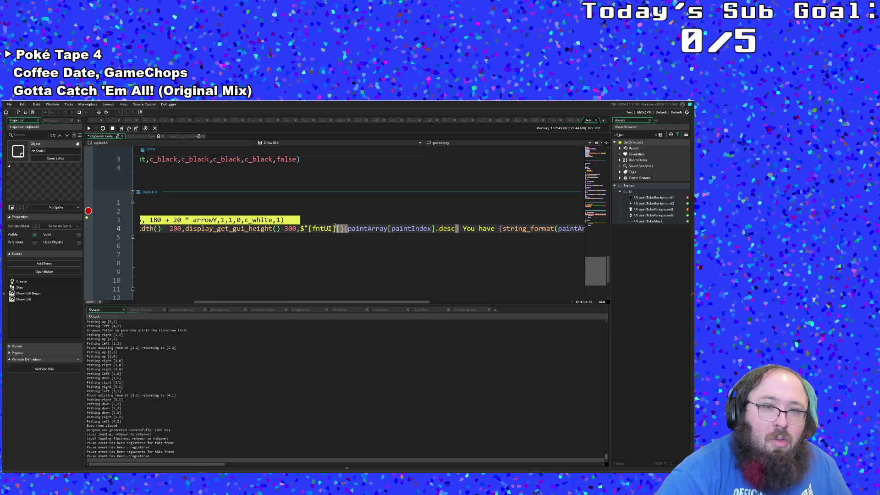
type("c_white")
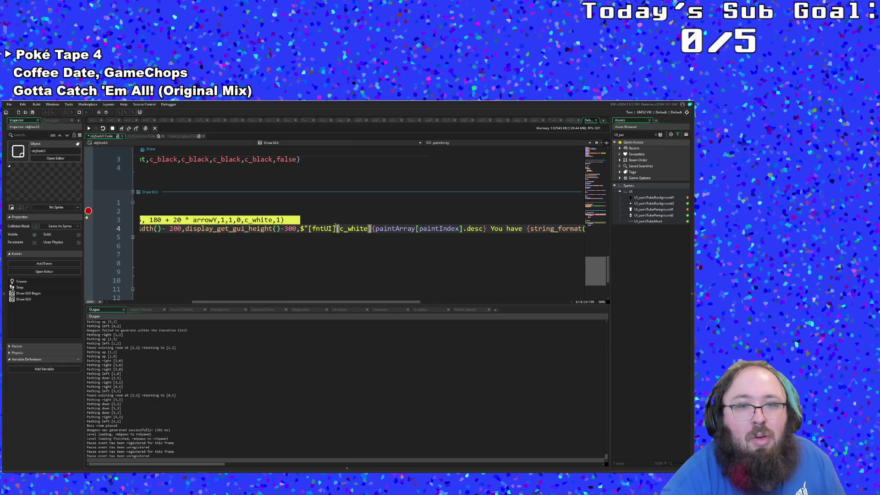
scroll(348, 233, "left", 3)
double_click(357, 229)
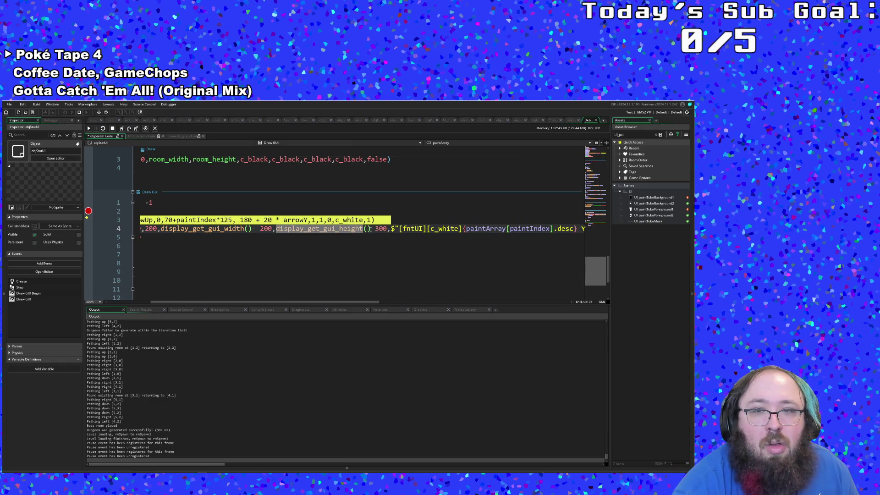
left_click(370, 228)
left_click(393, 228)
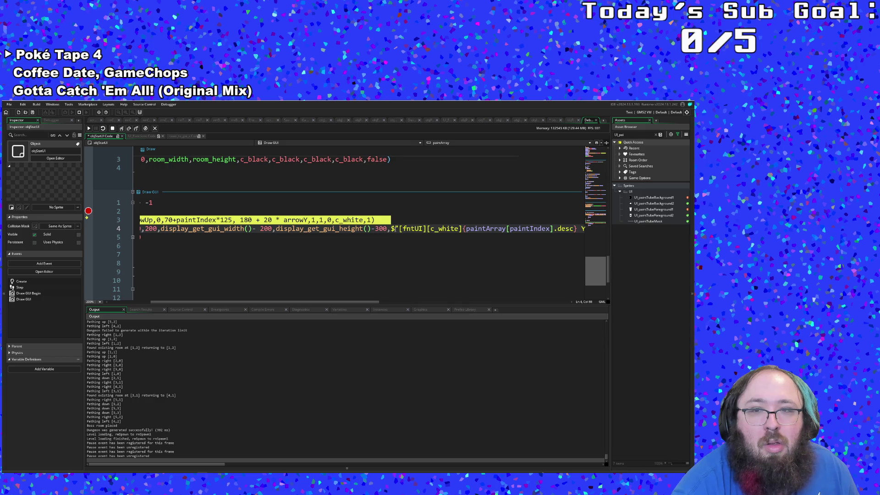
double_click(356, 228)
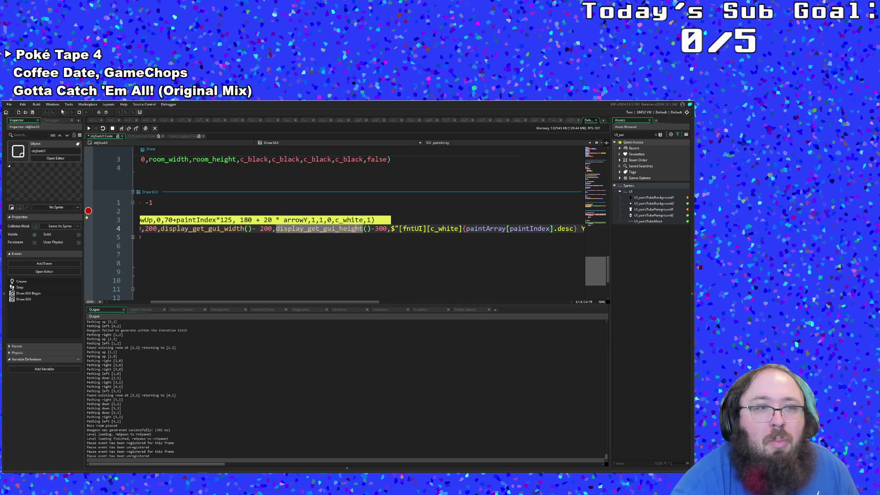
Save the objStatUI code, stop debugging, and rebuild and relaunch the game
key("ctrl+s")
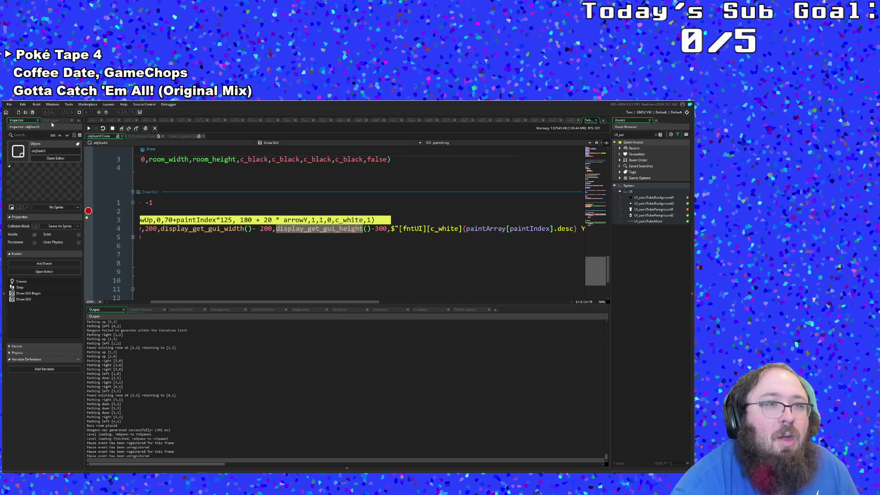
left_click(79, 112)
left_click(71, 113)
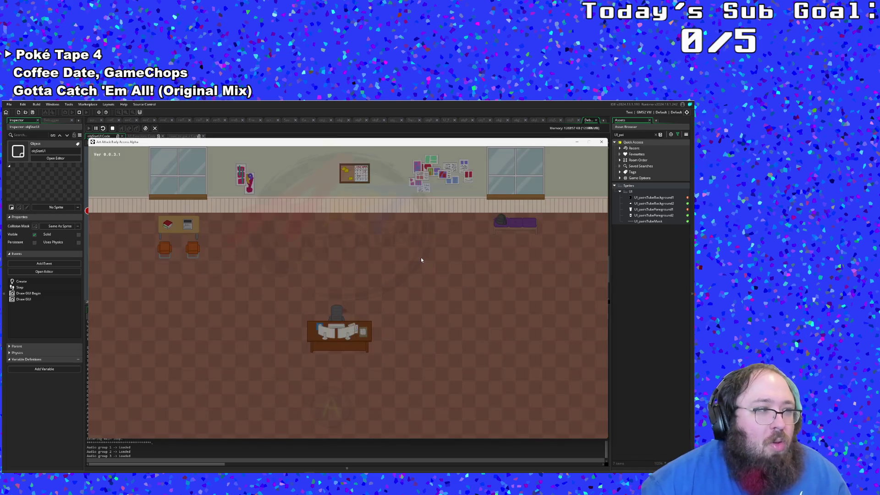
Start from the title screen and walk the player down and right through the exit to rmTutorial1
key("Return")
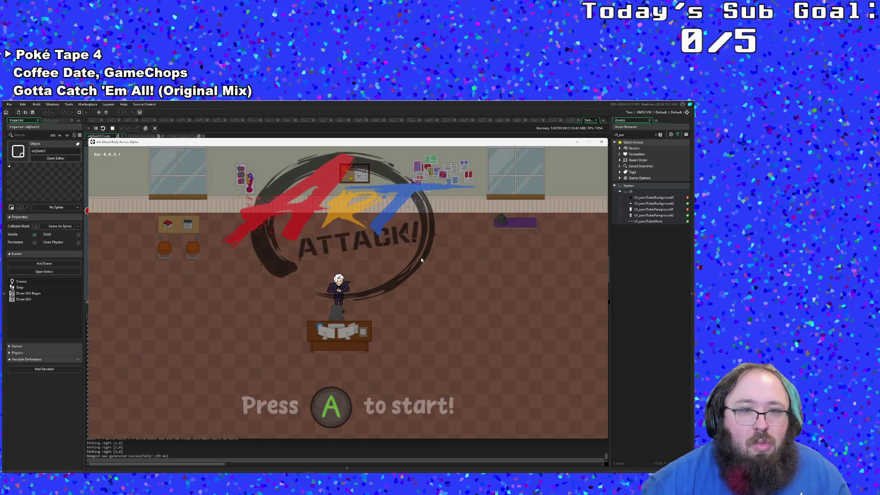
key("Down")
key("Right")
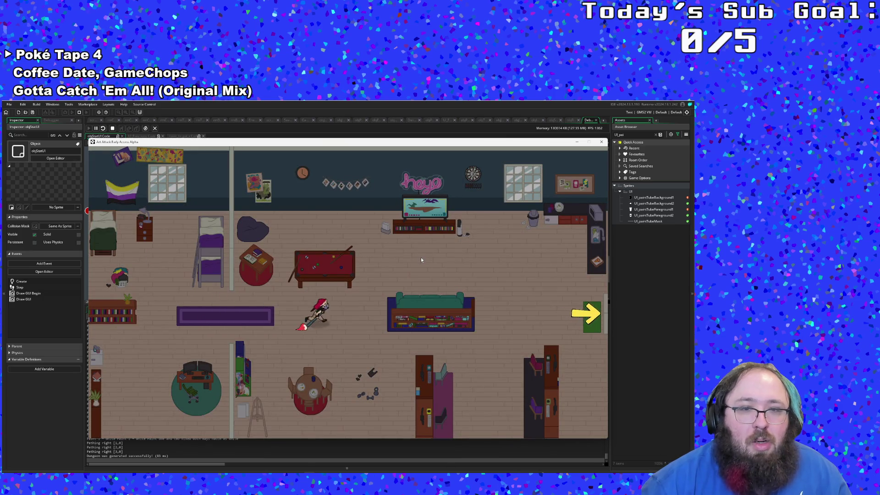
key("Right")
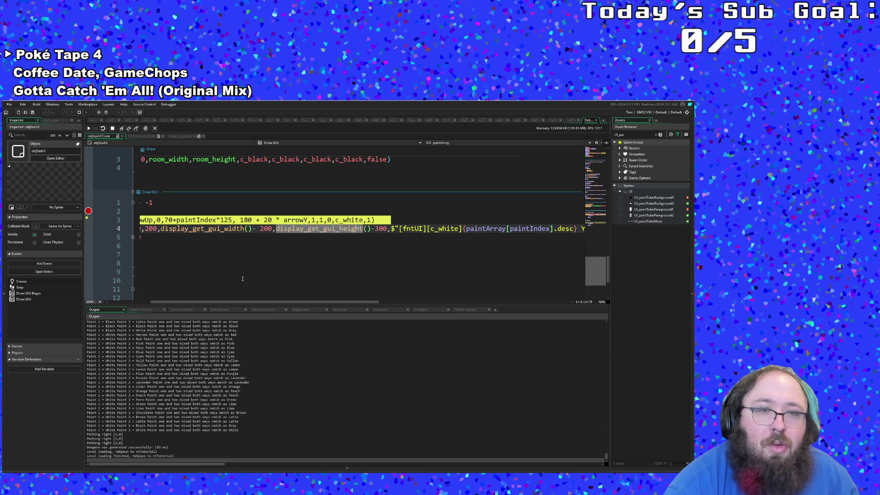
In the Variables tab, expand Self, then paintArray and its [0] entry to list its fields
mouse_move(239, 302)
left_mouse_down()
mouse_move(277, 307)
mouse_move(322, 292)
left_mouse_up()
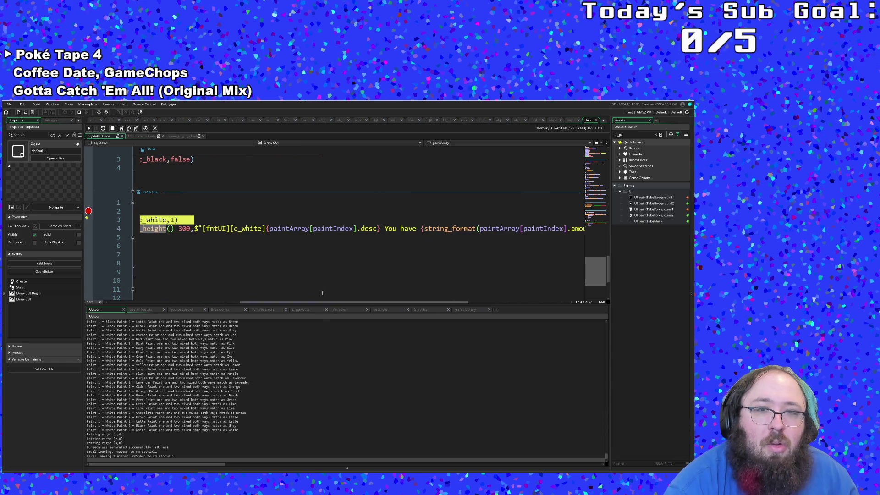
left_click(290, 228)
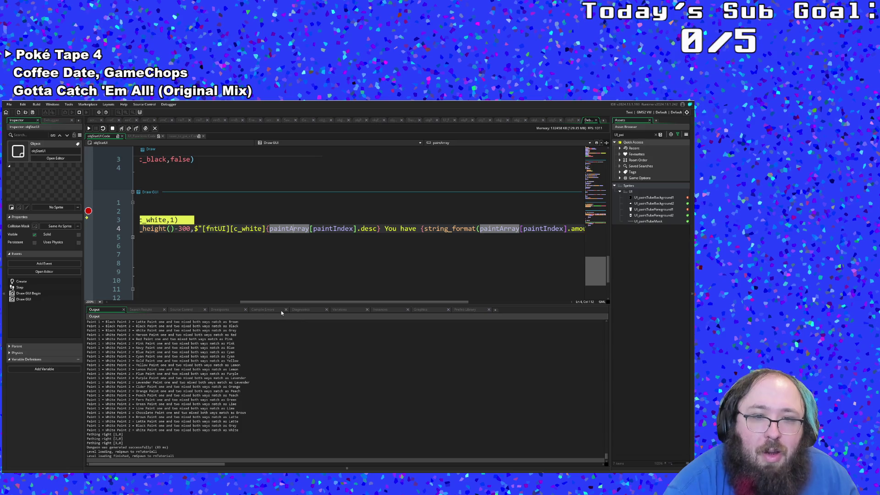
left_click(339, 310)
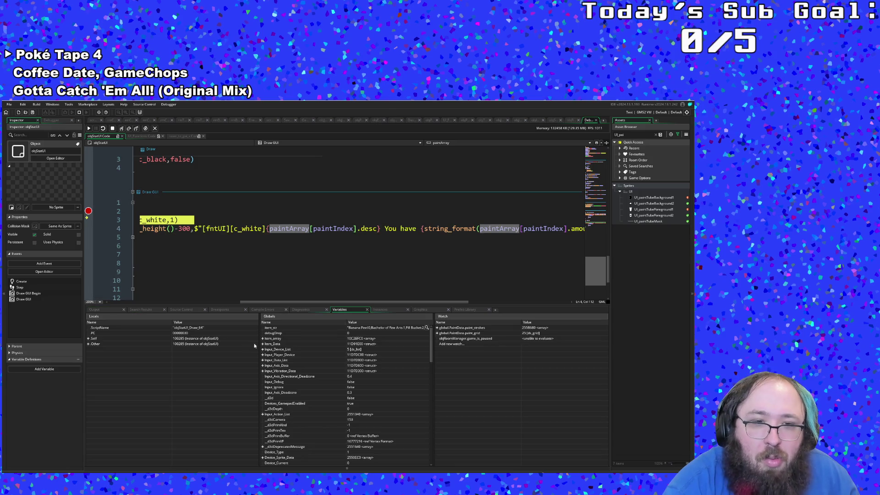
left_click(88, 339)
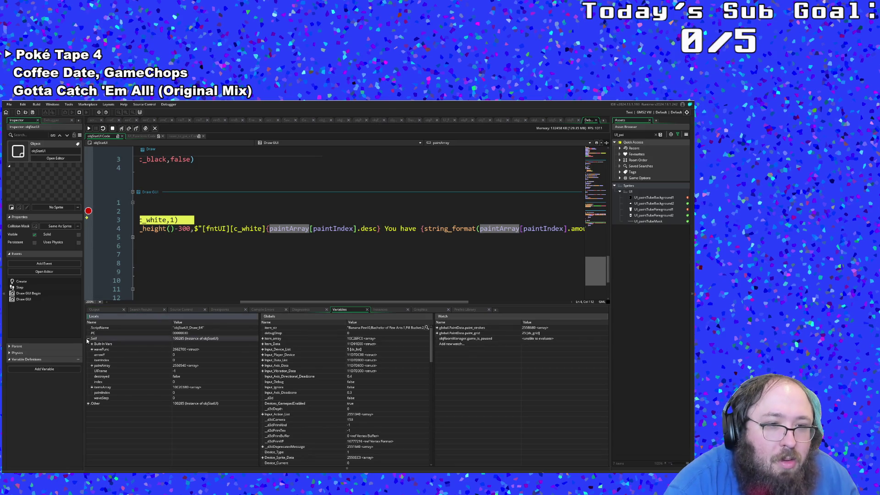
left_click(92, 366)
left_click(95, 371)
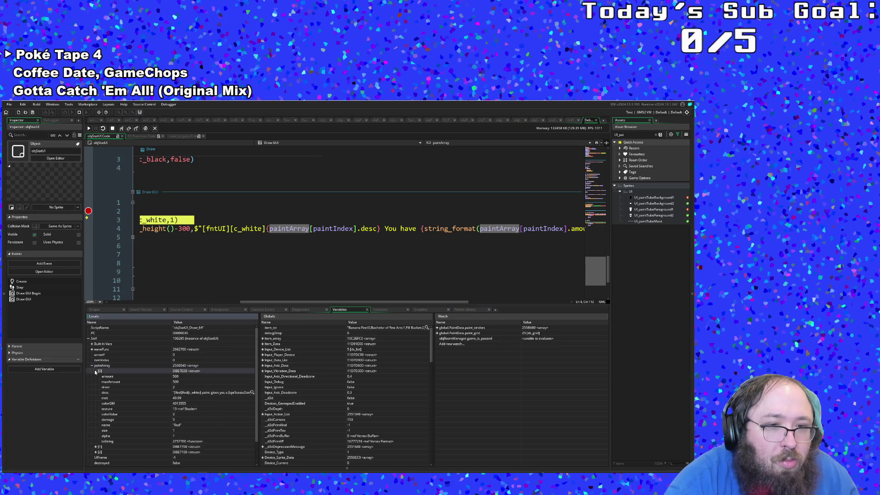
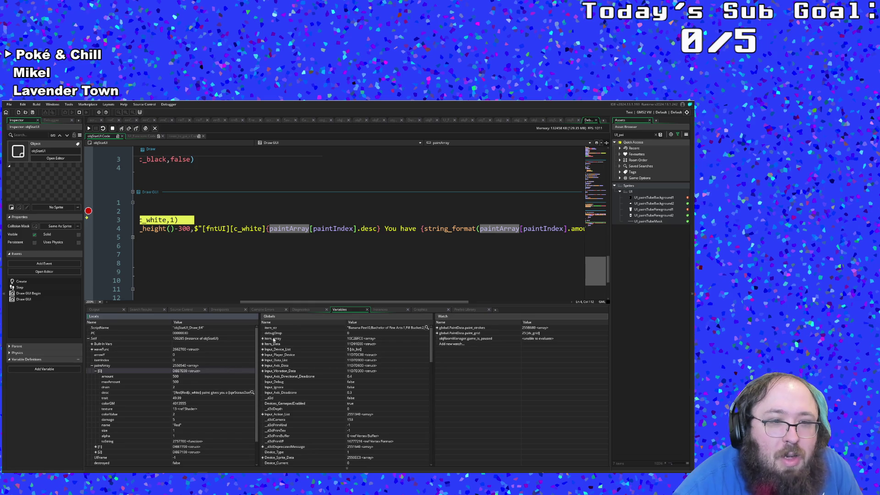
Resume the paused game with F5 and step onto line 1 of the Draw GUI event
scroll(296, 302, "right", 3)
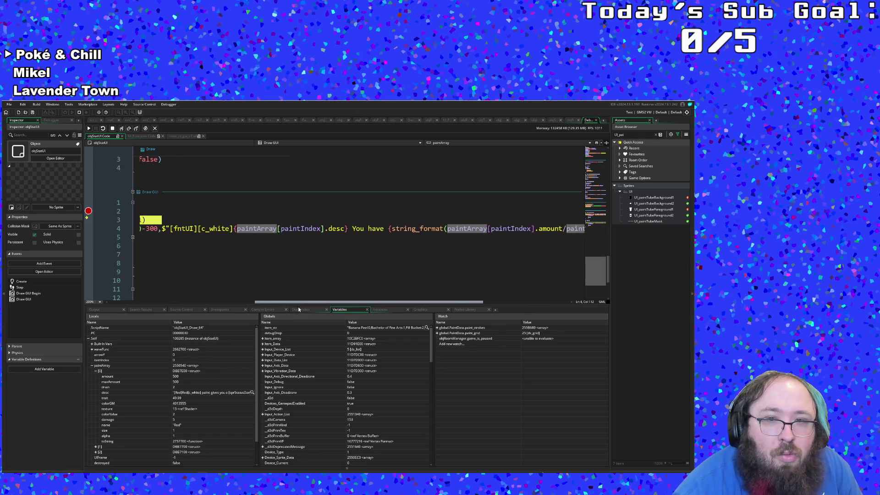
scroll(308, 310, "right", 1)
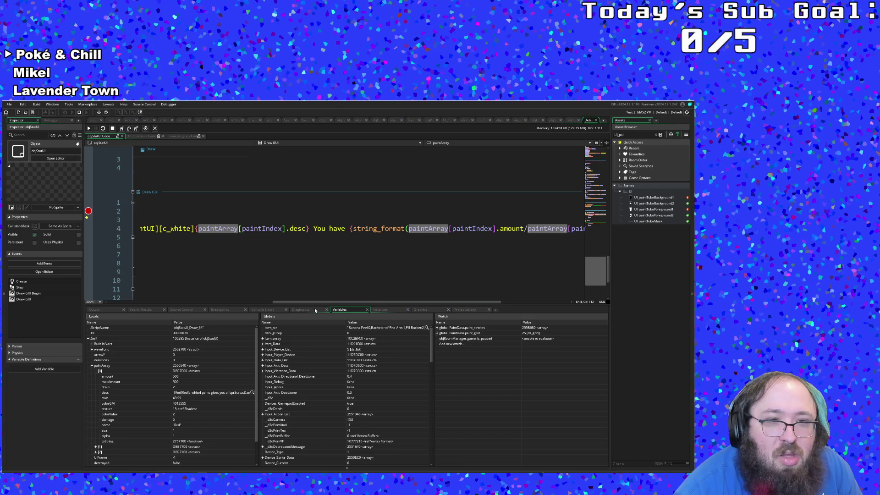
scroll(252, 305, "left", 5)
scroll(251, 305, "left", 5)
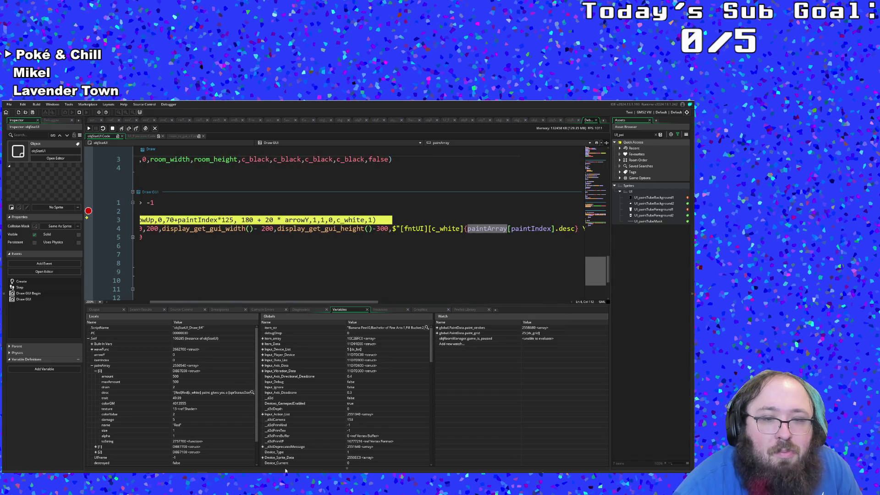
key("F5")
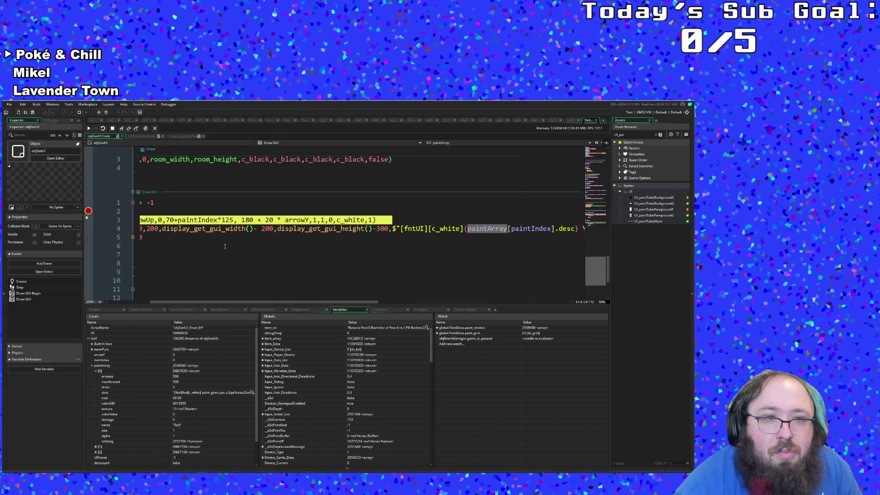
left_click(122, 129)
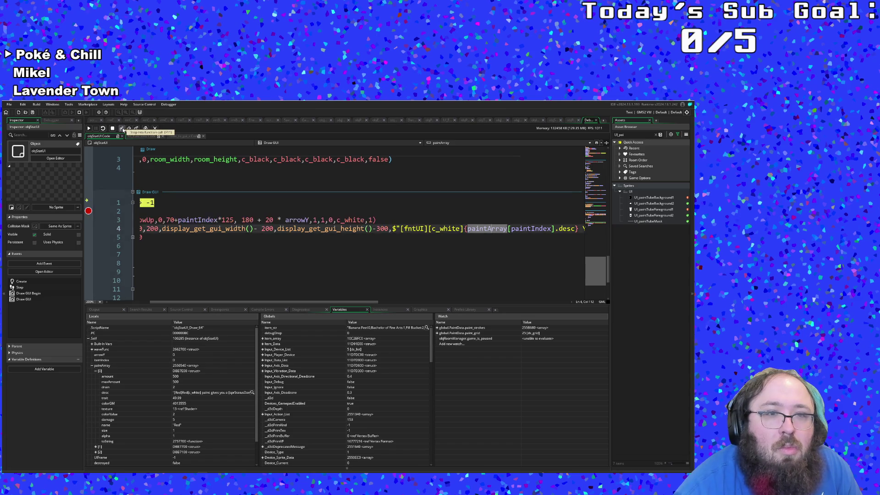
Step through the Draw GUI code to the line-4 DrawInfoBox call and into the function
left_click(122, 129)
left_click(122, 129)
left_click(122, 129)
left_click(122, 129)
left_click(122, 129)
left_click(122, 129)
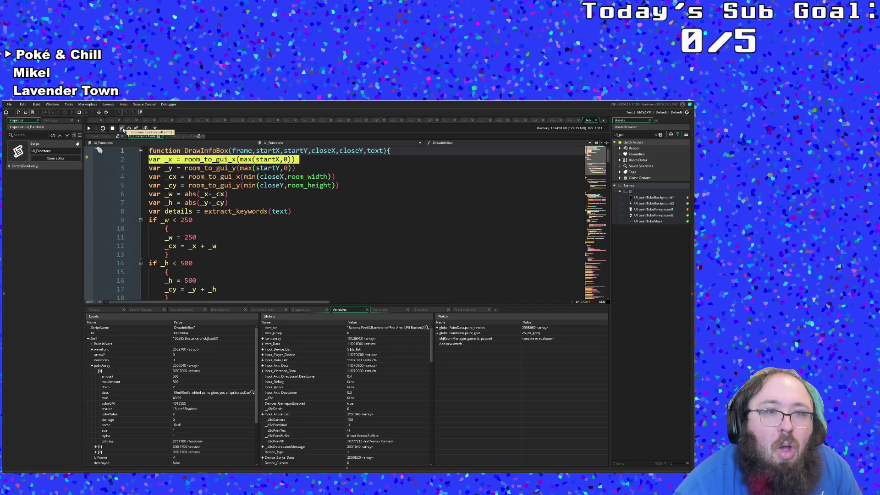
Trace room_to_gui_x line by line and return to DrawInfoBox
left_click(122, 128)
left_click(122, 129)
left_click(122, 129)
left_click(122, 129)
left_click(122, 129)
left_click(122, 129)
left_click(122, 129)
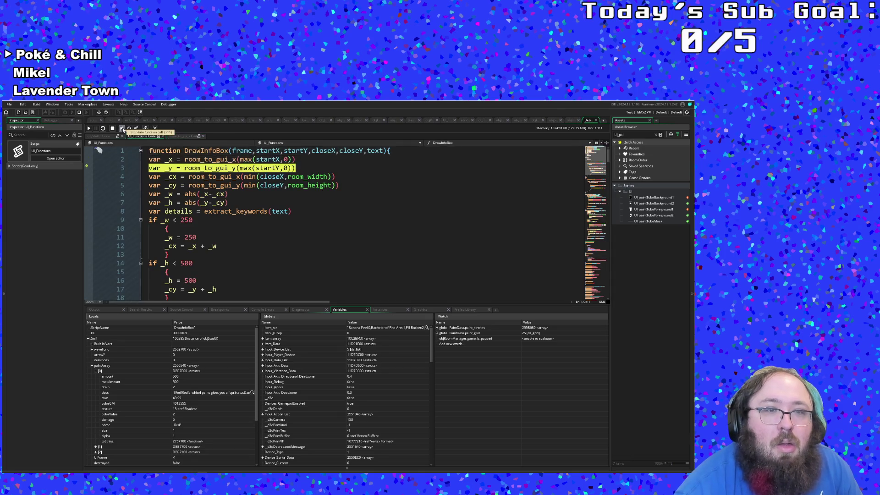
Step through room_to_gui_y and the remaining coordinate conversions inside DrawInfoBox
left_click(122, 128)
left_click(122, 128)
left_click(122, 129)
left_click(122, 128)
left_click(122, 128)
left_click(122, 129)
left_click(122, 129)
left_click(122, 128)
left_click(122, 129)
left_click(122, 129)
left_click(121, 128)
left_click(122, 129)
left_click(122, 129)
left_click(122, 129)
left_click(122, 129)
left_click(122, 129)
Trace extract_keywords through its keyword loop and back into DrawInfoBox
left_click(122, 129)
left_click(122, 129)
left_click(122, 128)
left_click(122, 129)
left_click(122, 129)
left_click(122, 129)
left_click(122, 129)
left_click(122, 129)
left_click(122, 129)
left_click(121, 129)
left_click(122, 129)
left_click(121, 129)
left_click(122, 128)
left_click(122, 128)
left_click(122, 128)
left_click(122, 128)
left_click(122, 129)
left_click(122, 129)
left_click(121, 128)
left_click(121, 129)
left_click(122, 129)
left_click(122, 129)
left_click(122, 129)
left_click(122, 128)
left_click(121, 129)
left_click(122, 129)
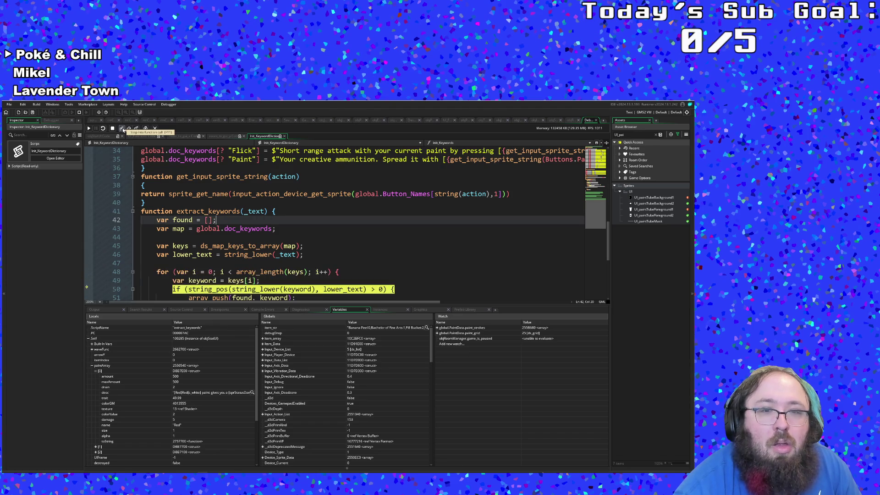
left_click(122, 128)
left_click(121, 129)
left_click(122, 129)
left_click(136, 129)
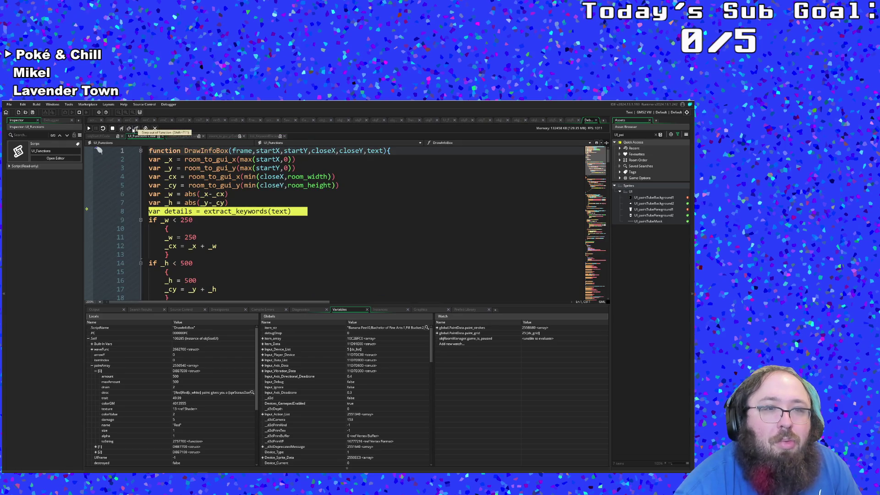
Step past the width, height and frame checks back out to the Draw GUI event
left_click(122, 129)
left_click(121, 129)
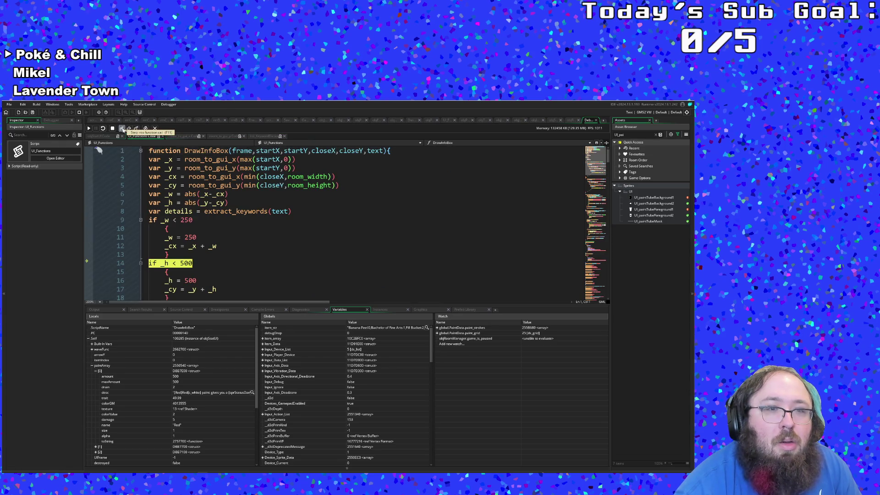
left_click(122, 129)
left_click(122, 128)
left_click(122, 128)
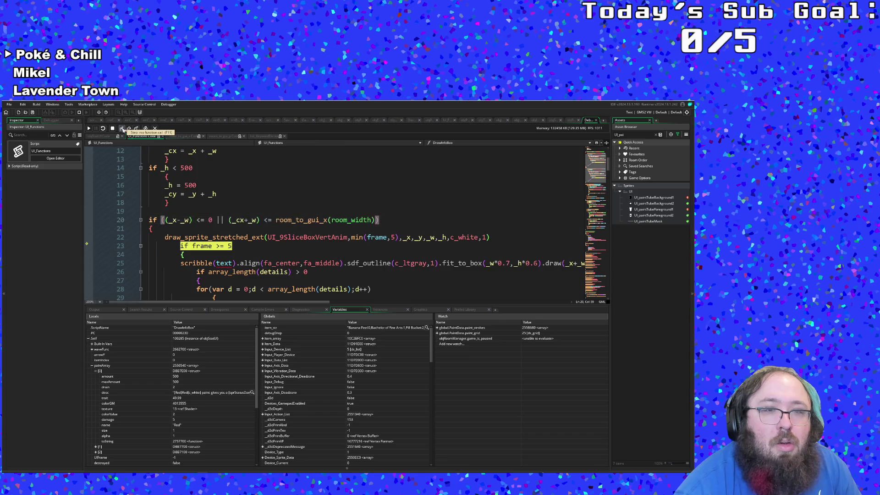
left_click(121, 128)
left_click(122, 128)
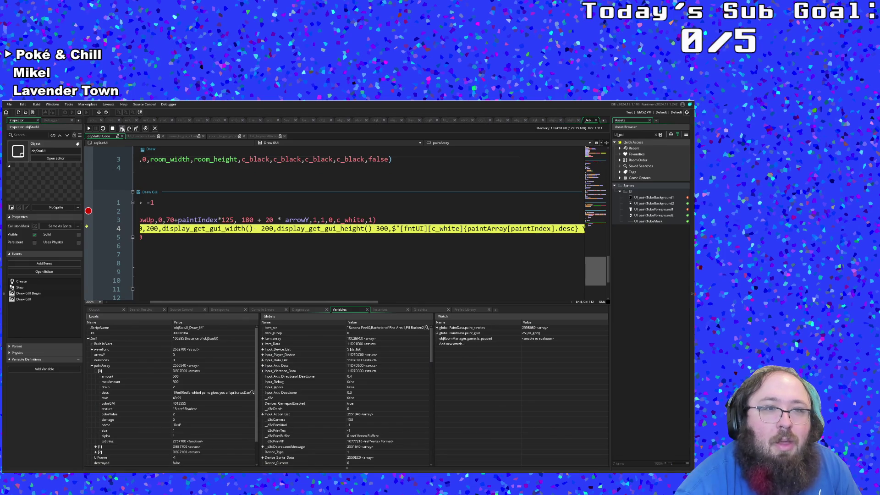
Step past the DrawInfoBox call to UIFrame++, then continue twice so the game runs
left_click(122, 128)
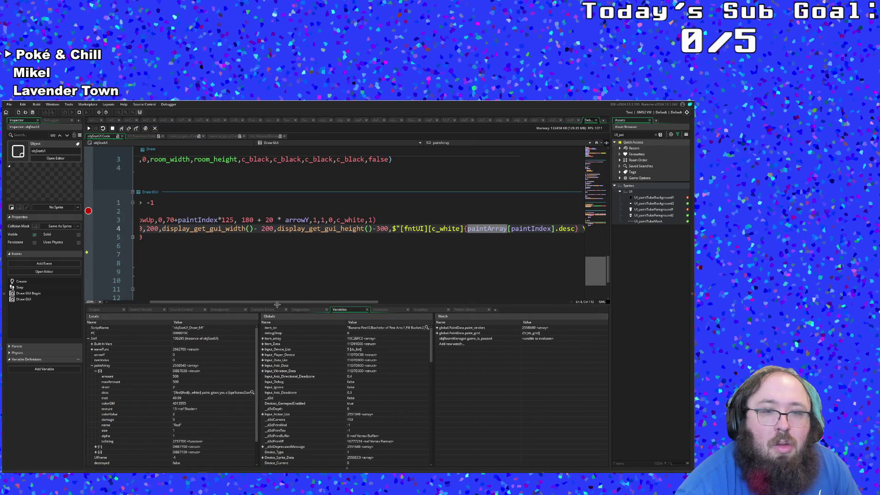
left_click_drag(277, 305, 207, 299)
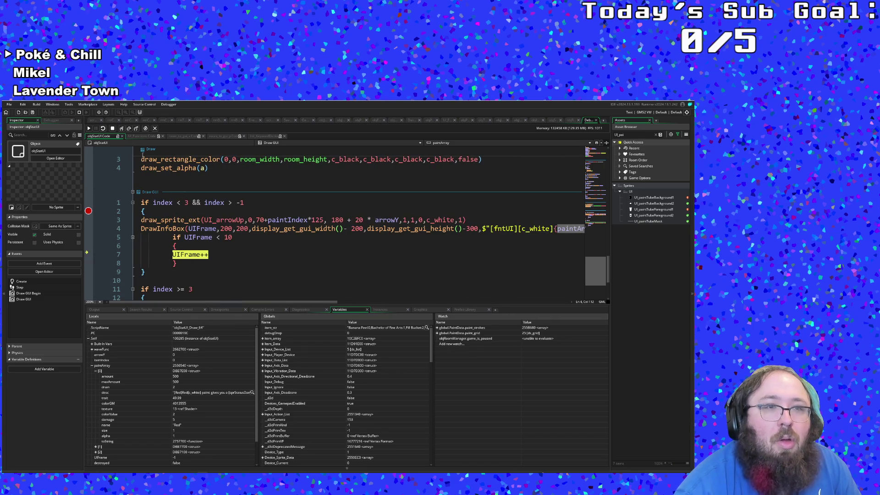
left_click(89, 129)
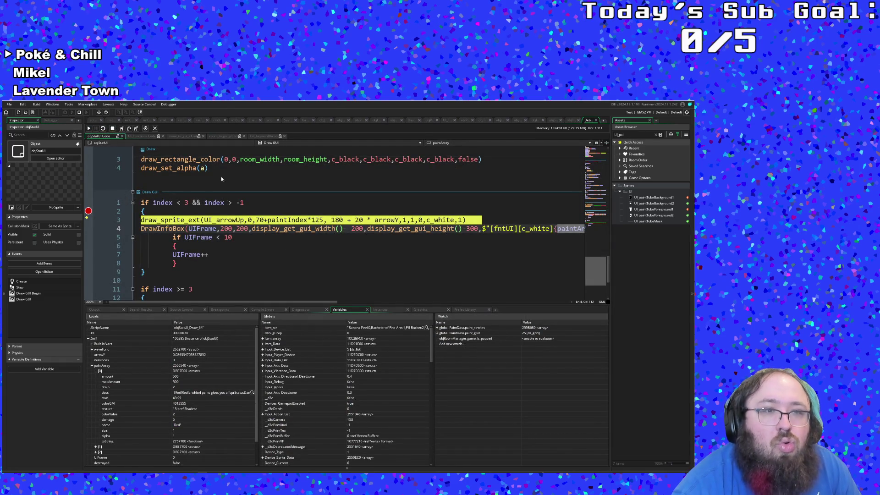
mouse_move(217, 303)
left_mouse_down()
mouse_move(305, 320)
mouse_move(339, 305)
left_mouse_up()
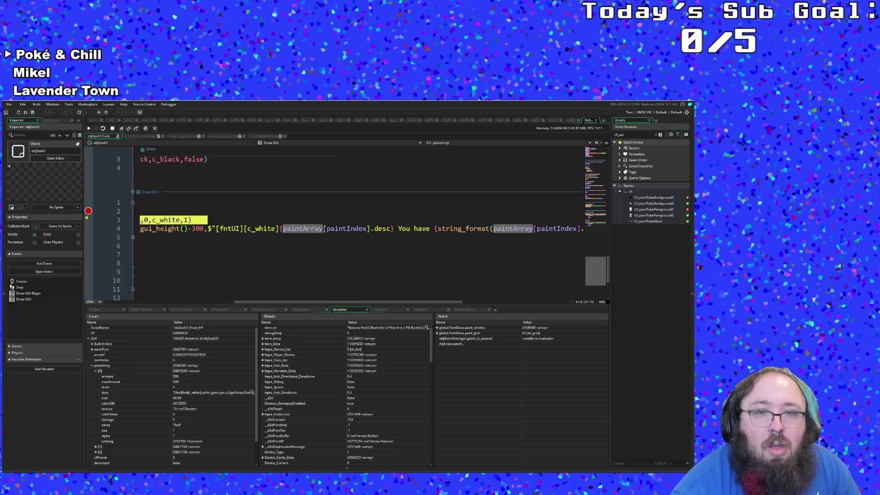
left_click(89, 129)
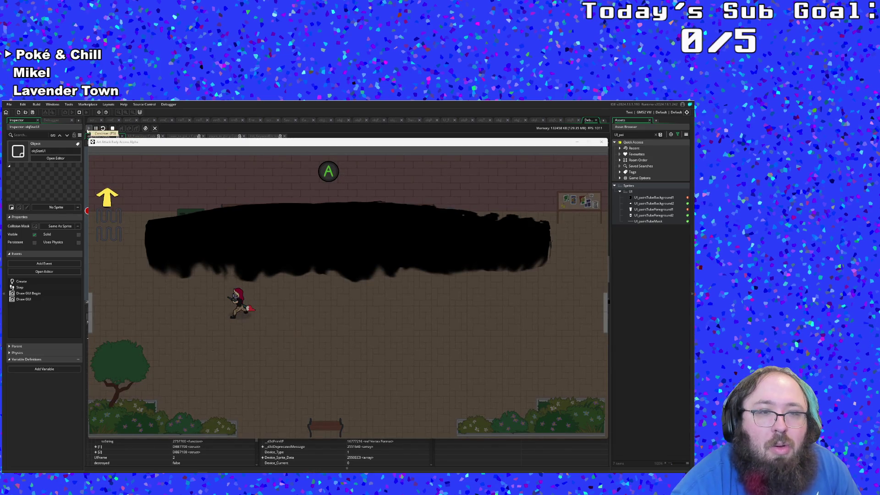
Run another frame, move the game window aside, and return to the paused string_format line
left_click(89, 128)
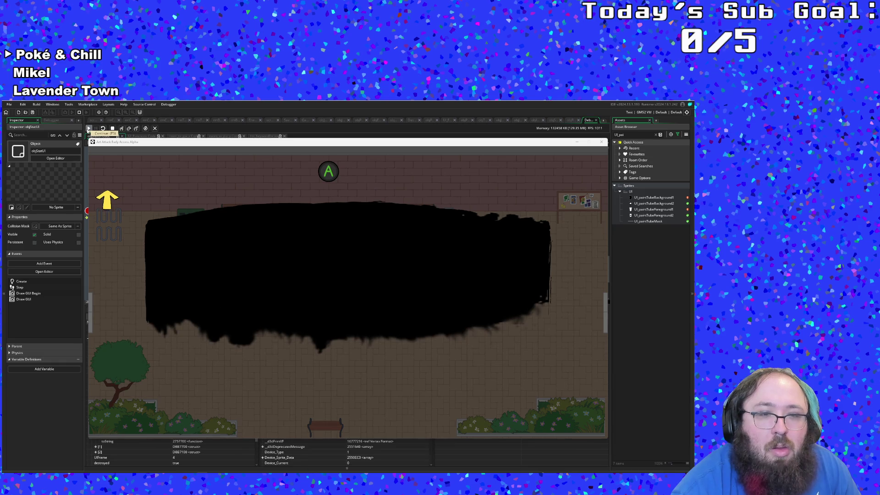
left_click(89, 129)
mouse_move(114, 144)
left_mouse_down()
mouse_move(400, 280)
mouse_move(267, 210)
mouse_move(92, 180)
left_mouse_up()
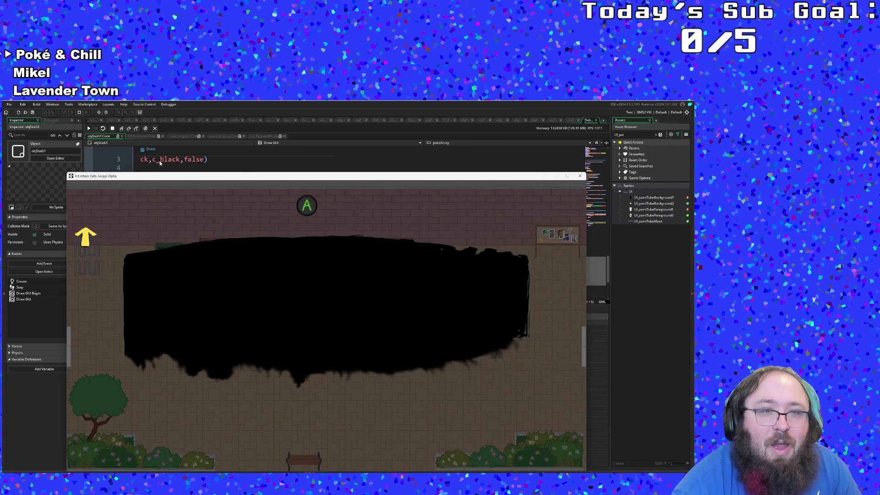
left_click(160, 162)
left_click_drag(292, 301, 409, 311)
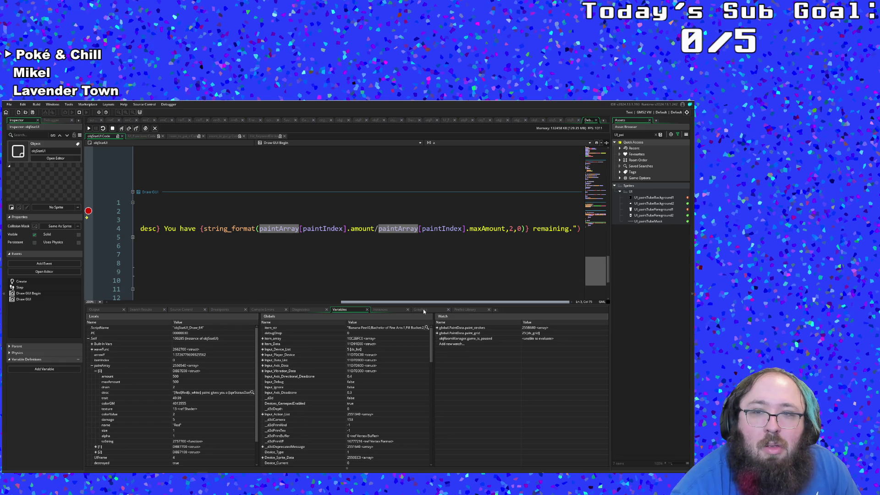
left_click(200, 228)
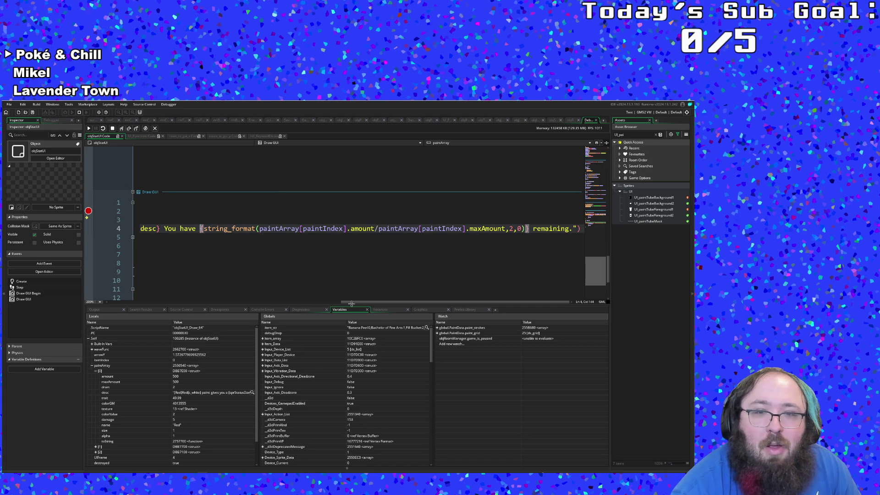
left_click_drag(355, 302, 263, 287)
left_click(246, 228)
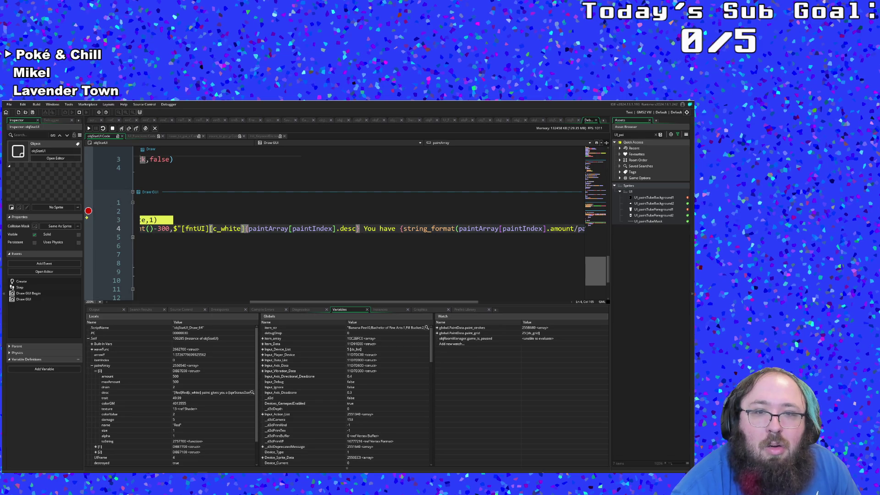
left_click(186, 246)
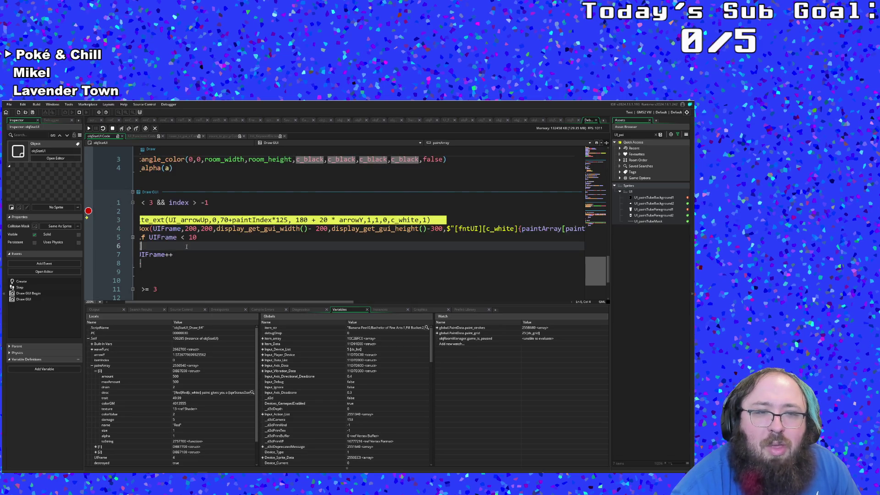
left_click(255, 233)
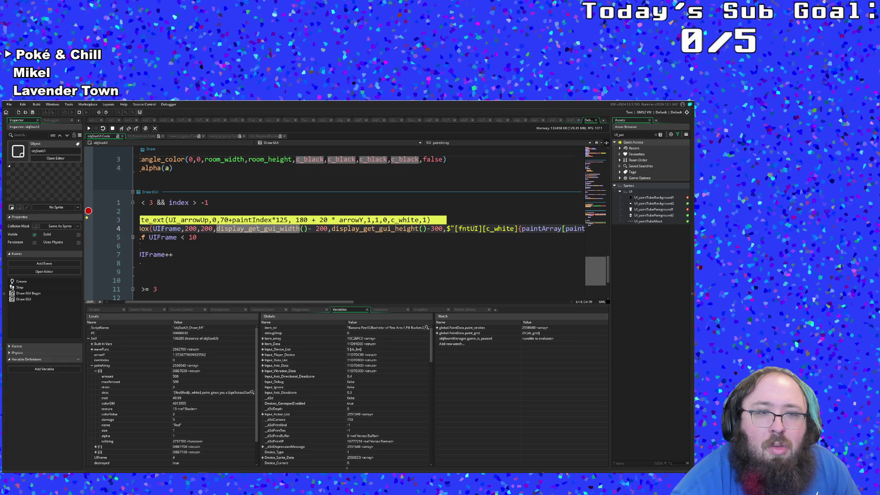
scroll(238, 302, "left", 2)
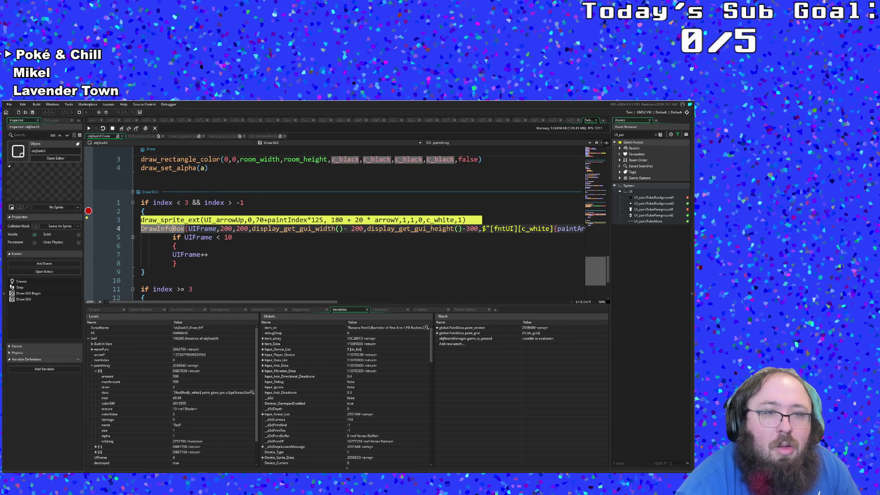
Jump to DrawInfoBox in UI_Functions, breakpoint the line-20 bounds check, and resume with F5
middle_click(172, 229)
scroll(172, 231, "down", 6)
scroll(220, 212, "up", 1)
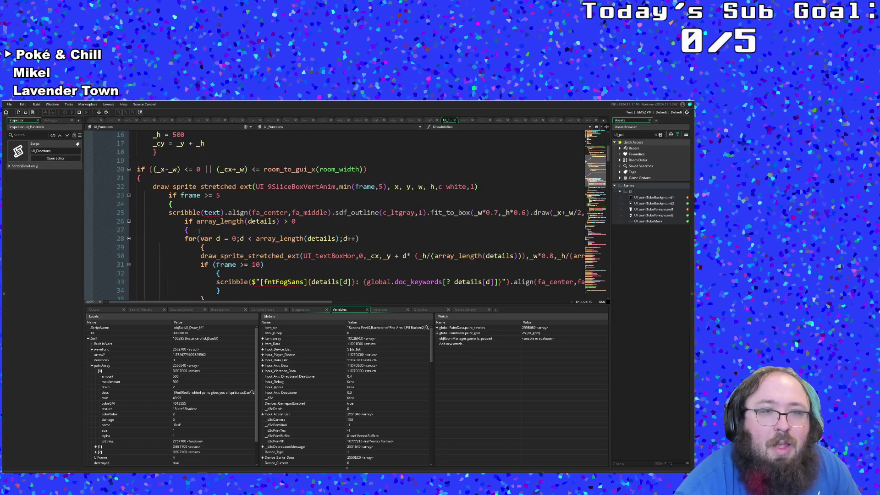
mouse_move(218, 216)
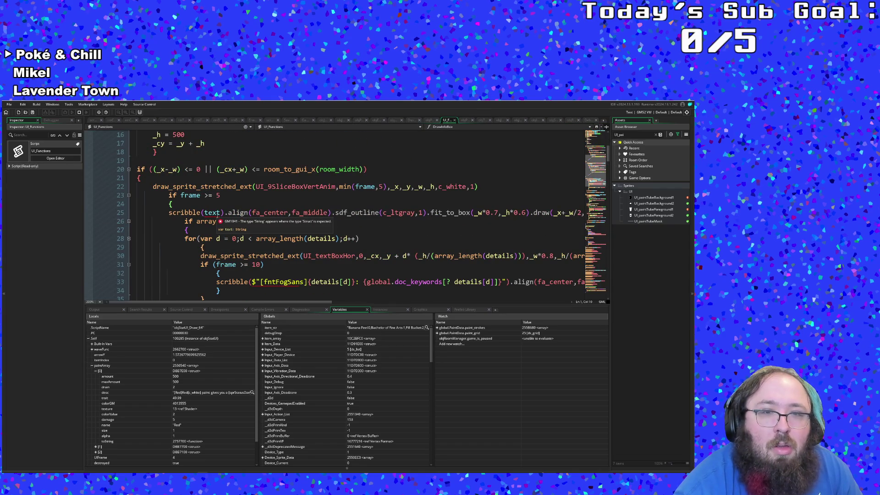
scroll(219, 229, "up", 5)
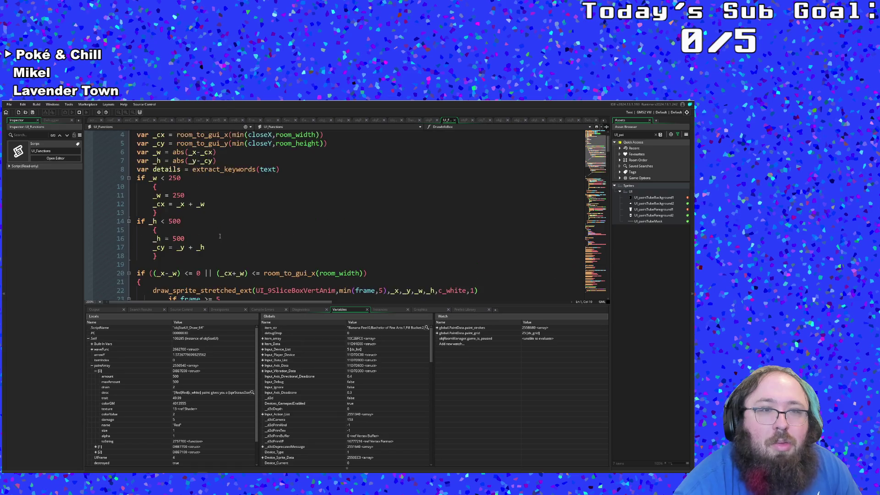
scroll(219, 237, "down", 7)
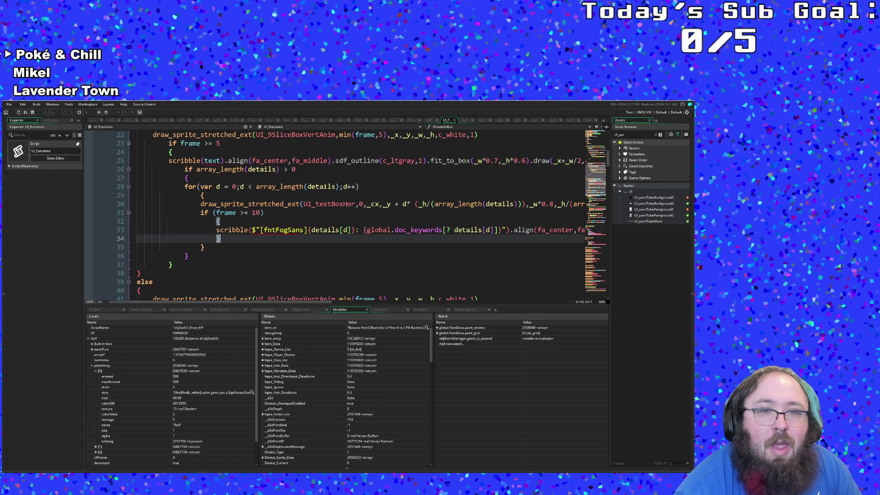
scroll(220, 238, "down", 5)
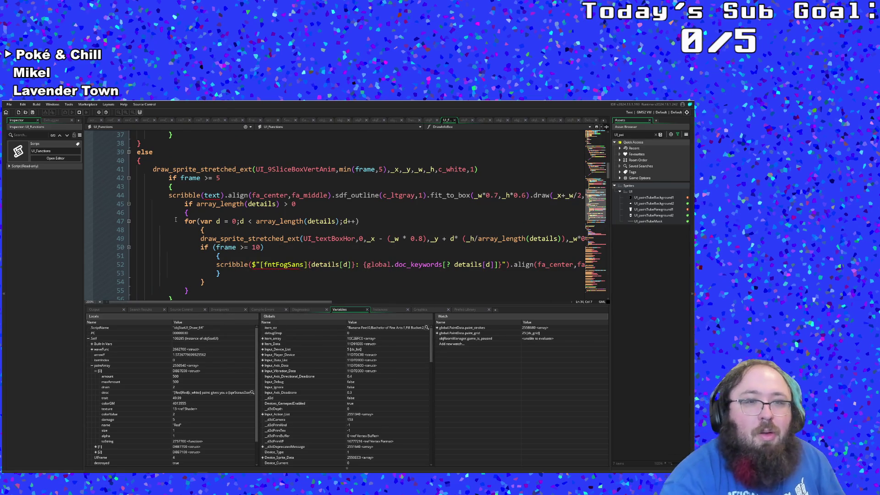
scroll(174, 219, "down", 5)
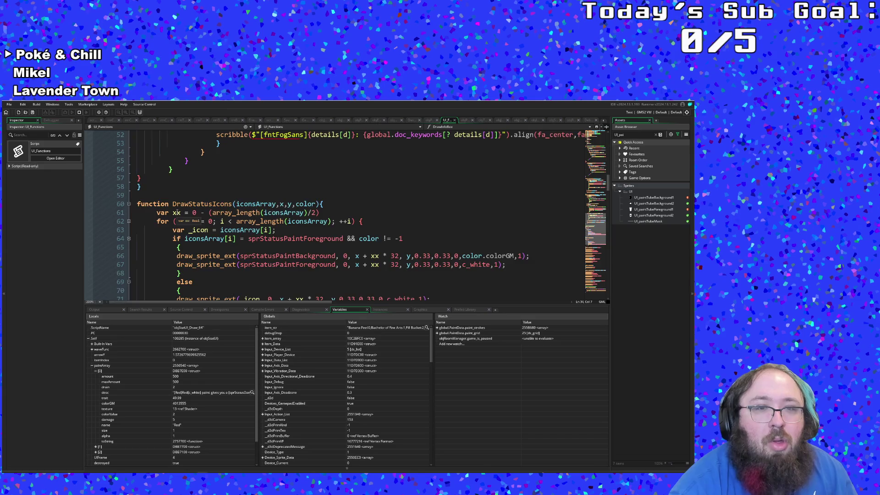
scroll(177, 213, "up", 5)
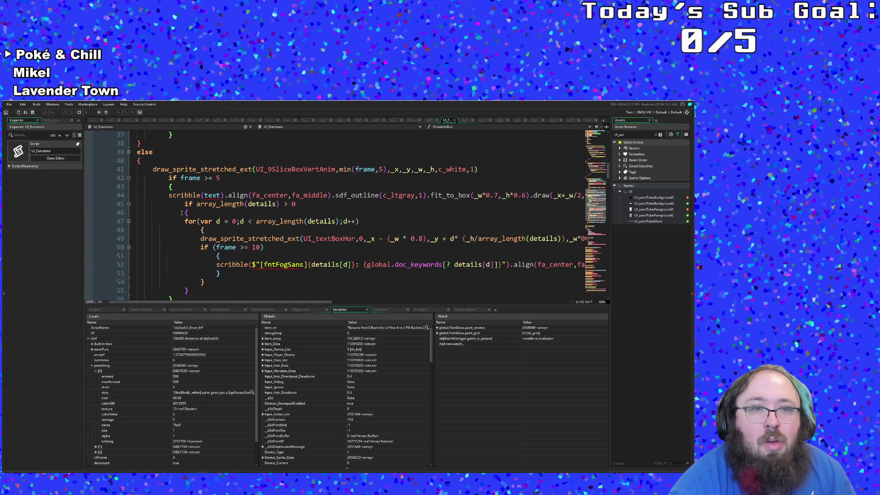
scroll(182, 212, "up", 8)
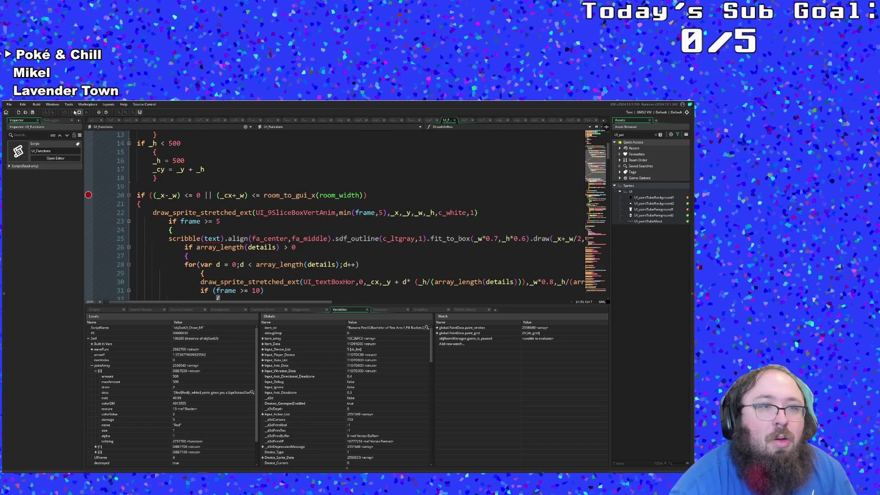
key("F5")
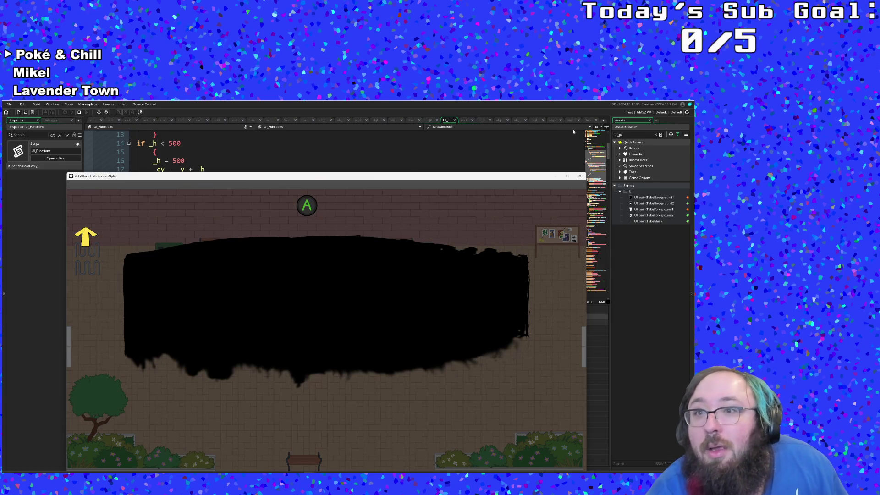
Resume from the line-20 breakpoint and step past the line-23 frame check block
left_click(587, 121)
left_click(89, 129)
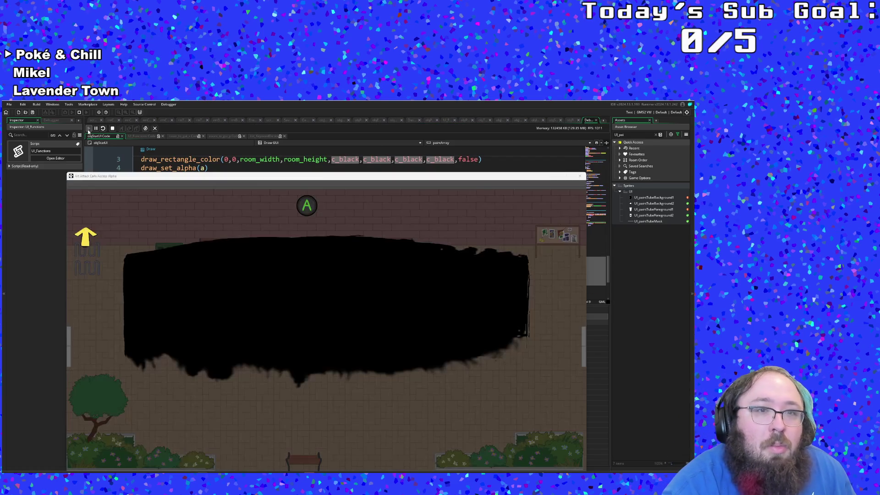
mouse_move(111, 181)
left_mouse_down()
mouse_move(359, 211)
mouse_move(366, 229)
mouse_move(241, 284)
mouse_move(192, 284)
left_mouse_up()
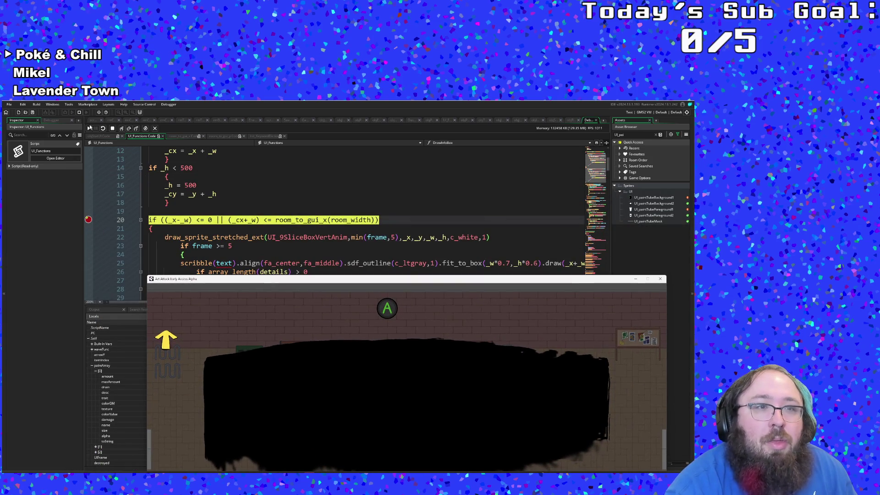
left_click(122, 128)
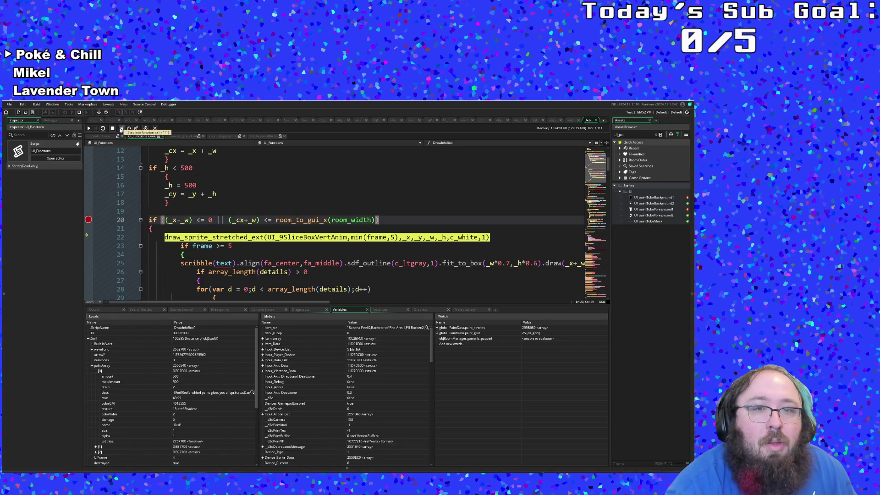
left_click(121, 128)
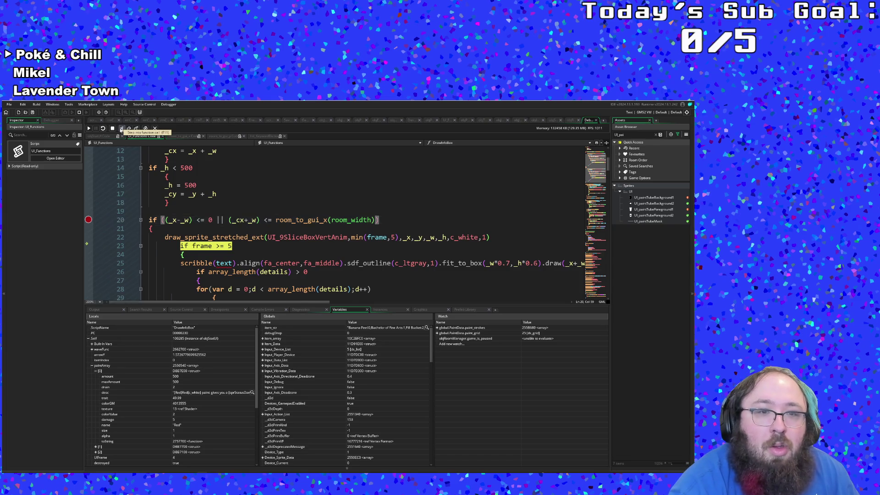
left_click(121, 128)
scroll(174, 219, "up", 4)
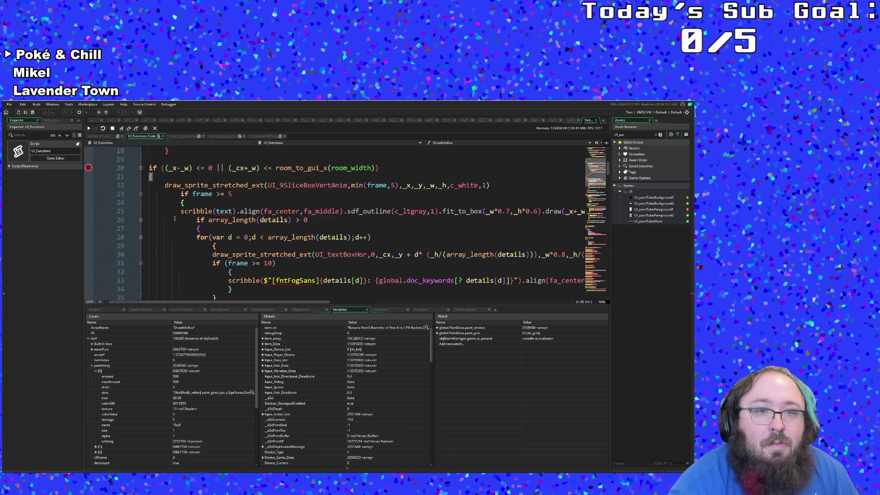
Continue repeatedly until execution breaks in objStatUI's Draw GUI code
left_click(90, 128)
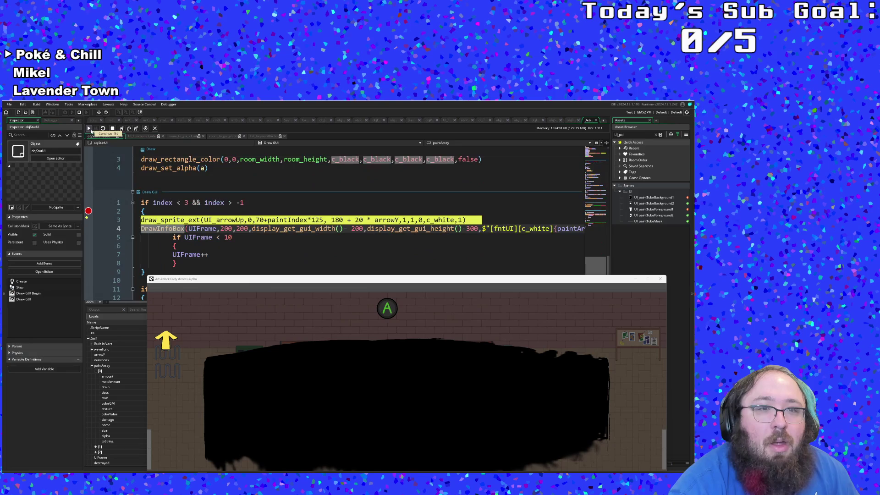
left_click(90, 128)
left_click(90, 129)
left_click(90, 128)
left_click(89, 128)
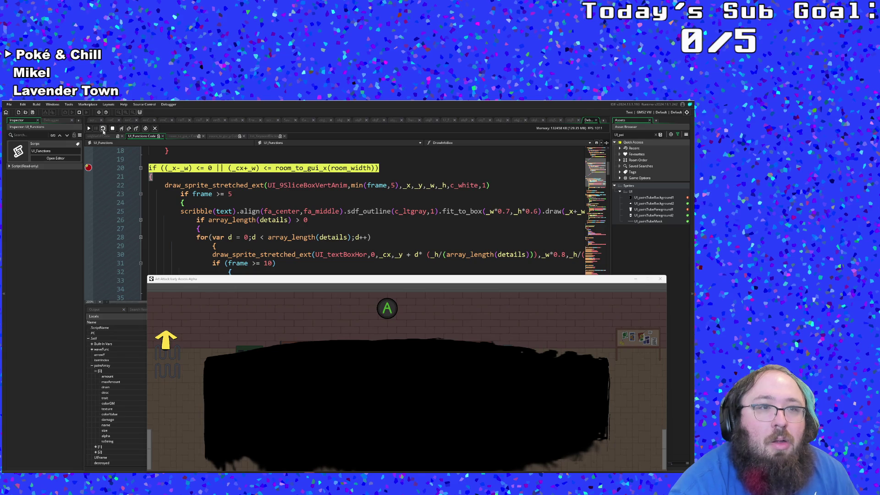
left_click(90, 128)
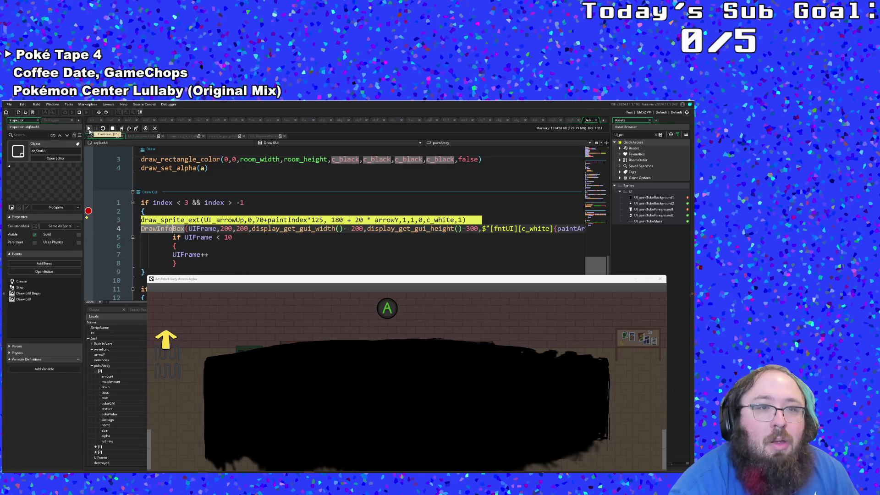
Step through objStatUI's Draw GUI into DrawInfoBox, stopping on line 2's room_to_gui_x call
left_click(123, 129)
left_click(122, 130)
left_click(122, 130)
left_click(122, 130)
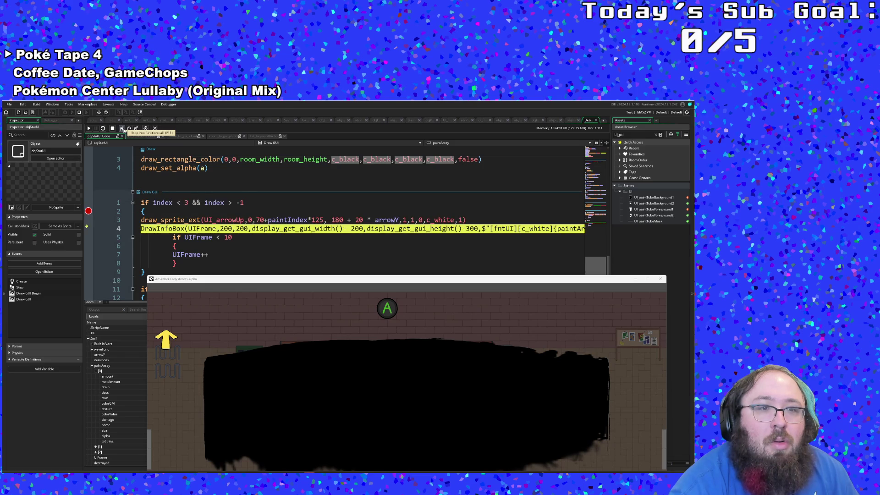
left_click(122, 130)
left_click_drag(193, 280, 134, 194)
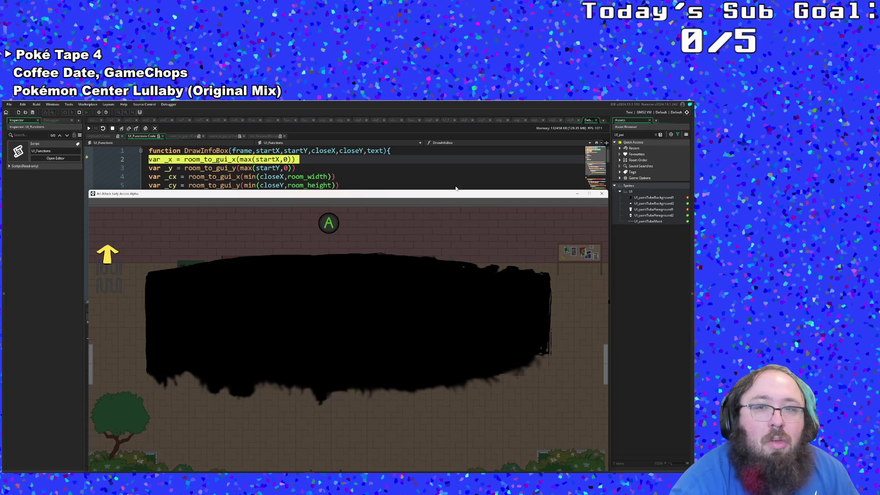
Minimize the game window and trace room_to_gui_x and room_to_gui_y back into DrawInfoBox
left_click(577, 193)
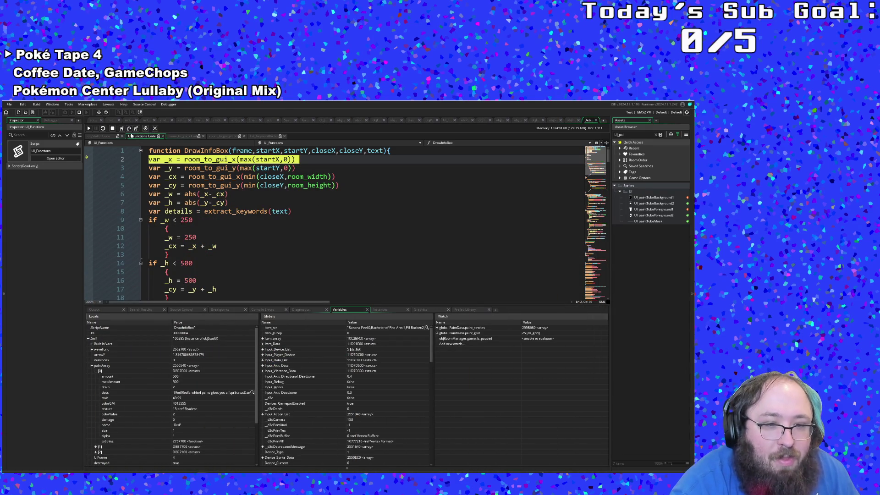
left_click(122, 128)
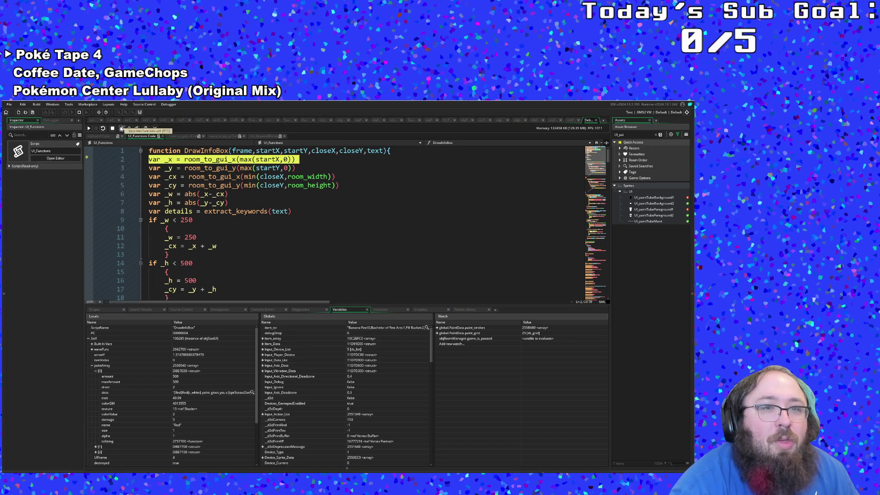
left_click(122, 128)
left_click(122, 128)
left_click(121, 128)
left_click(122, 128)
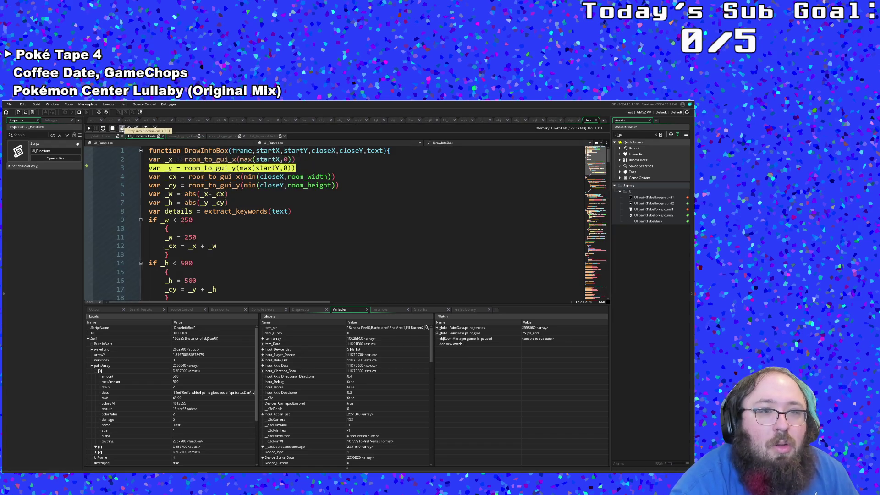
left_click(122, 128)
left_click(121, 129)
left_click(122, 128)
left_click(122, 128)
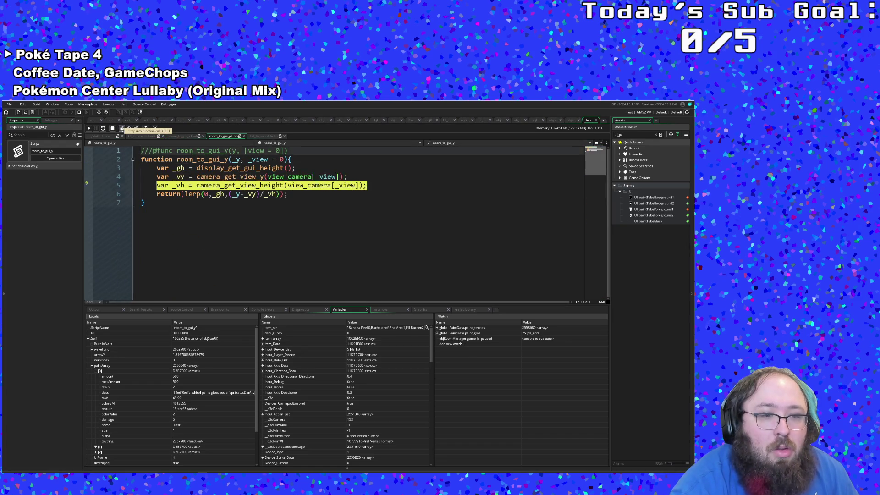
left_click(121, 129)
left_click(121, 129)
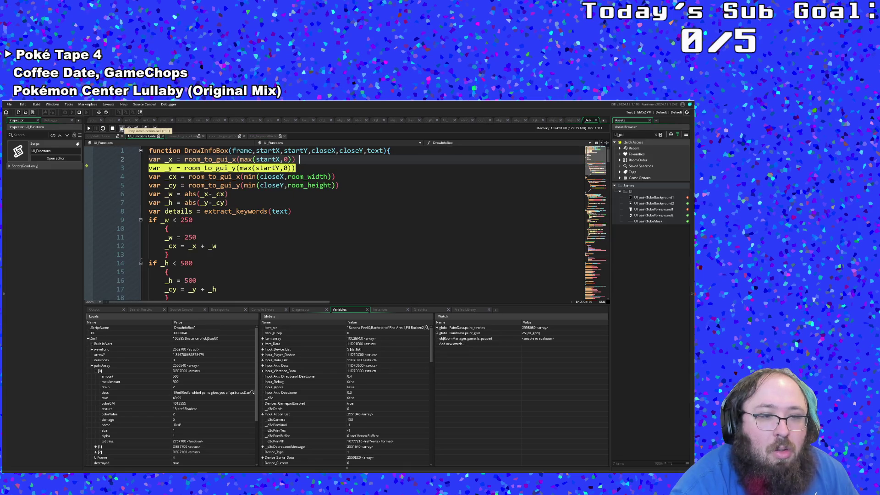
Step through the next coordinate conversion calls back to DrawInfoBox
left_click(122, 128)
left_click(122, 128)
left_click(121, 128)
left_click(121, 128)
left_click(122, 128)
left_click(121, 128)
left_click(121, 128)
left_click(121, 128)
left_click(121, 128)
left_click(121, 129)
left_click(121, 129)
left_click(121, 129)
Trace extract_keywords through its keyword search loop and return to DrawInfoBox
left_click(122, 128)
left_click(122, 128)
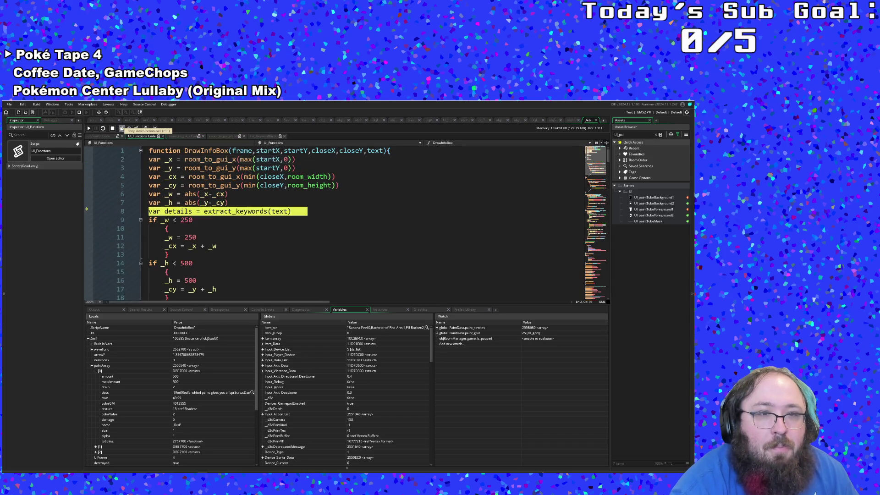
left_click(122, 128)
left_click(121, 128)
left_click(121, 128)
left_click(121, 129)
left_click(121, 128)
left_click(122, 128)
left_click(121, 128)
left_click(122, 129)
left_click(122, 128)
left_click(121, 128)
left_click(121, 129)
left_click(122, 128)
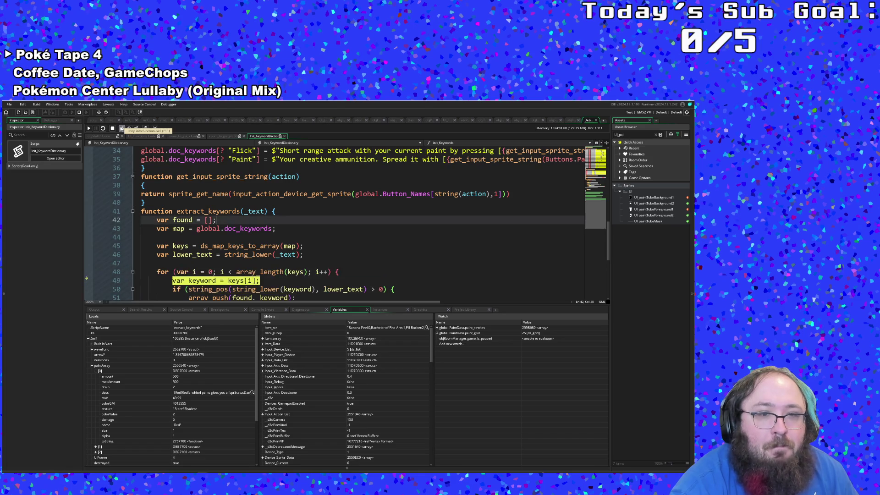
left_click(121, 129)
left_click(121, 128)
left_click(123, 129)
Step past the line-20 bounds check and line-23 frame check, then continue to objStatUI's draw_sprite_ext line
left_click(122, 129)
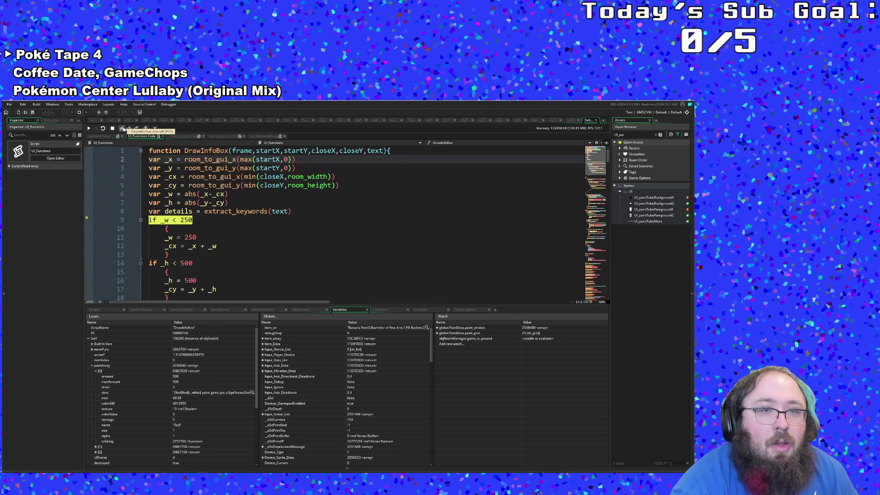
left_click(122, 128)
left_click(122, 129)
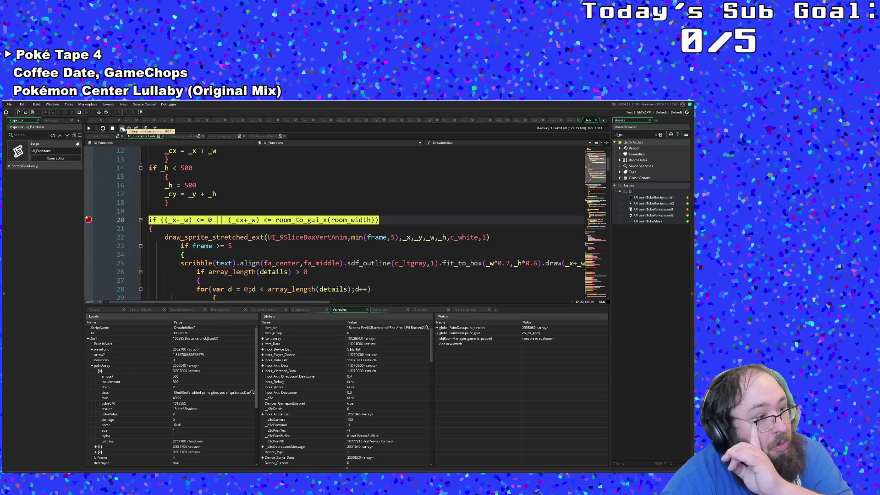
left_click(122, 129)
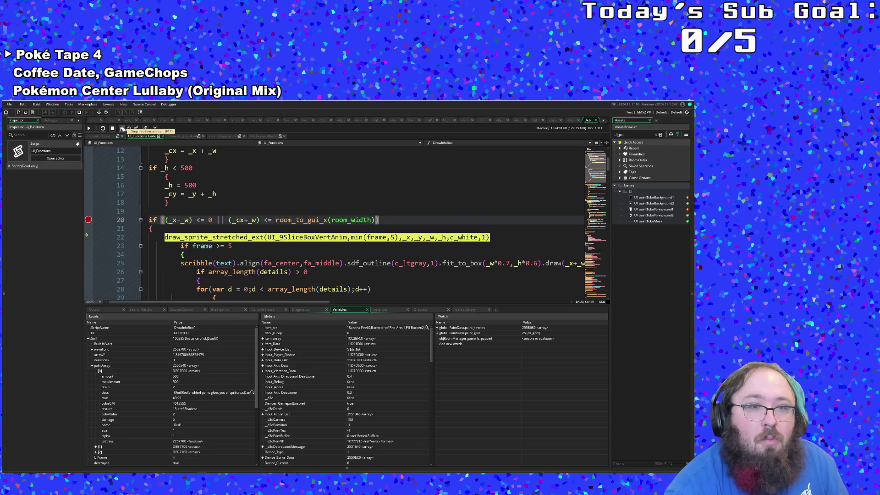
left_click(123, 129)
left_click(123, 129)
left_click(123, 128)
left_click(88, 129)
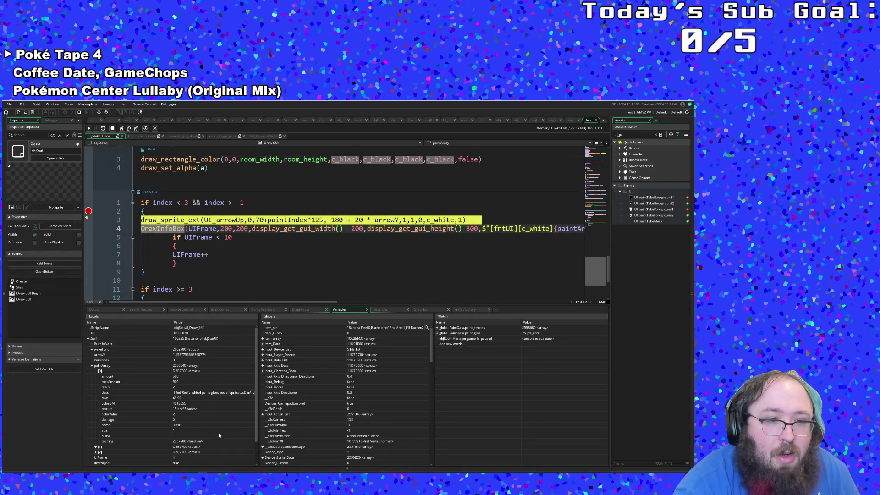
Stop the paused debug session and return to the objSelUI event code
scroll(219, 278, "down", 2)
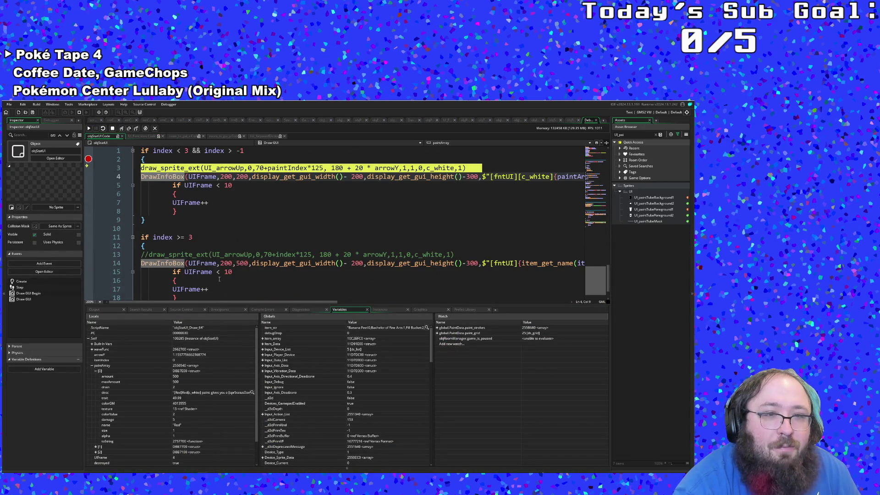
scroll(219, 279, "down", 2)
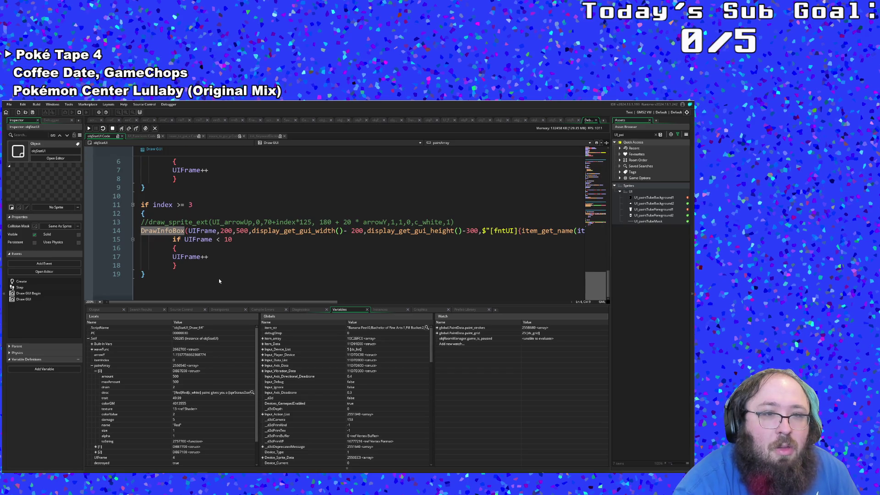
scroll(219, 278, "up", 5)
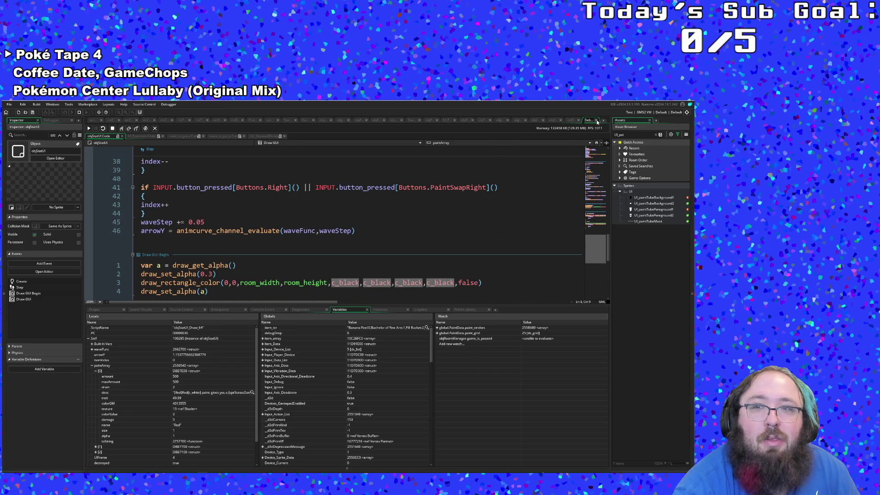
left_click(596, 120)
scroll(397, 210, "up", 3)
scroll(397, 211, "down", 2)
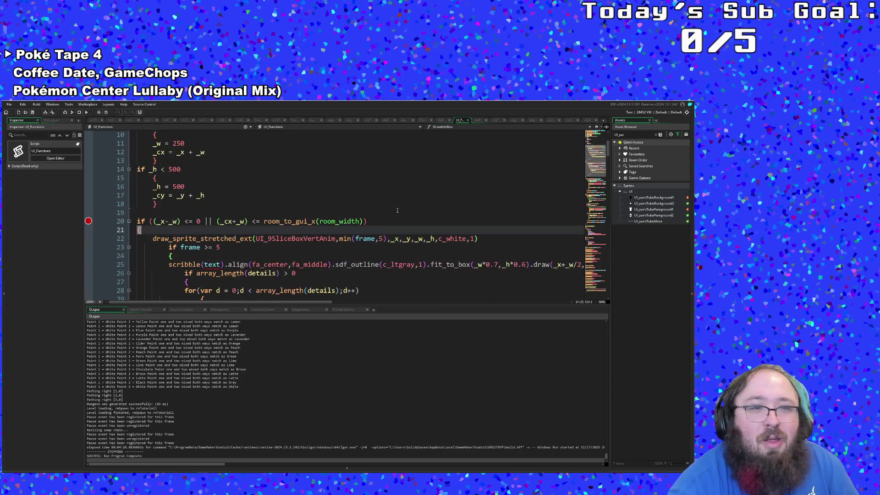
scroll(397, 210, "up", 2)
left_click(470, 120)
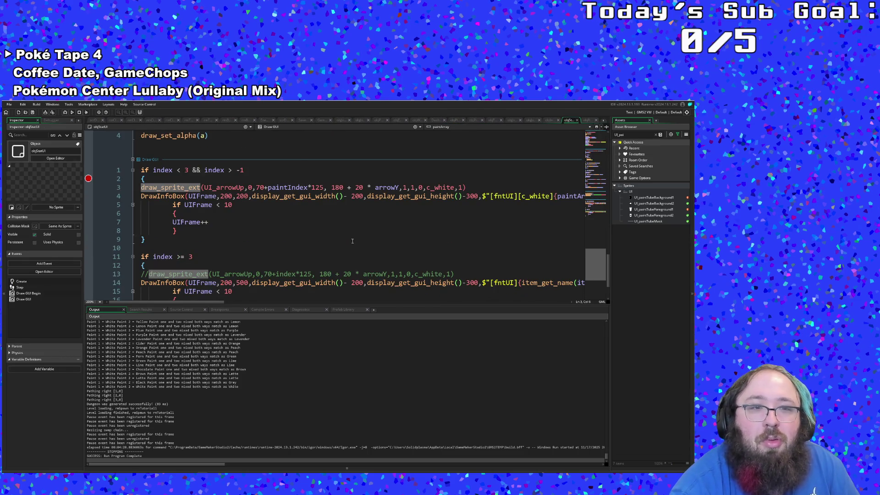
Inspect the UIFrame >= 5 close condition and its parentheses
scroll(353, 241, "up", 10)
scroll(349, 241, "up", 8)
scroll(350, 240, "down", 4)
scroll(351, 240, "down", 2)
scroll(236, 271, "up", 6)
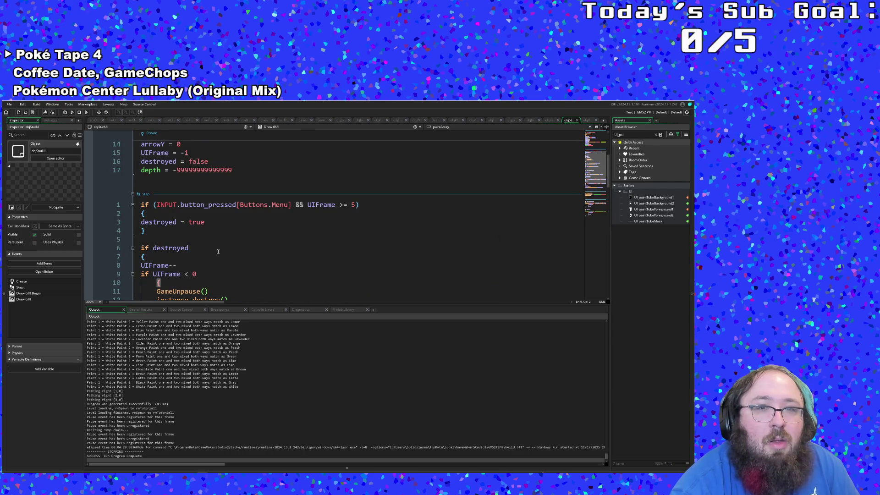
left_click(352, 206)
left_click(356, 204)
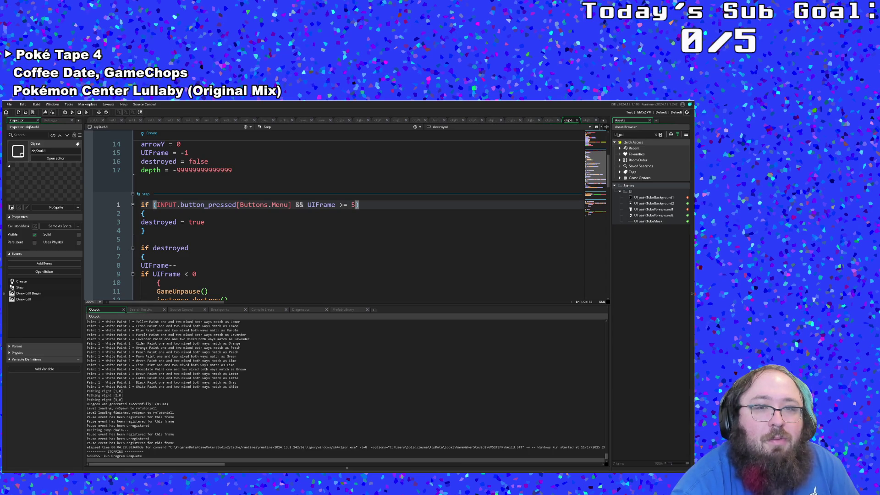
Check which braces enclose UIFrame++ in the Draw GUI nested block
scroll(355, 205, "down", 15)
scroll(354, 205, "up", 5)
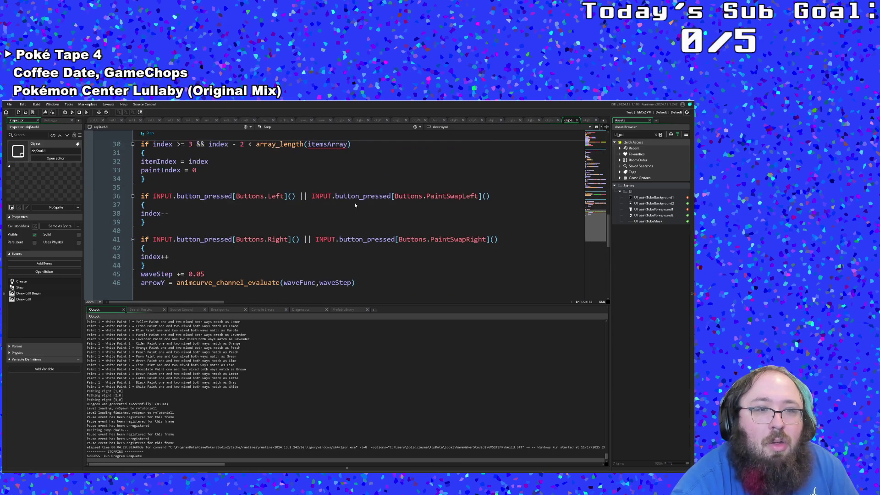
scroll(355, 205, "down", 12)
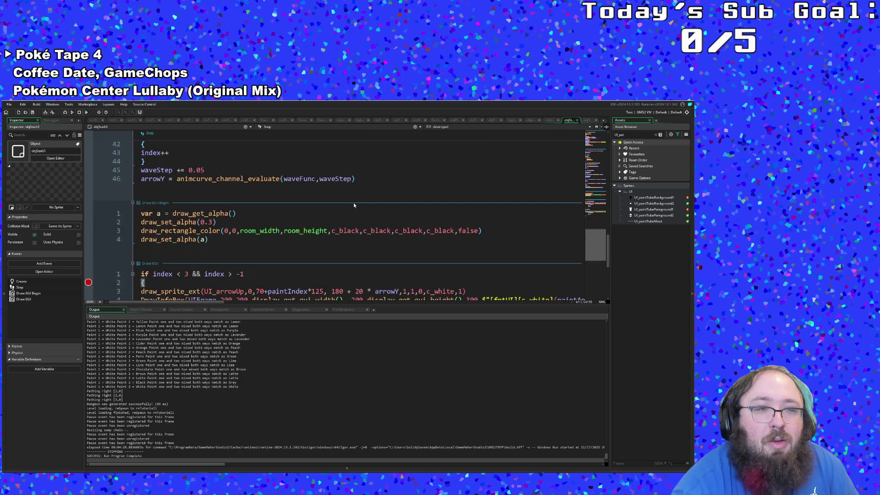
left_click(252, 229)
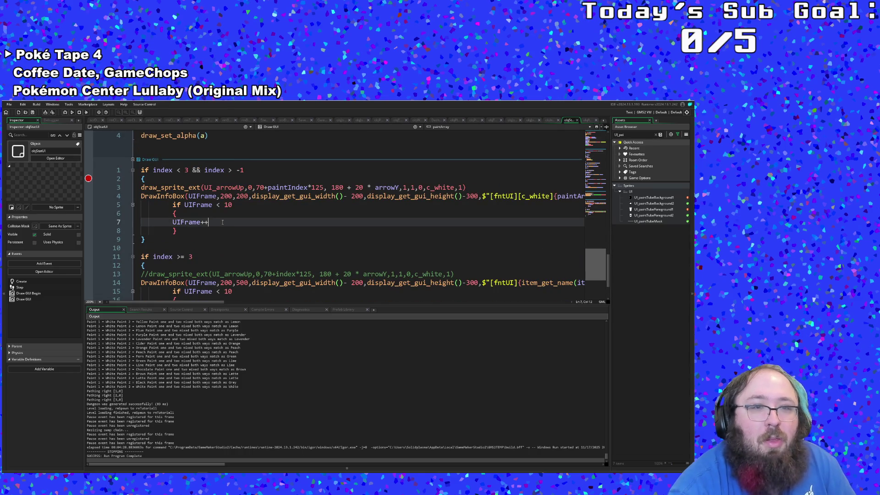
left_click(238, 221)
left_click(225, 212)
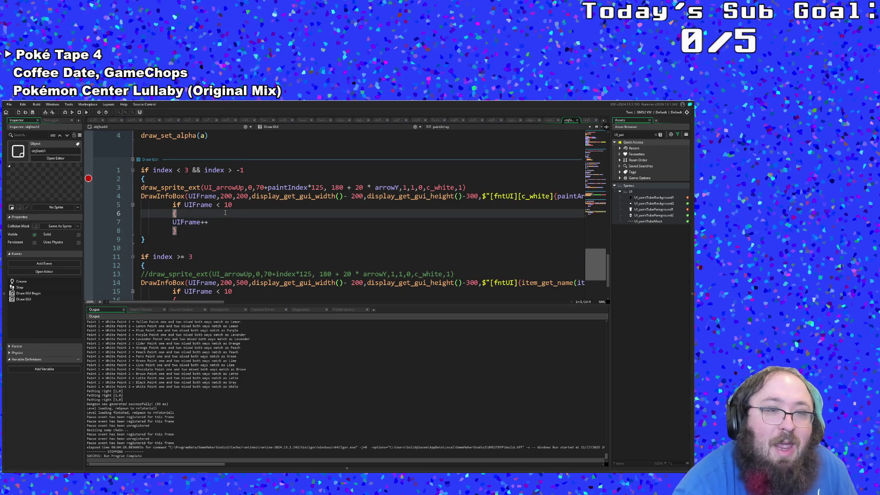
left_click(214, 222)
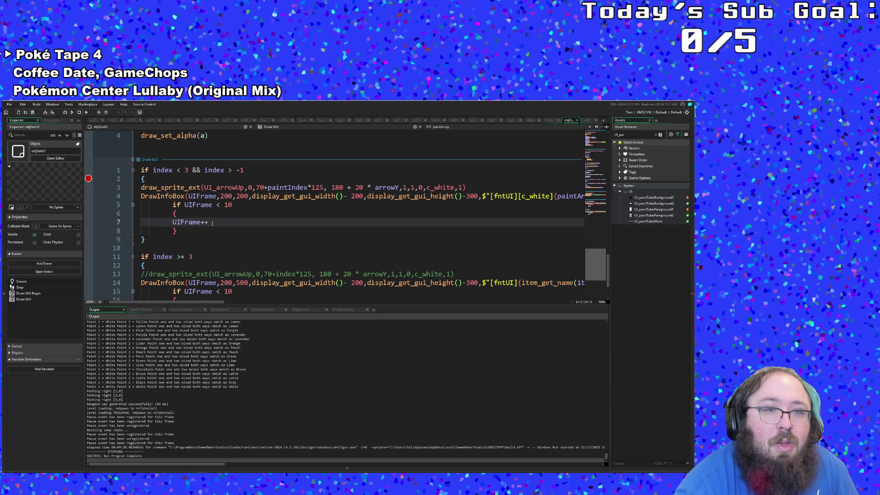
scroll(214, 221, "down", 2)
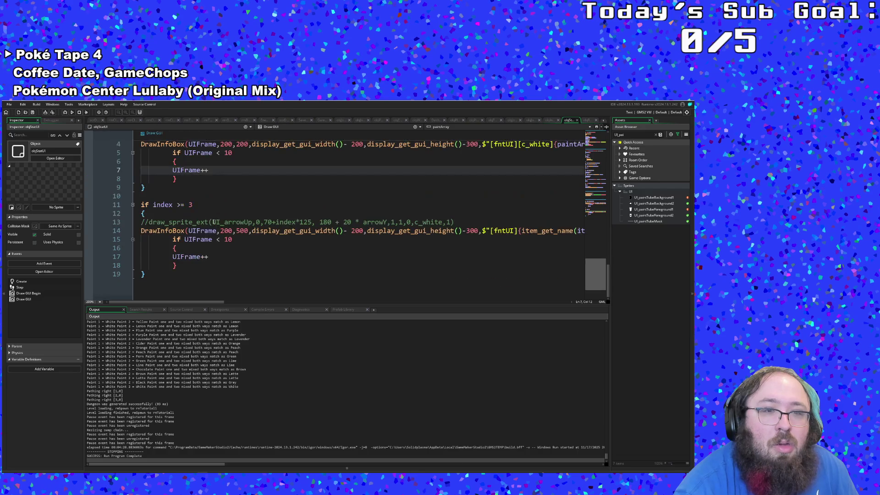
scroll(214, 222, "up", 2)
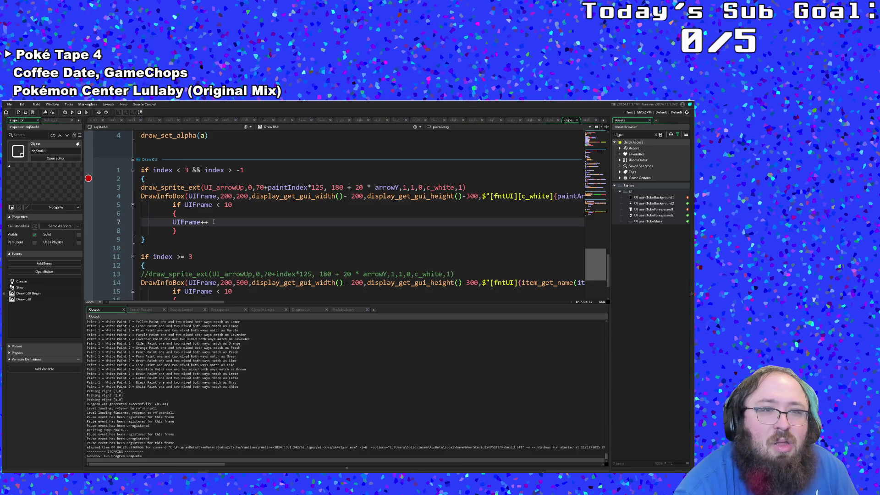
left_click(186, 233)
left_click(177, 232)
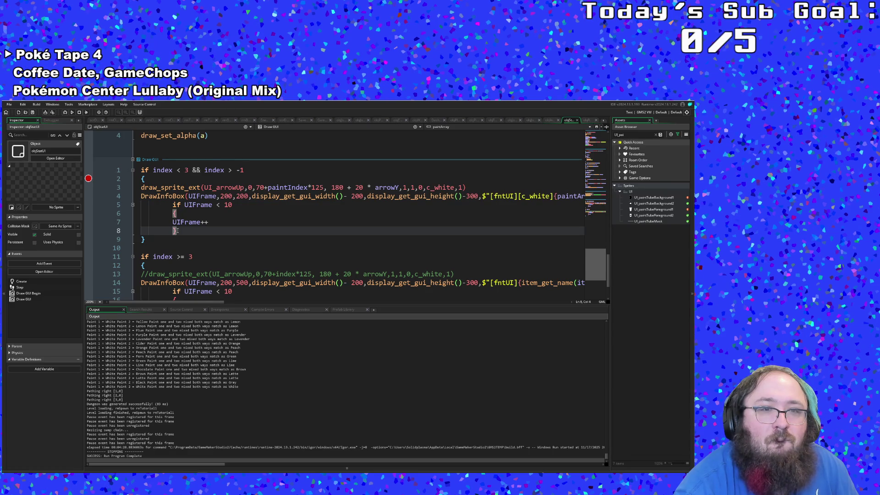
scroll(184, 229, "up", 15)
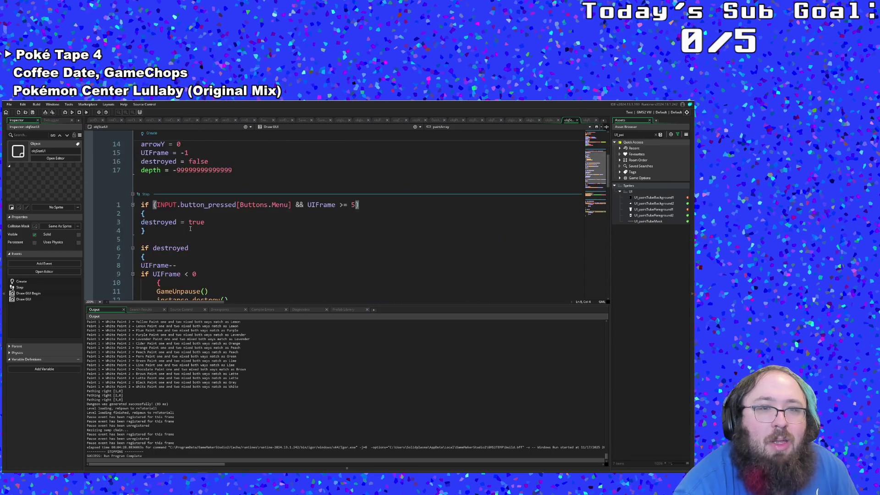
After a last look at the menu-close check, rebuild and run the game
left_click(182, 229)
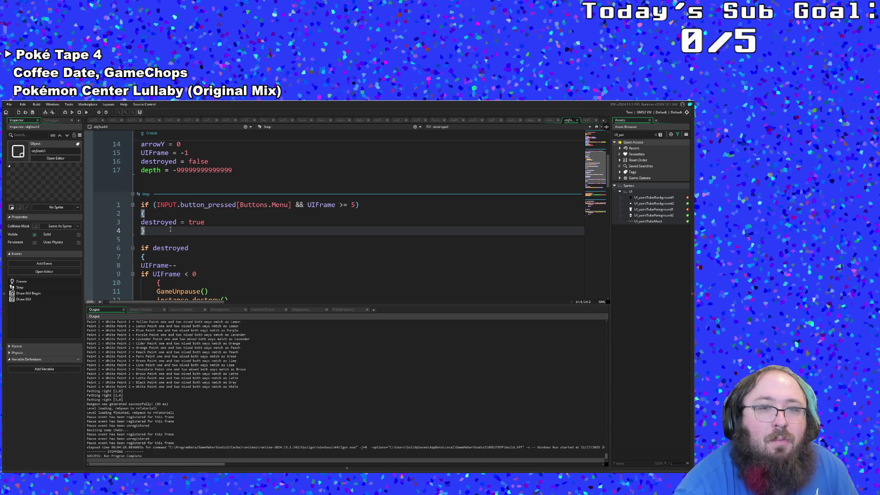
scroll(170, 228, "down", 2)
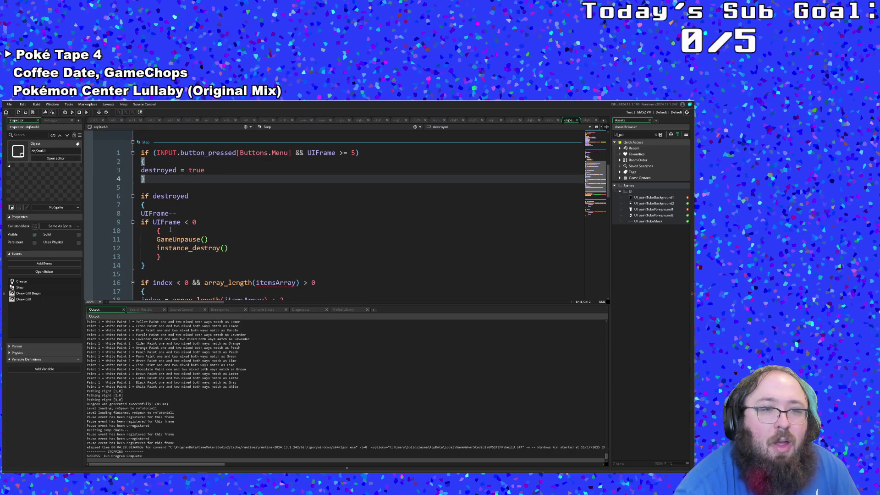
scroll(170, 229, "up", 6)
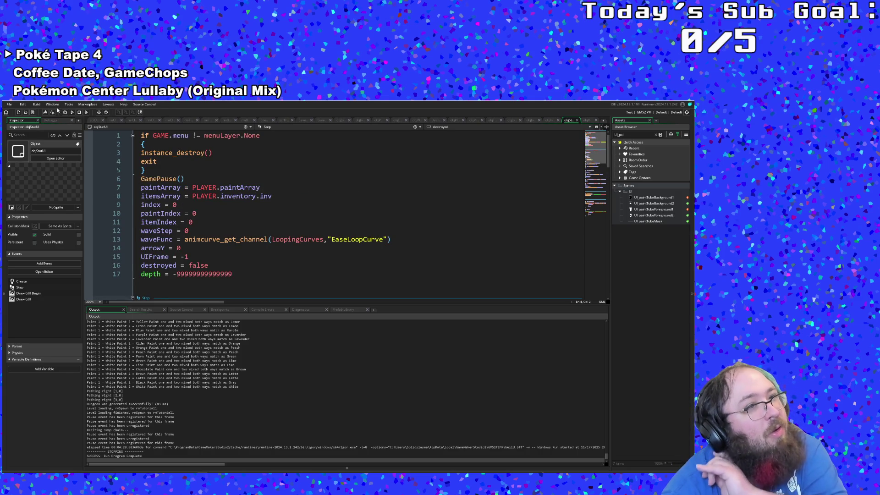
left_click(71, 113)
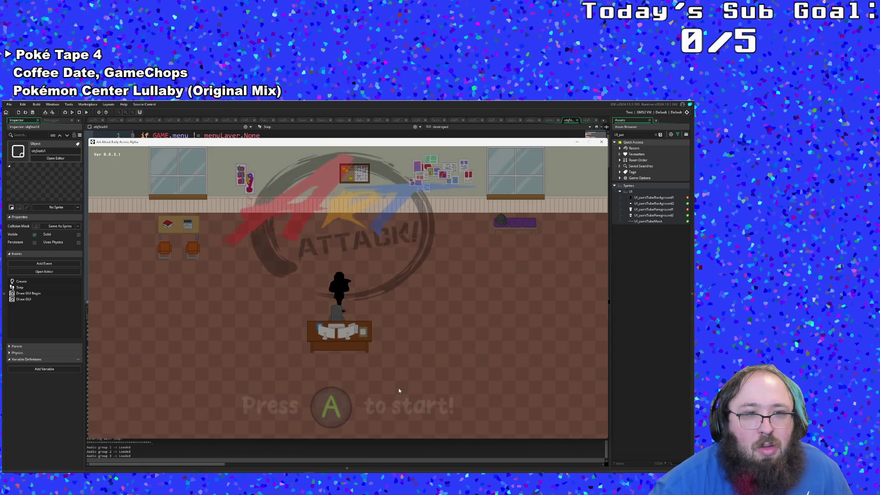
Start the game, walk toward the couch until the out-of-range error appears, then abort
key("Return")
key("Down")
key("Right")
key("Right")
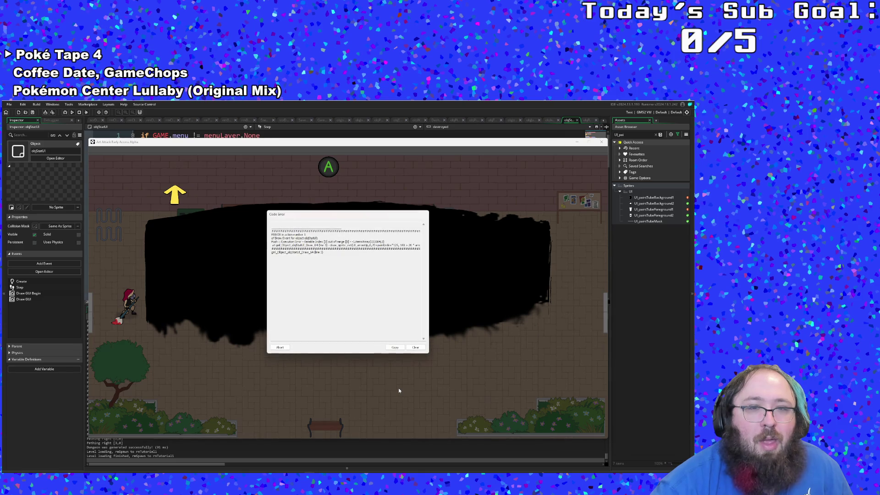
left_click(355, 334)
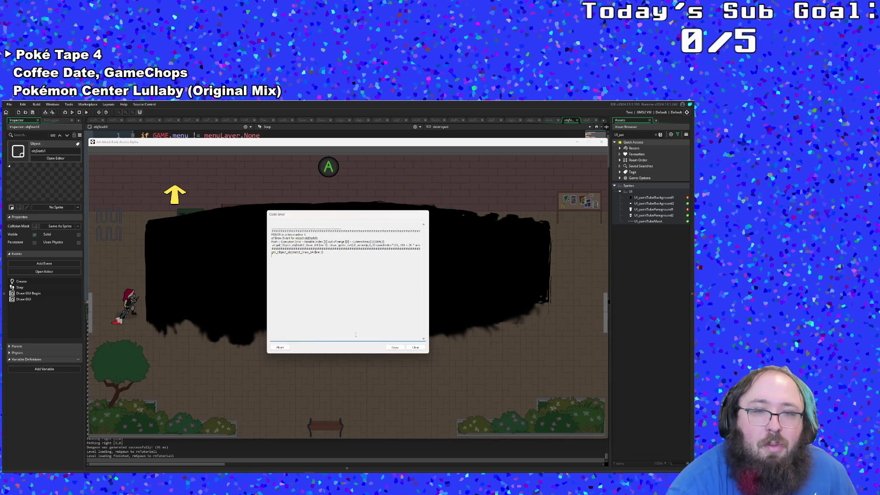
left_click(292, 347)
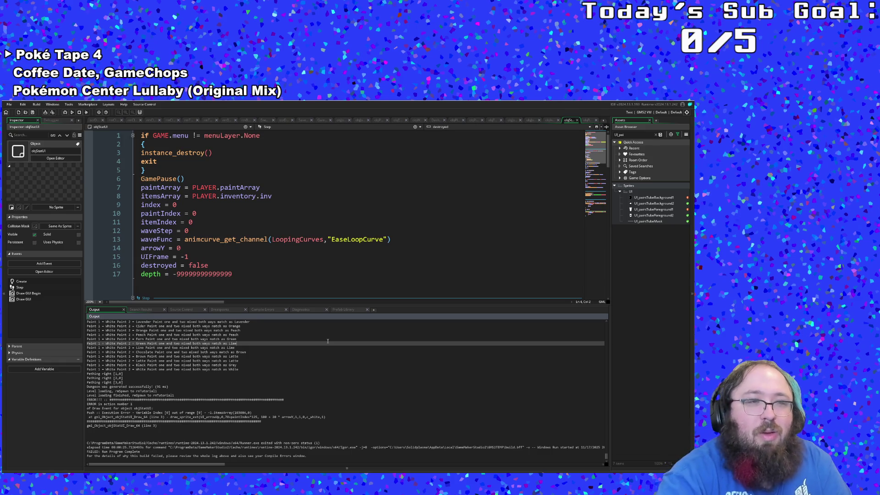
Launch the game again in the debugger with the Debug button
left_click(70, 112)
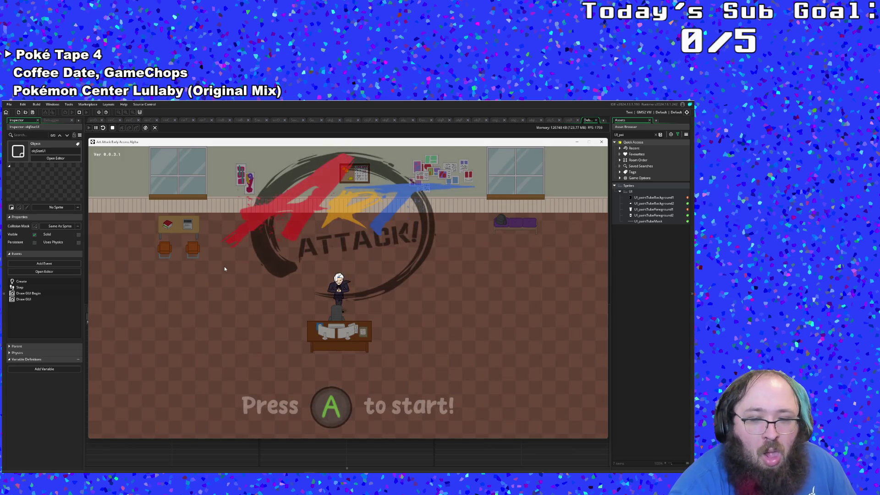
Start the game and walk the character over the purple rug out through the exit
key("Return")
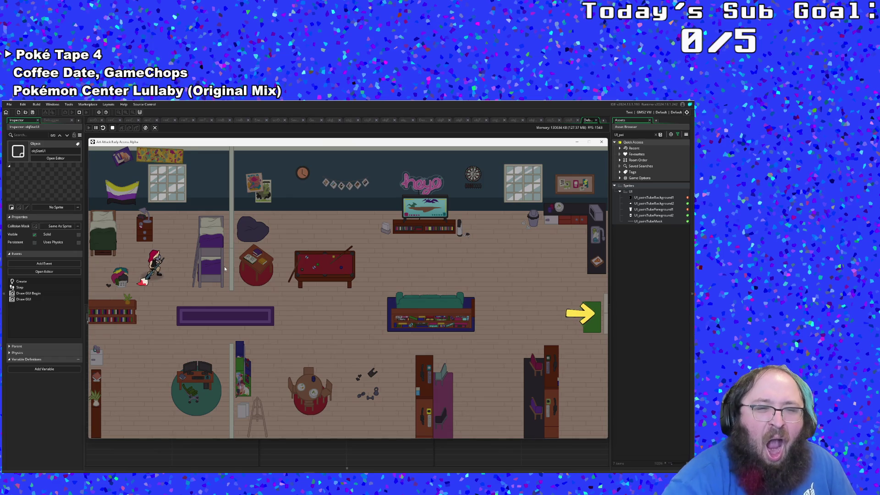
key("Down")
key("Right")
key("Right")
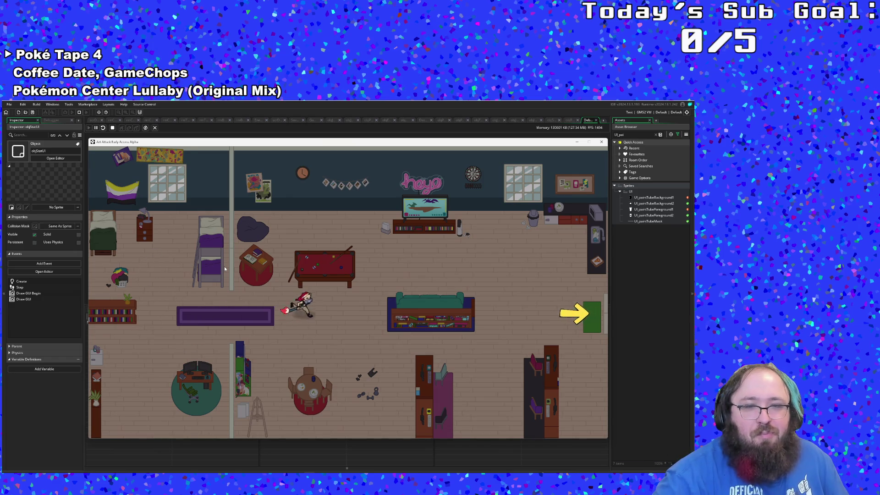
key("Up")
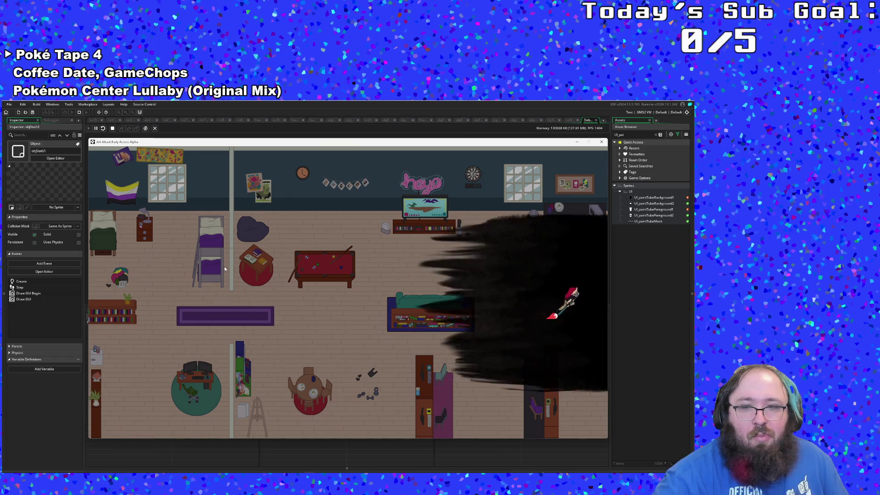
key("Left")
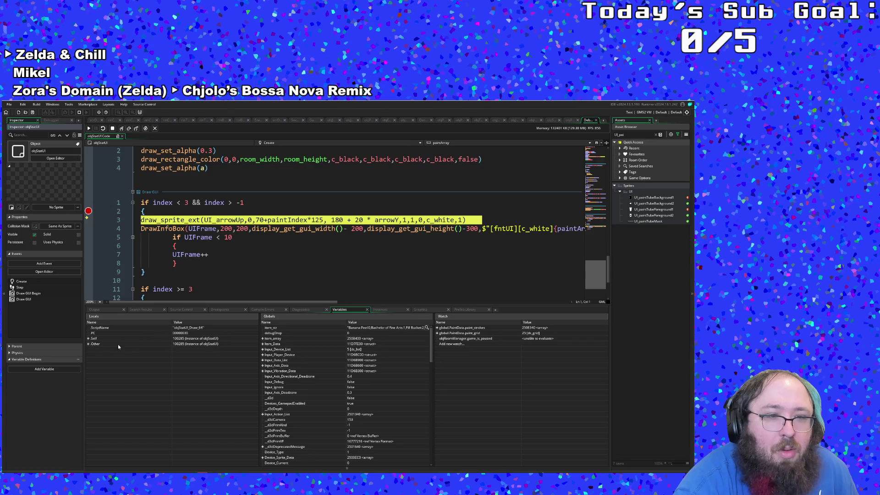
Expand Self, resume twice, move the game window aside and return to the IDE
left_click(89, 338)
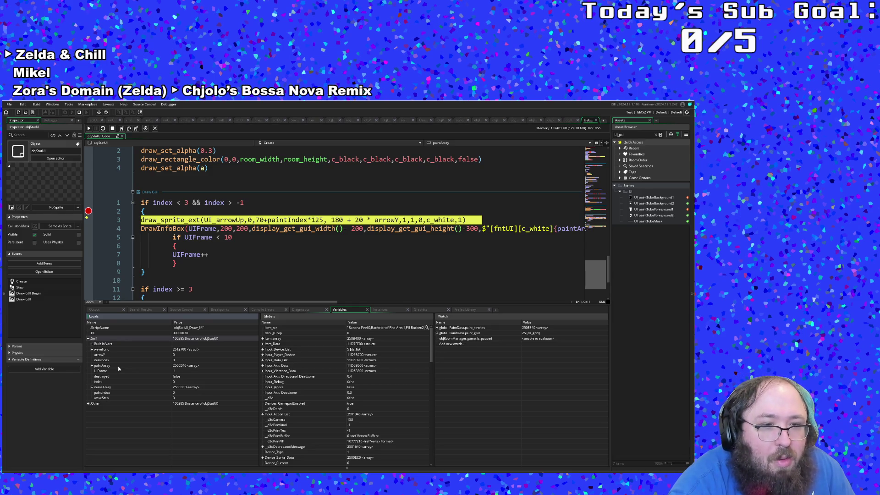
left_click(88, 129)
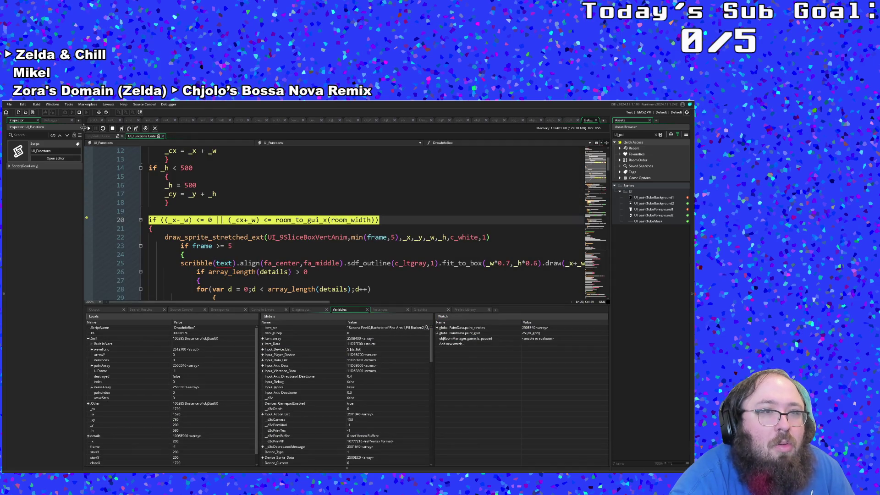
left_click(90, 128)
mouse_move(130, 142)
left_mouse_down()
mouse_move(187, 306)
mouse_move(305, 182)
mouse_move(304, 141)
mouse_move(242, 134)
mouse_move(217, 136)
mouse_move(279, 161)
mouse_move(73, 198)
left_mouse_up()
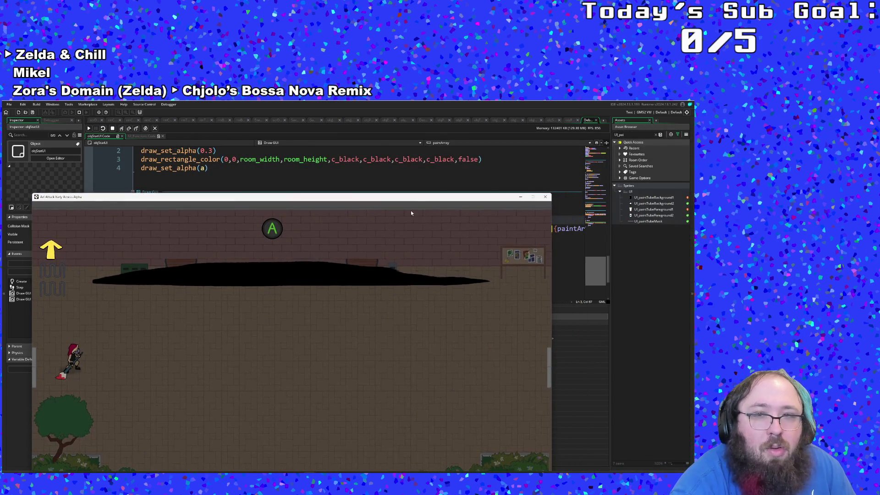
key("alt+Tab")
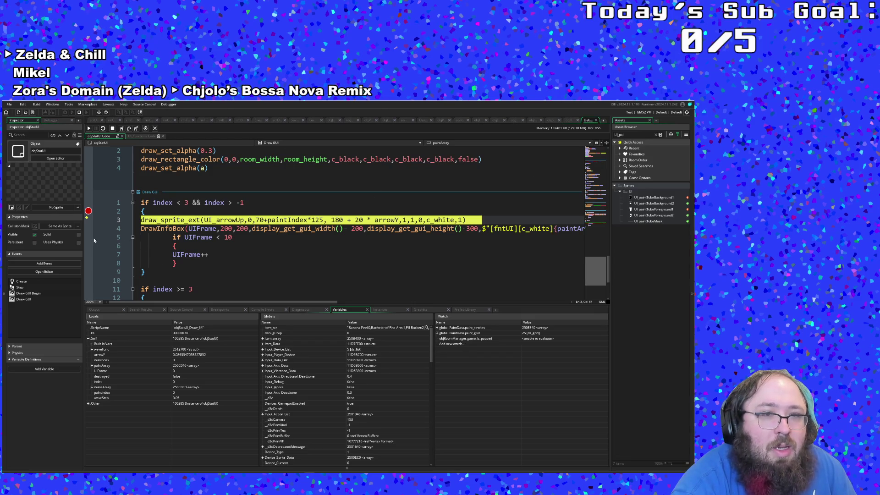
Add a breakpoint on the line-5 UIFrame check and continue until it hits
left_click(88, 237)
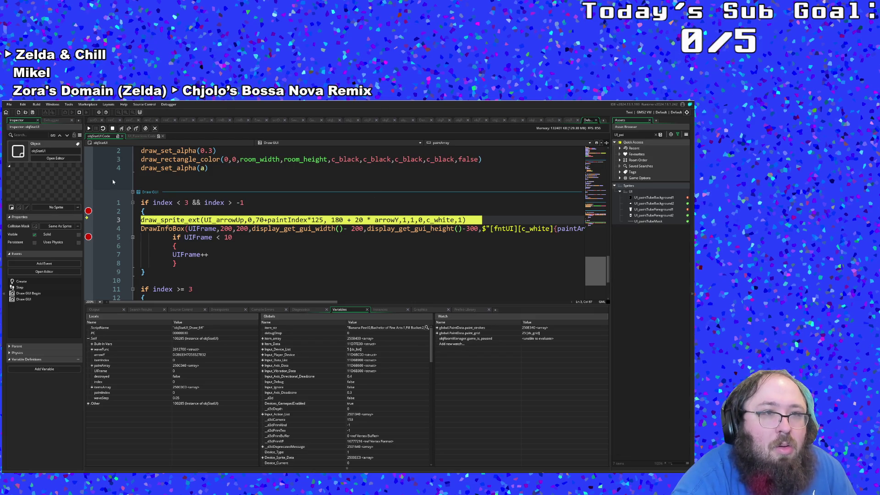
left_click(89, 129)
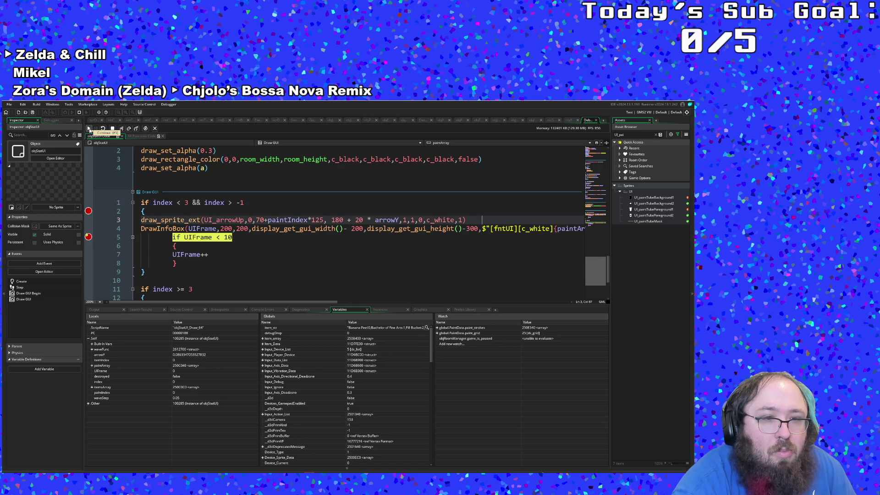
left_click(89, 129)
left_click(89, 129)
left_click(89, 129)
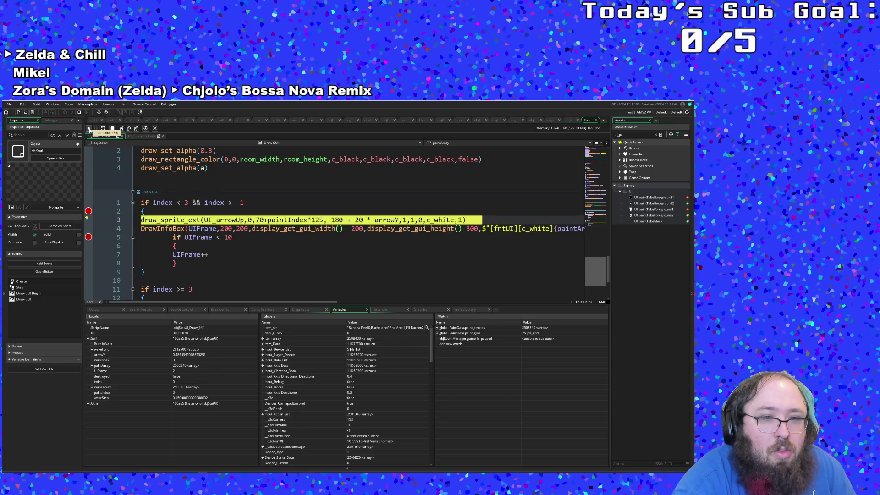
left_click(89, 128)
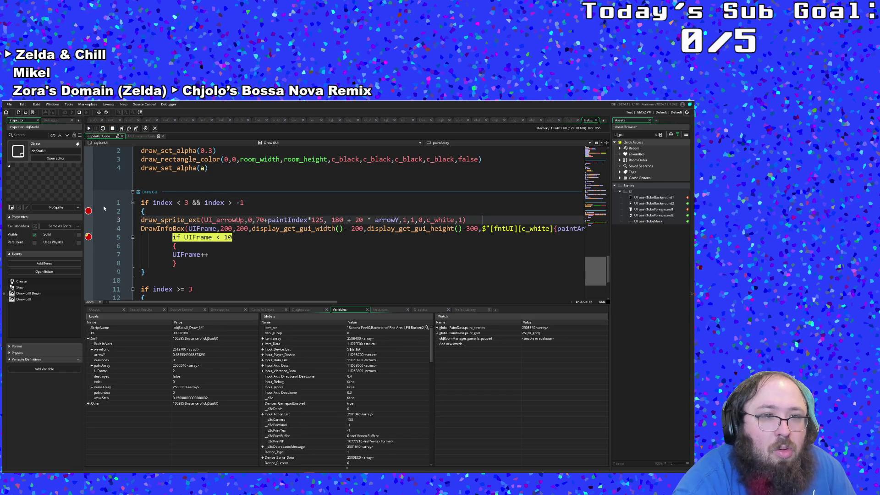
Remove the line-2 breakpoint and resume until UIFrame reaches 4
left_click(89, 211)
left_click(89, 129)
left_click(89, 129)
left_click(90, 132)
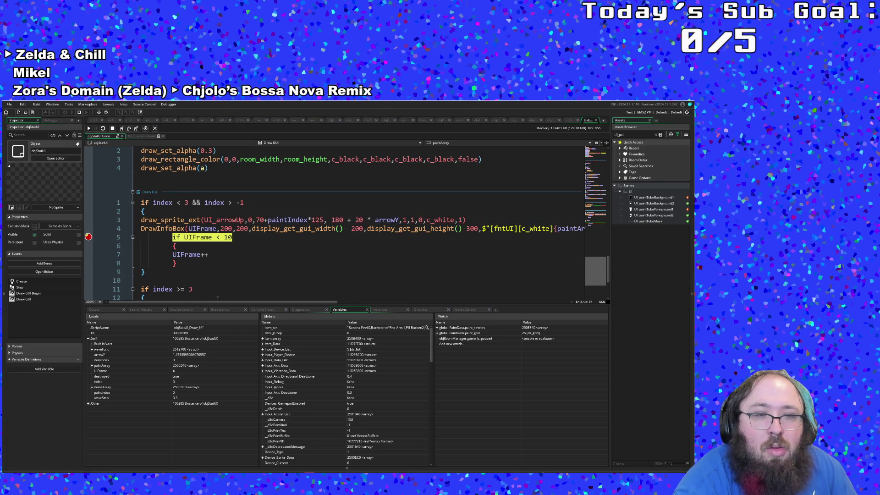
Search the whole project for 'UIFrame' to list every UIFrame occurrence
scroll(218, 288, "down", 3)
scroll(218, 285, "up", 4)
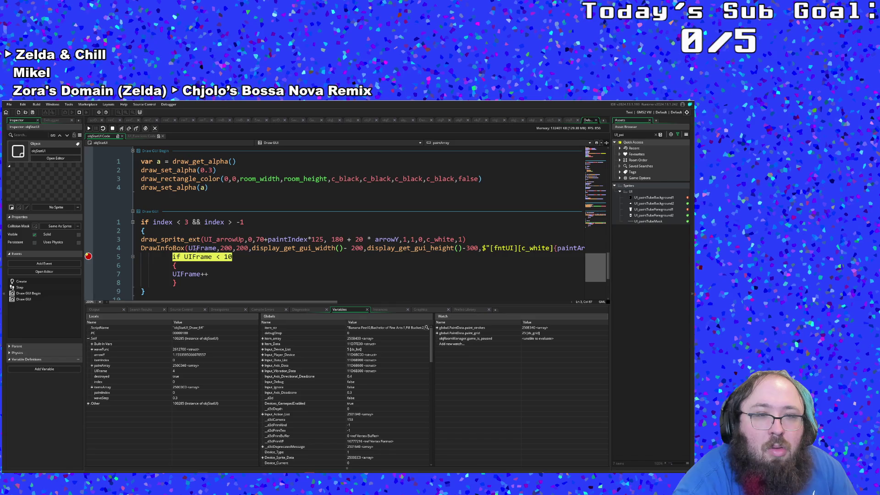
scroll(191, 258, "up", 5)
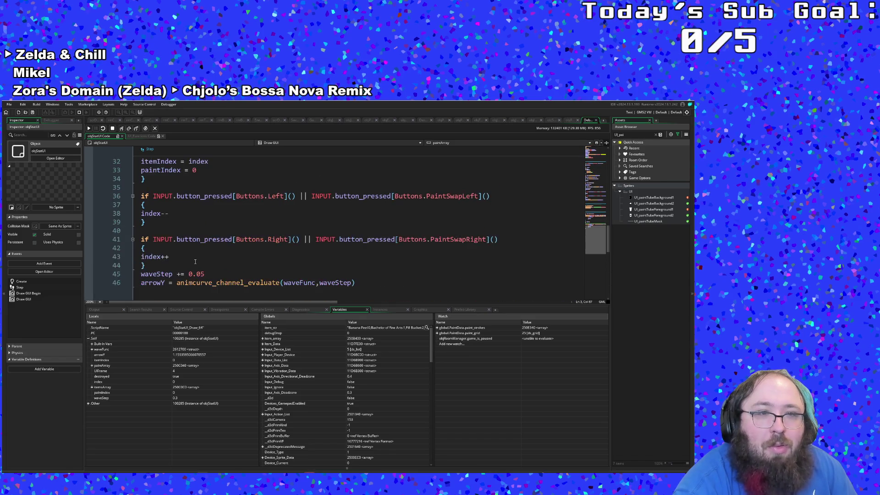
scroll(195, 262, "up", 15)
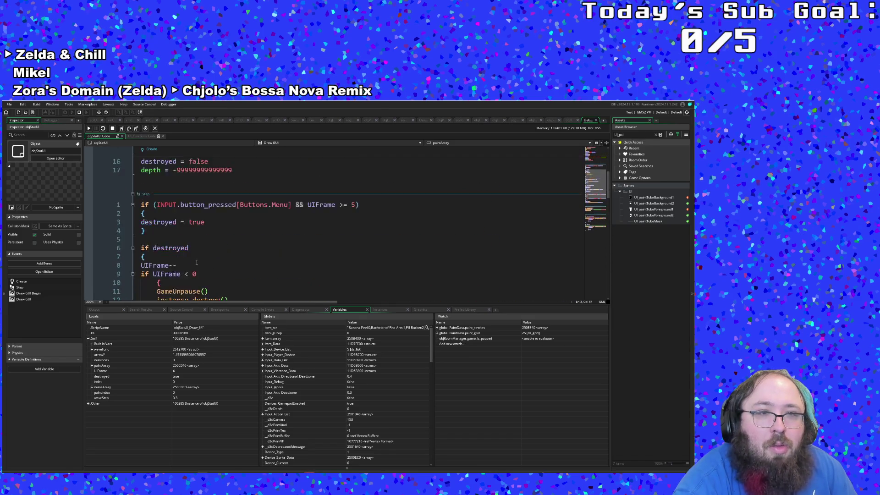
scroll(198, 264, "down", 8)
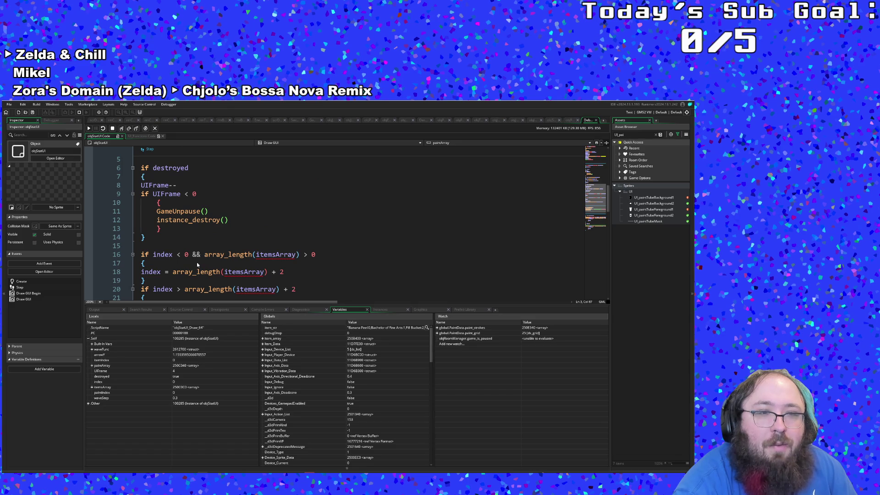
scroll(197, 263, "up", 8)
left_click(198, 263)
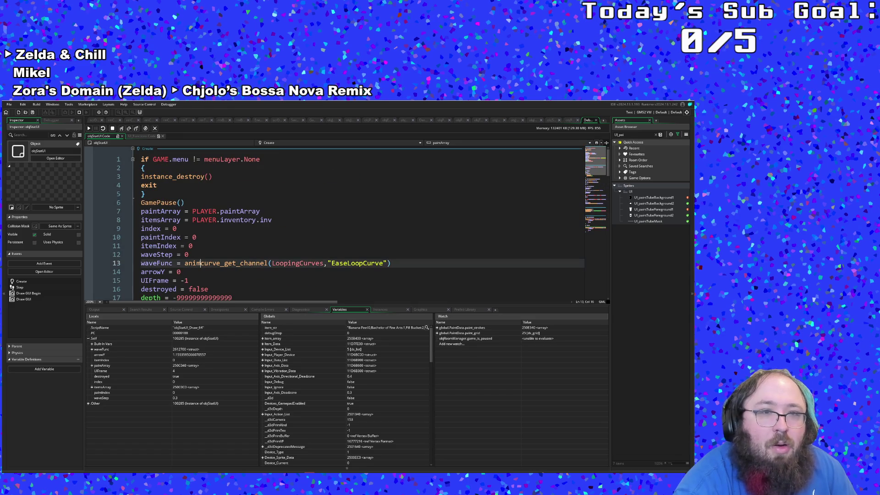
key("ctrl+f")
type("UIFrame")
key("Return")
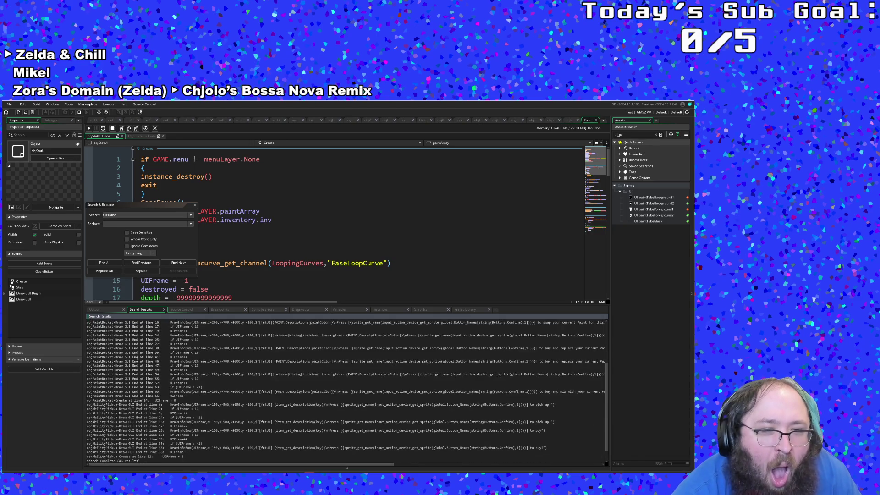
Jump to the Step event's UIFrame-- line from the results and close the search
scroll(136, 398, "down", 1)
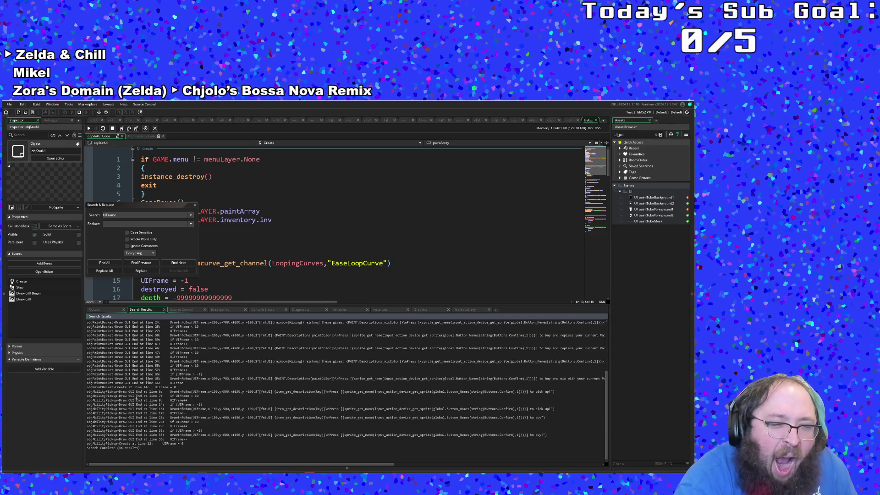
scroll(138, 394, "up", 6)
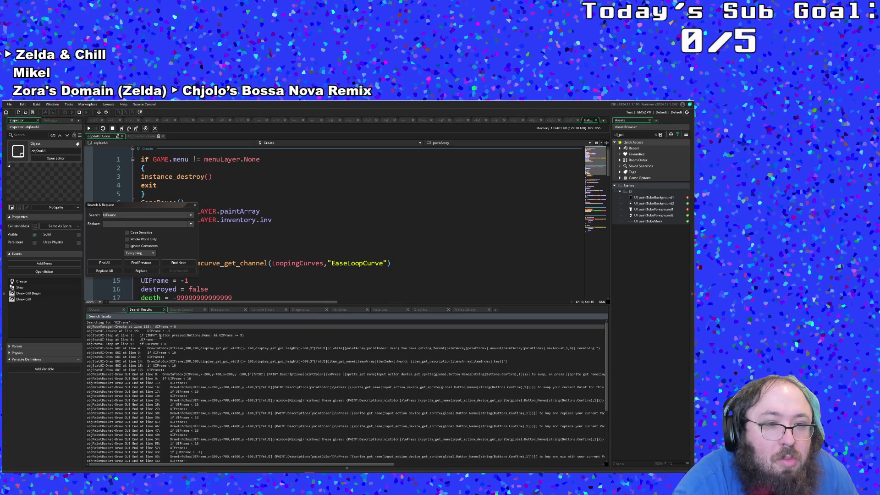
double_click(156, 339)
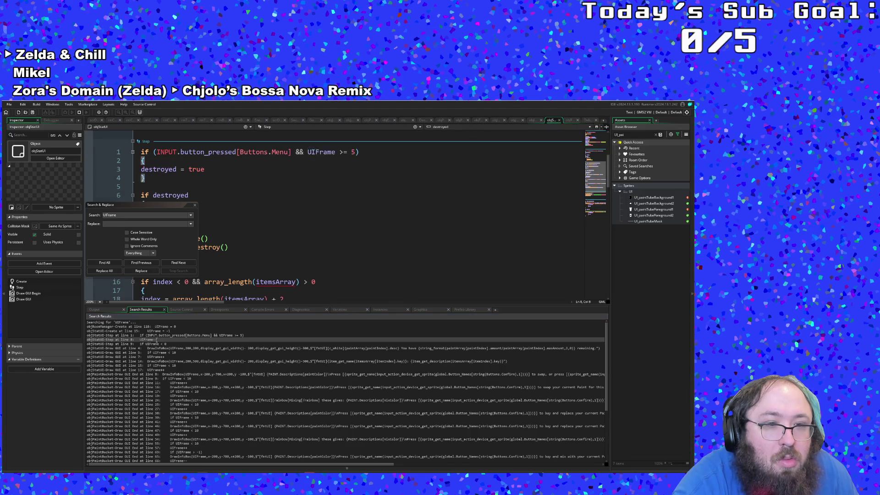
left_click(195, 205)
Place the caret after the second UIFrame++ on Draw GUI line 17
scroll(199, 242, "up", 6)
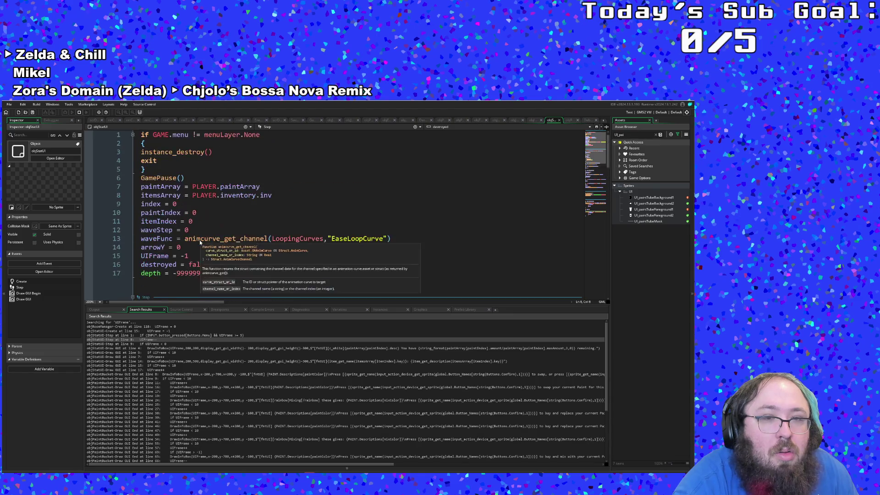
scroll(200, 242, "down", 4)
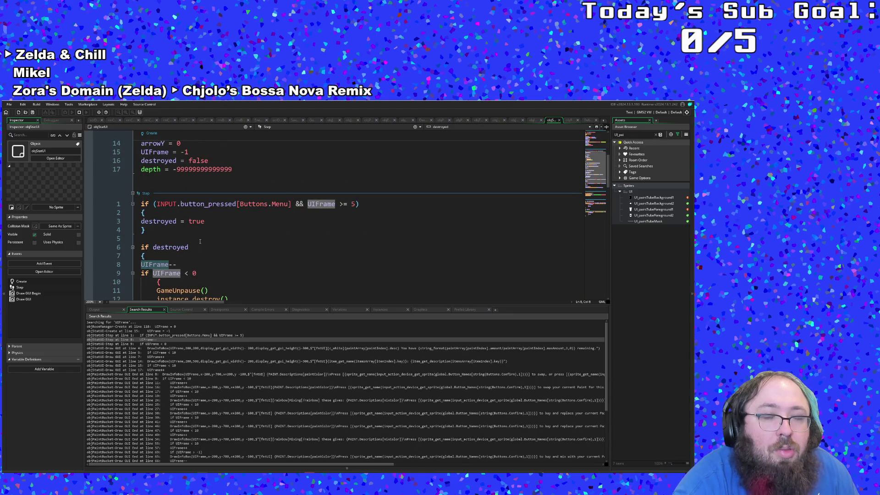
scroll(200, 241, "down", 5)
scroll(200, 241, "down", 5)
scroll(202, 243, "up", 8)
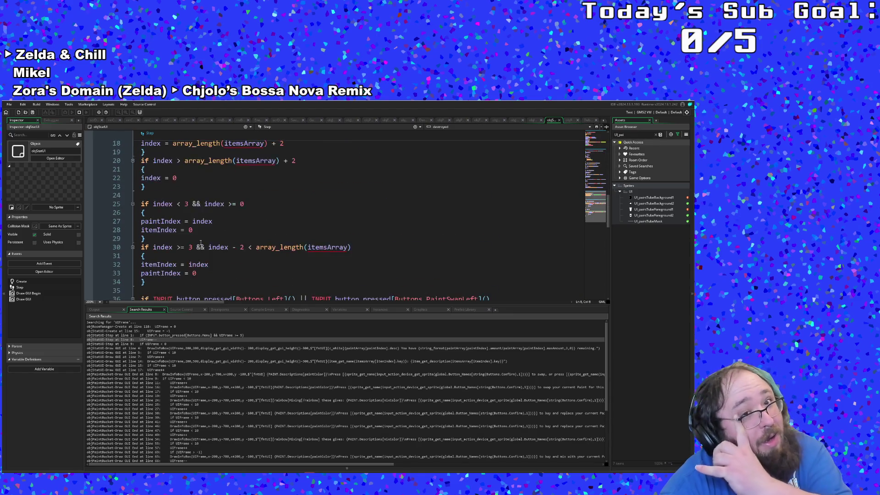
scroll(203, 242, "down", 15)
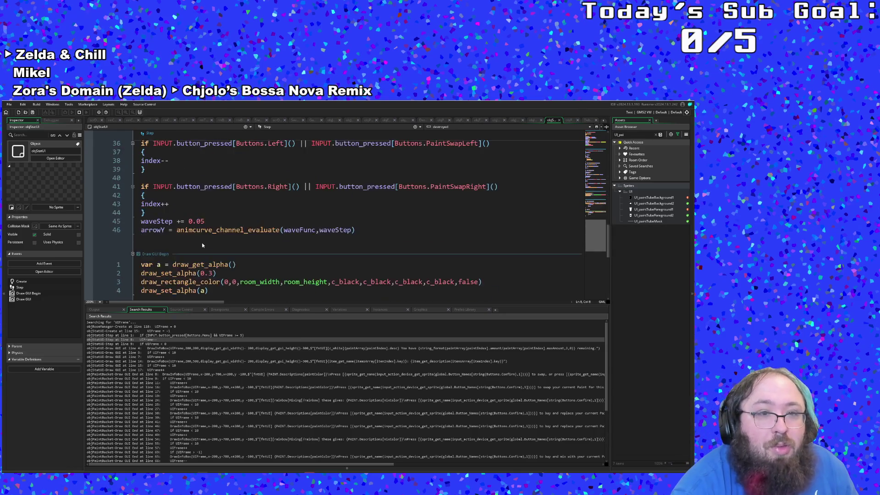
left_click(221, 256)
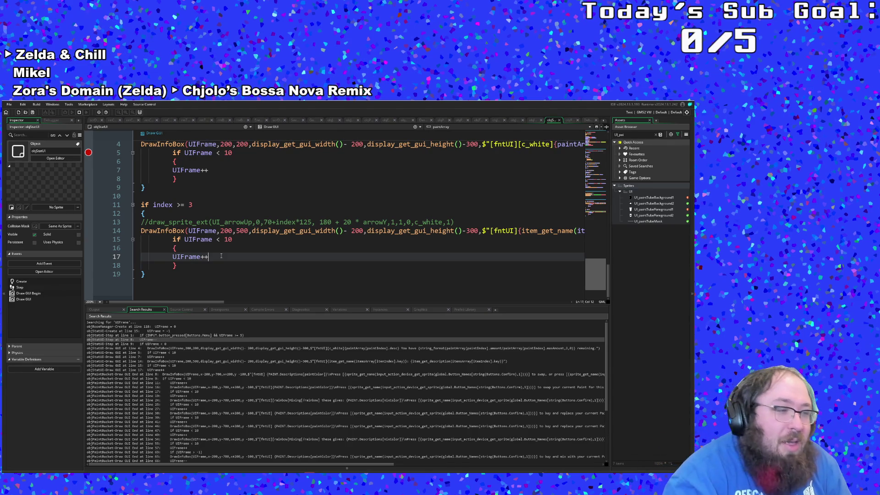
scroll(225, 249, "up", 2)
left_click(224, 252)
scroll(225, 253, "down", 2)
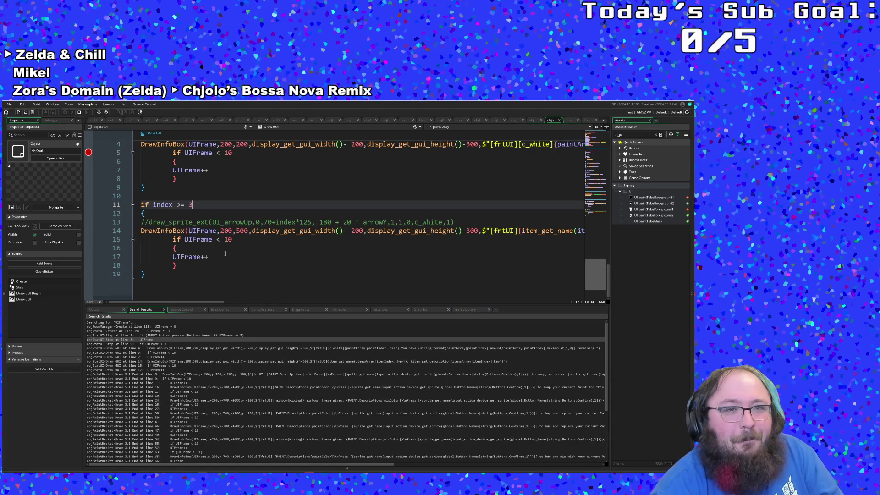
scroll(225, 254, "up", 2)
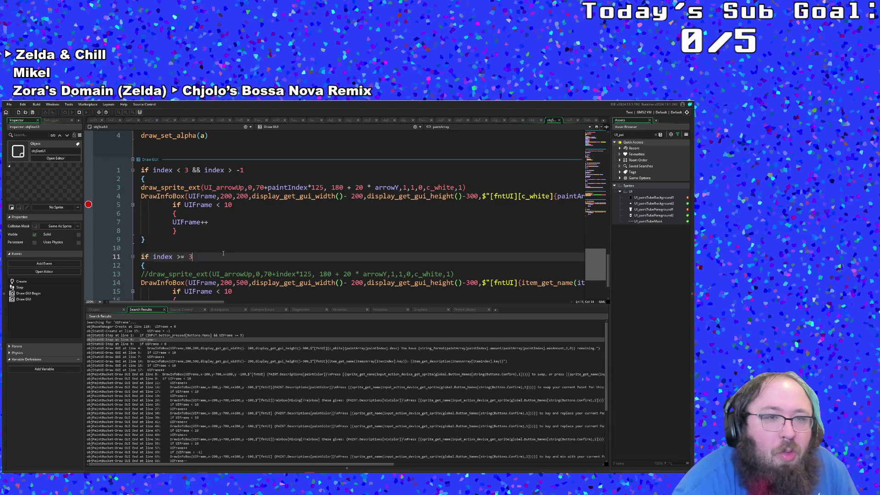
left_click(170, 205)
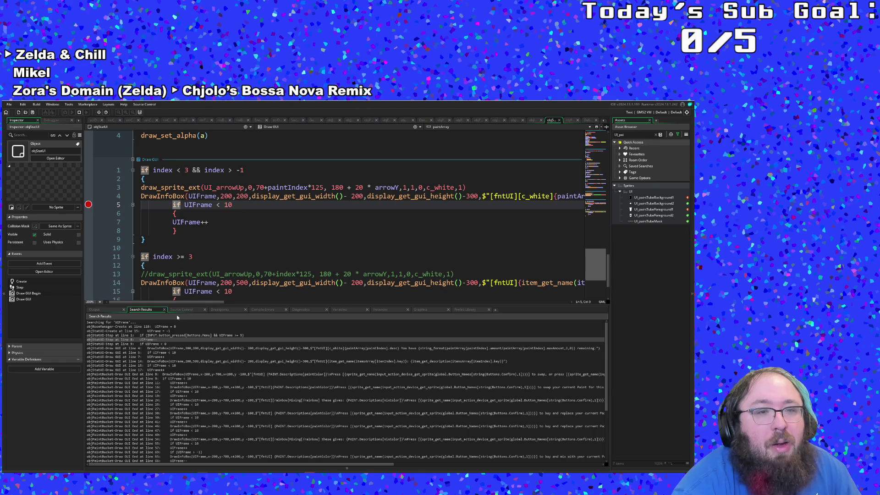
left_click(184, 196)
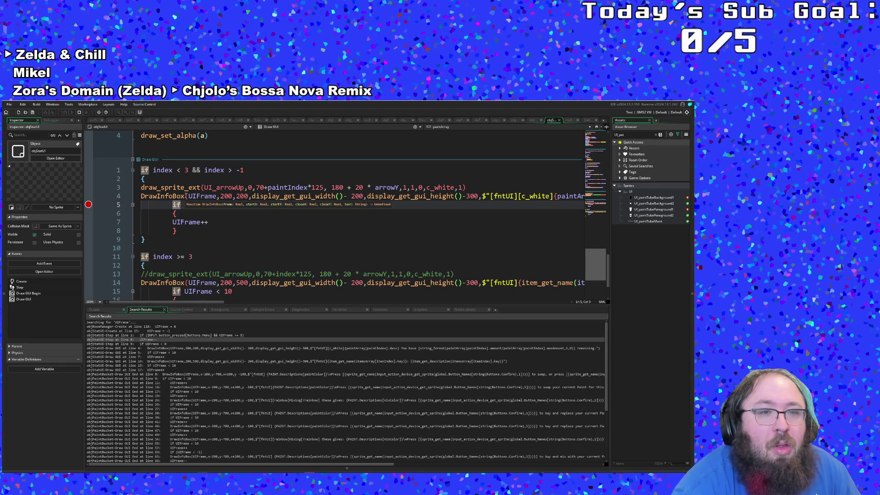
mouse_move(165, 302)
left_mouse_down()
mouse_move(326, 303)
mouse_move(169, 302)
left_mouse_up()
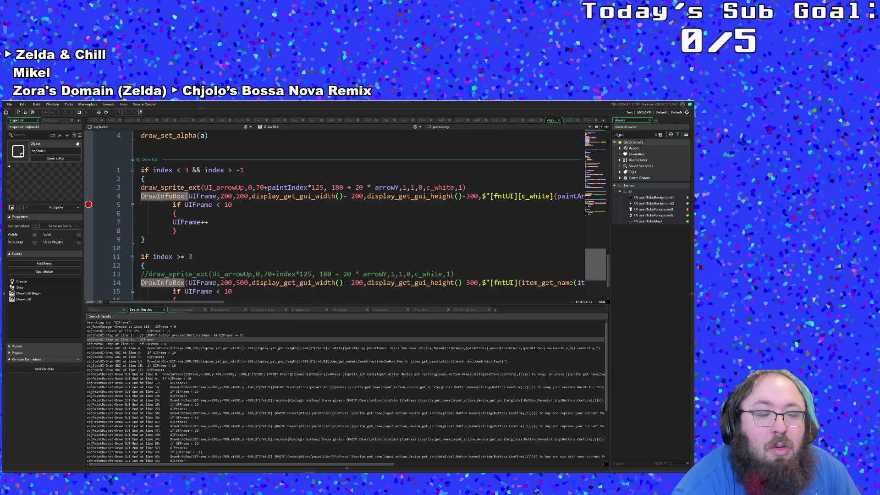
mouse_move(181, 302)
left_mouse_down()
mouse_move(301, 322)
mouse_move(182, 316)
left_mouse_up()
scroll(137, 282, "down", 2)
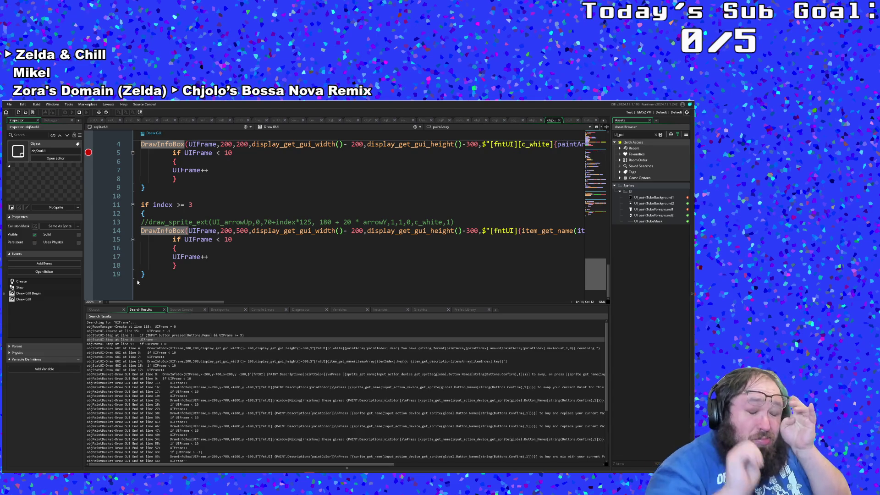
scroll(143, 283, "up", 5)
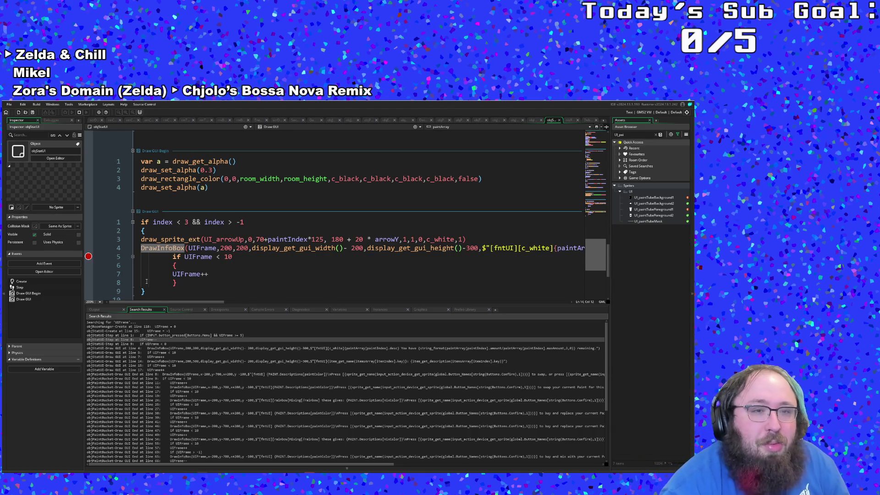
scroll(161, 270, "down", 2)
left_click(191, 248)
left_click(192, 233)
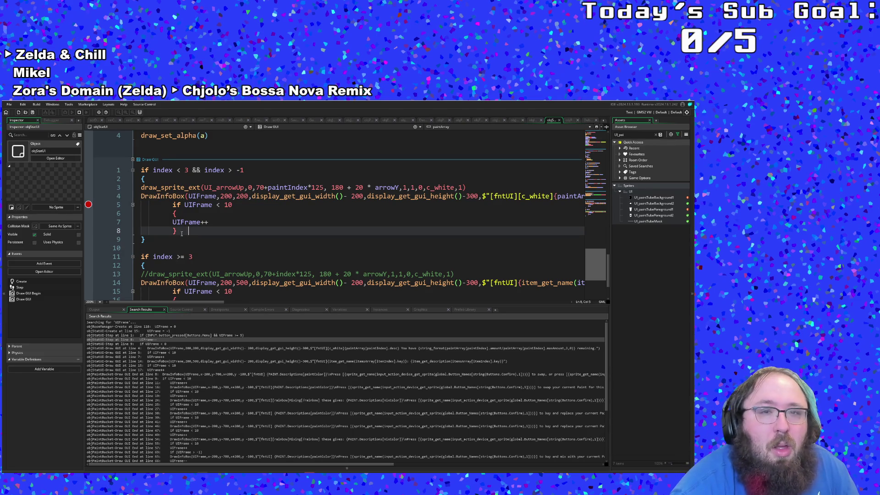
Move the if UIFrame < 10 block from the first index branch to below the second
left_click_drag(181, 233, 173, 209)
key("ctrl+c")
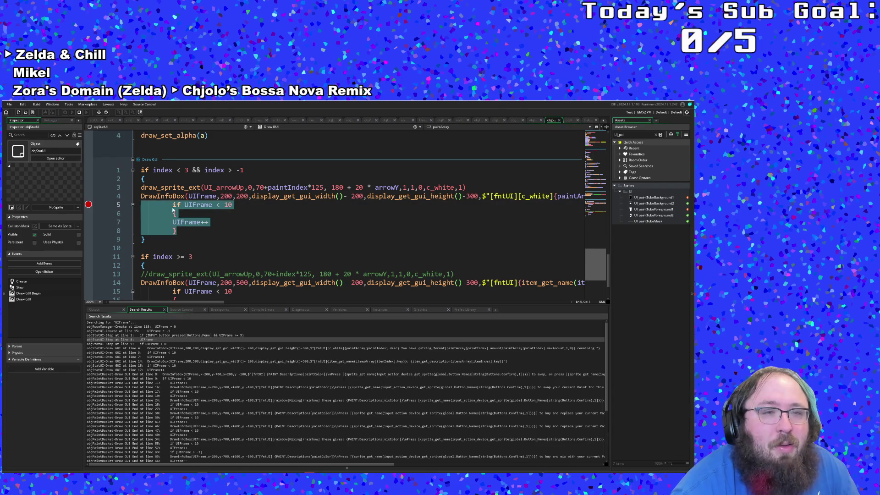
key("BackSpace")
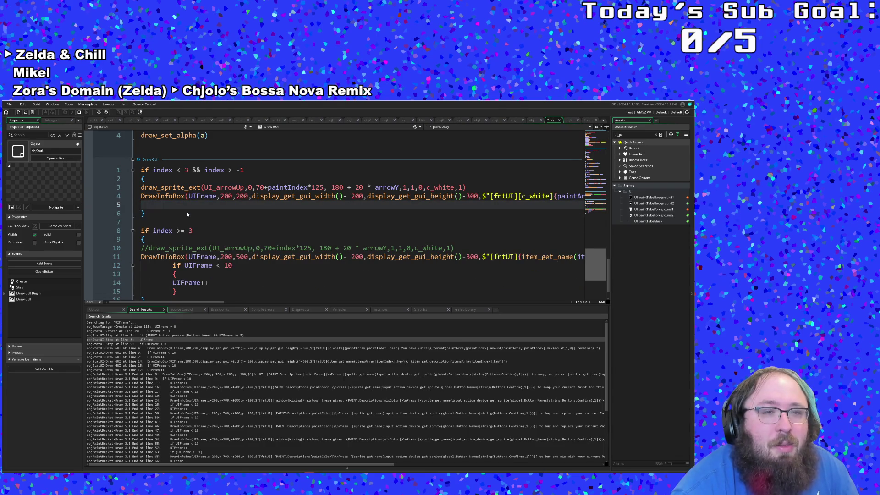
key("BackSpace")
left_click_drag(232, 302, 116, 301)
left_click(146, 274)
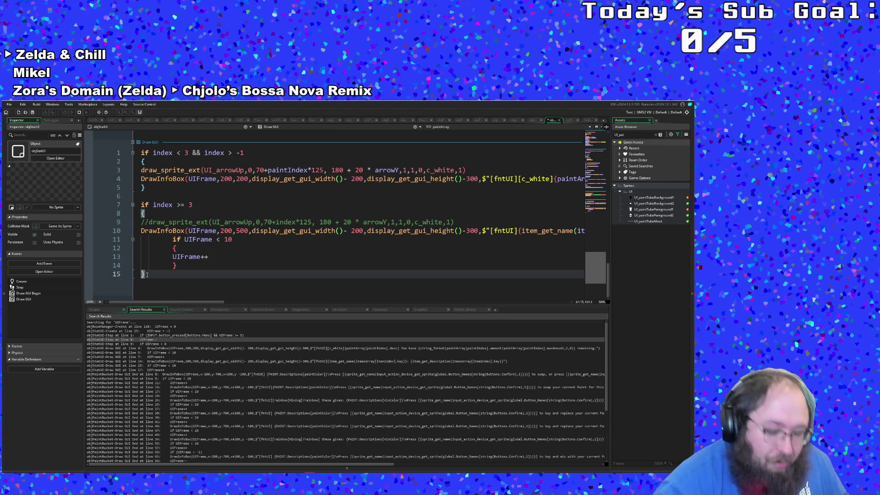
key("Return")
key("Return")
key("ctrl+v")
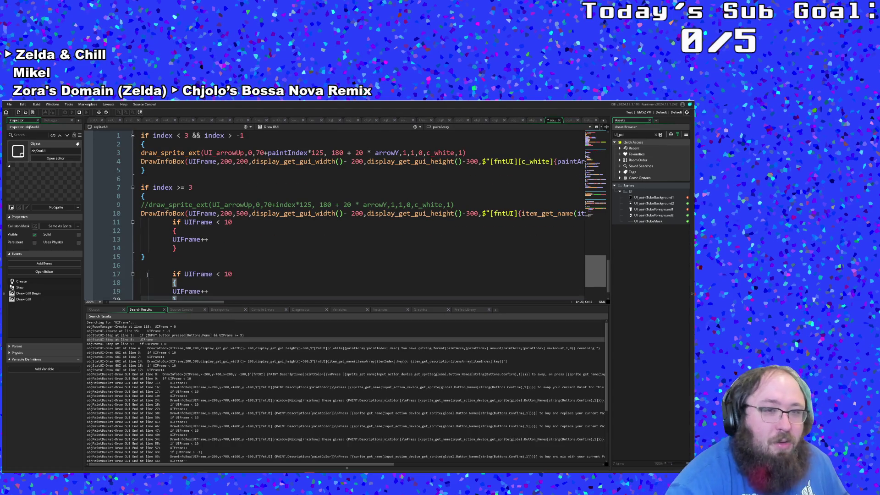
Delete the duplicate UIFrame block from the second branch, undoing a trial one-line rewrite
mouse_move(184, 248)
left_mouse_down()
mouse_move(135, 214)
mouse_move(132, 223)
left_mouse_up()
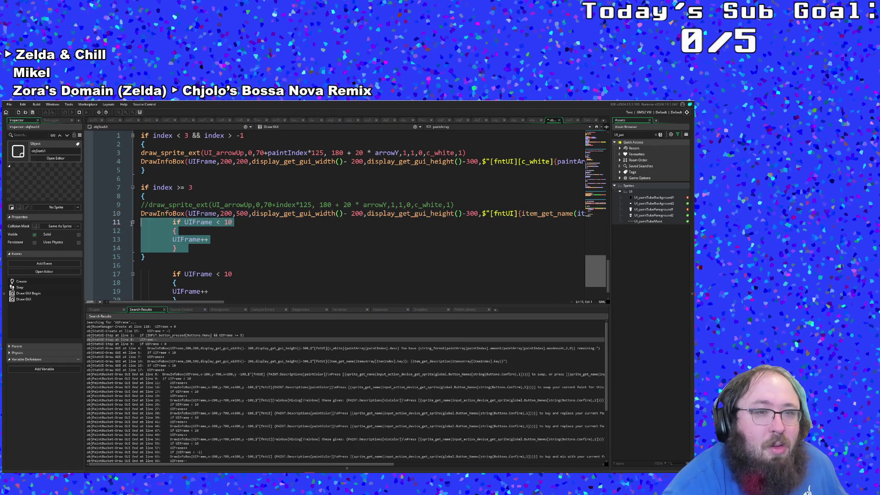
key("BackSpace")
key("BackSpace")
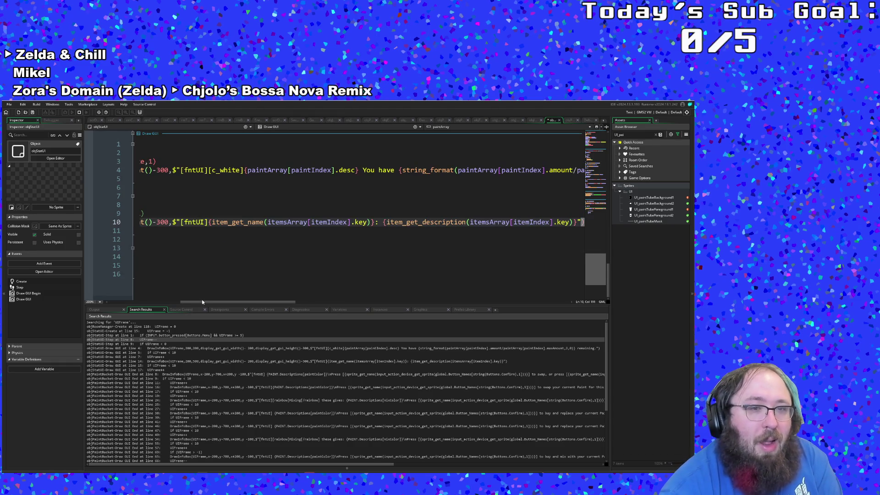
left_click_drag(202, 301, 130, 302)
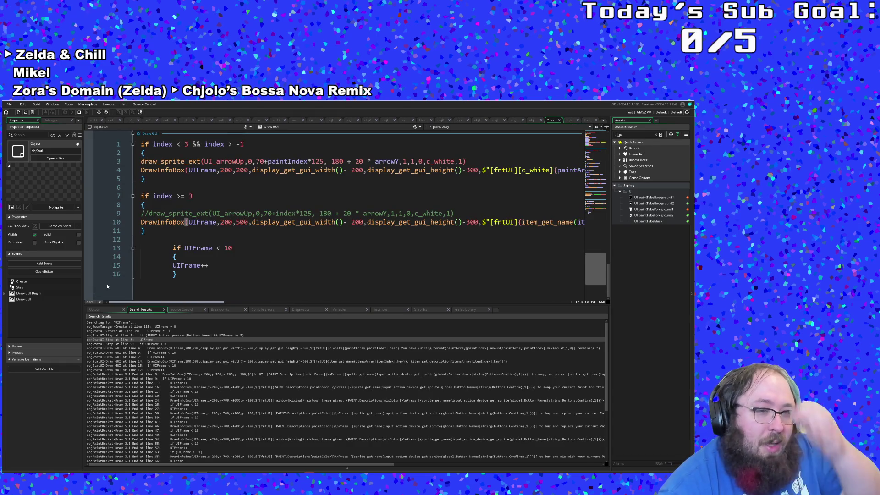
left_click(170, 248)
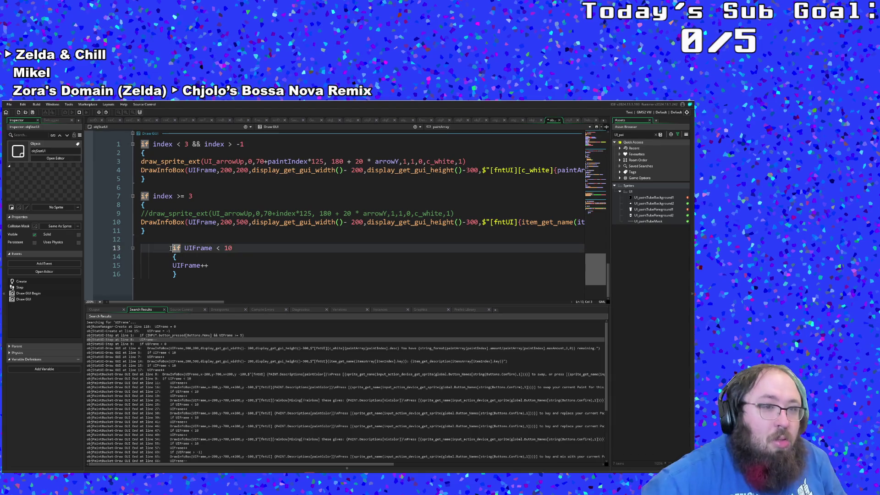
key("BackSpace")
key("BackSpace")
key("End")
key("Delete")
key("Up")
key("End")
key("Delete")
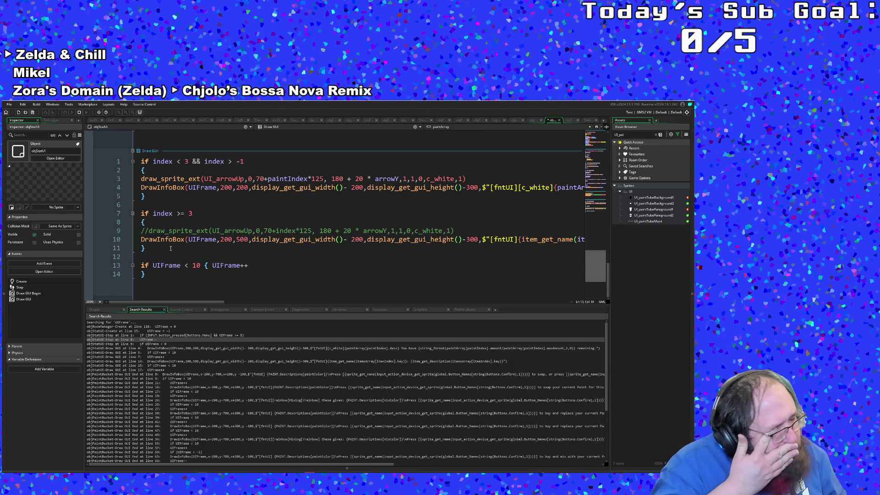
key("ctrl+z")
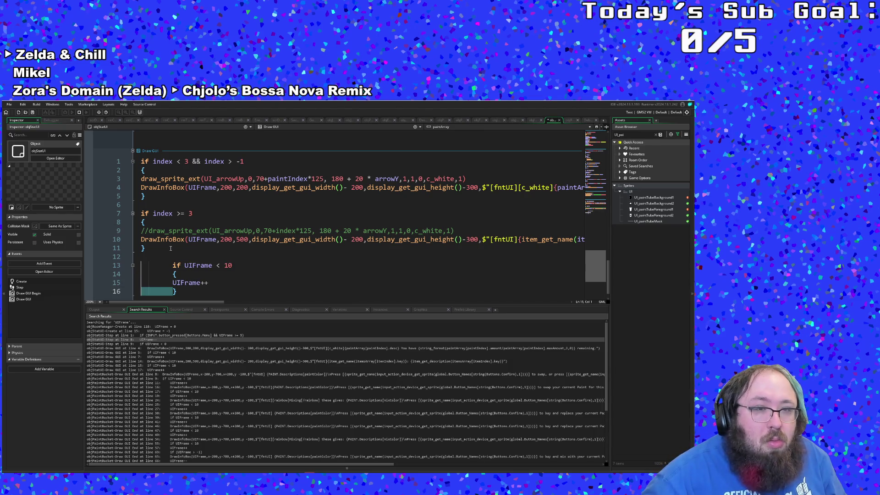
Remove the indentation from the pasted if UIFrame line, braces and UIFrame++
key("BackSpace")
key("BackSpace")
key("Up")
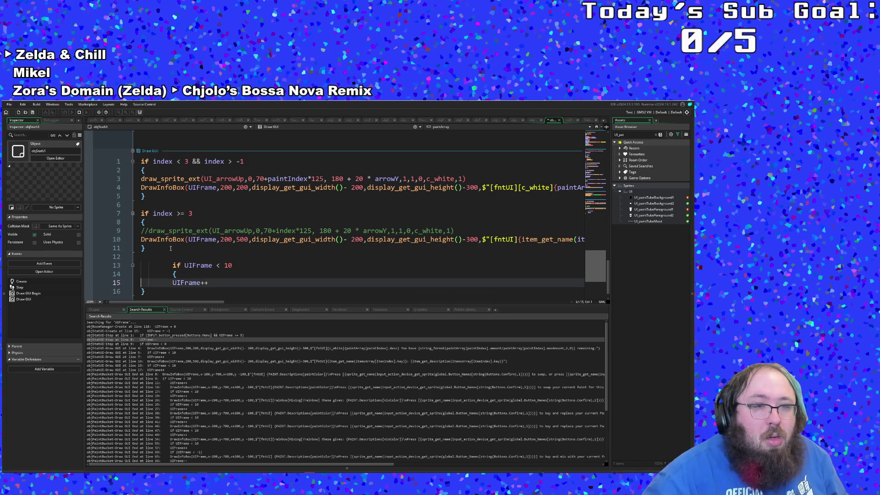
key("shift+Up")
key("shift+Up")
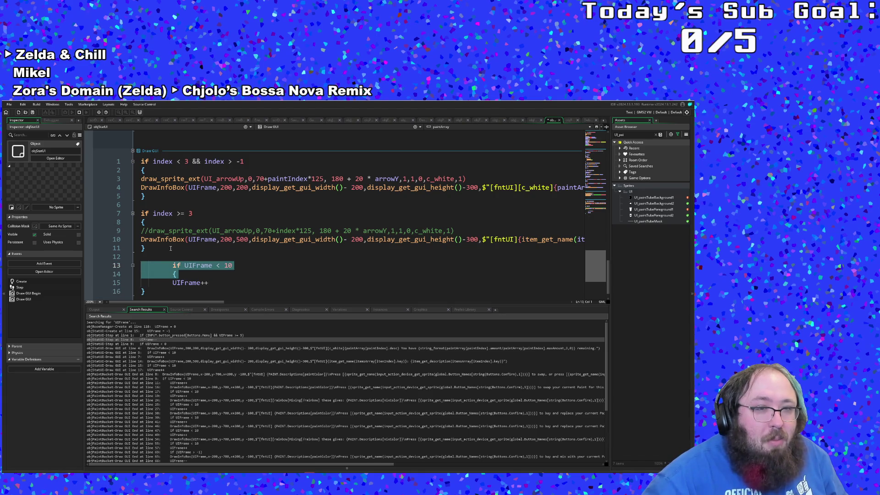
key("shift+Right")
key("shift+Right")
key("shift+Down")
key("shift+Down")
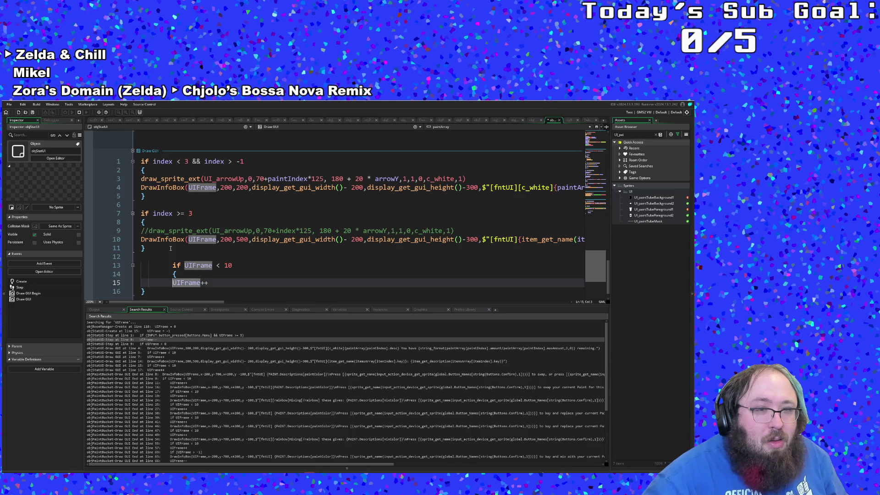
key("shift+Up")
key("shift+Down")
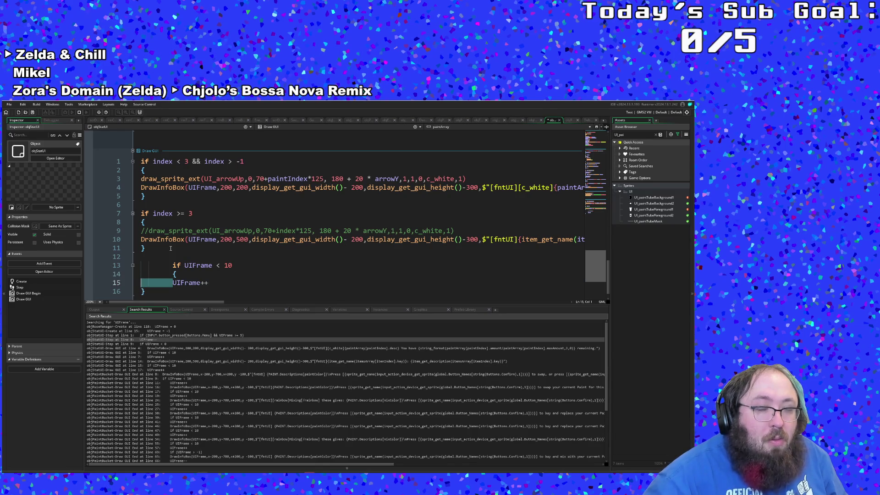
key("BackSpace")
key("Up")
key("Right")
key("Right")
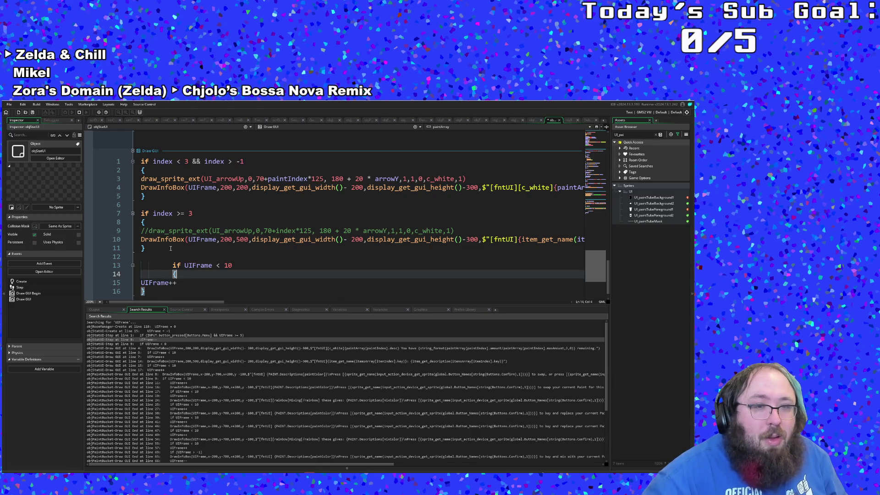
key("shift+Home")
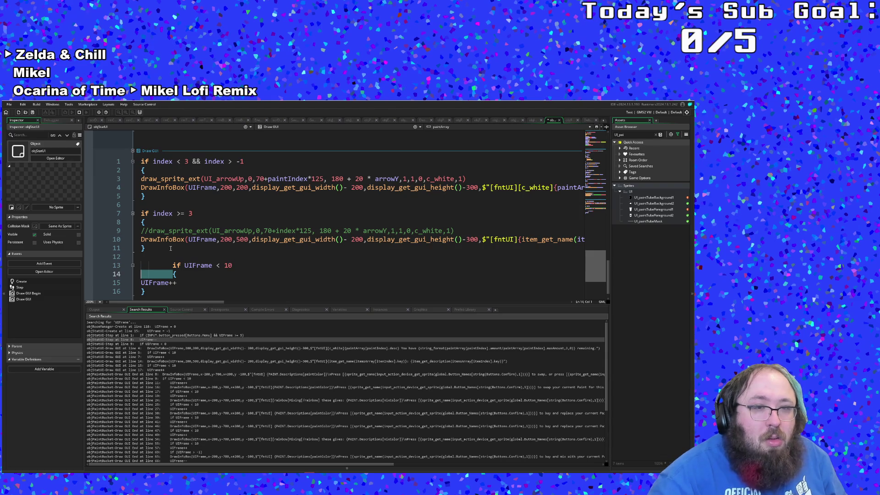
key("BackSpace")
key("Up")
key("shift+Right")
key("shift+Right")
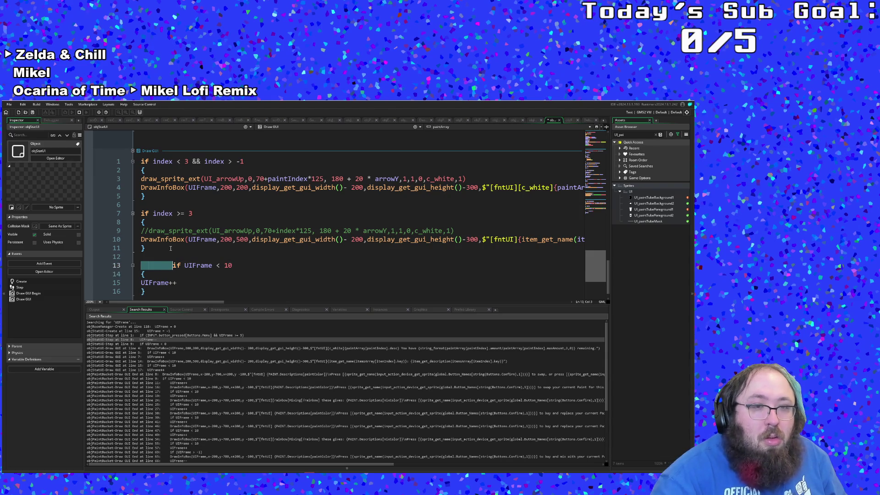
key("Delete")
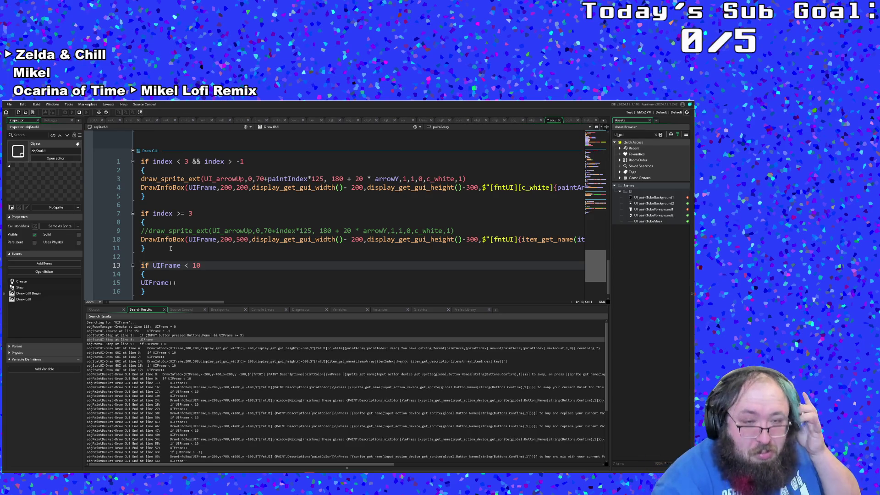
key("End")
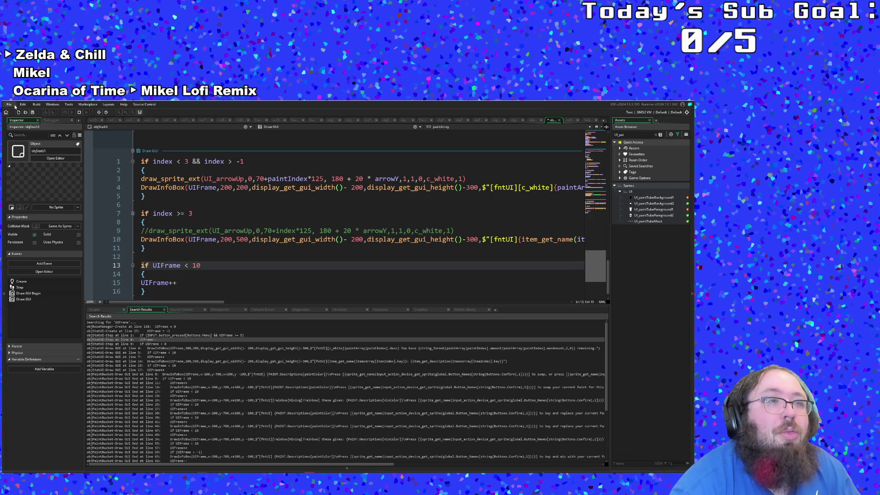
Launch the rebuilt game in debug mode
left_click(9, 105)
left_click(83, 113)
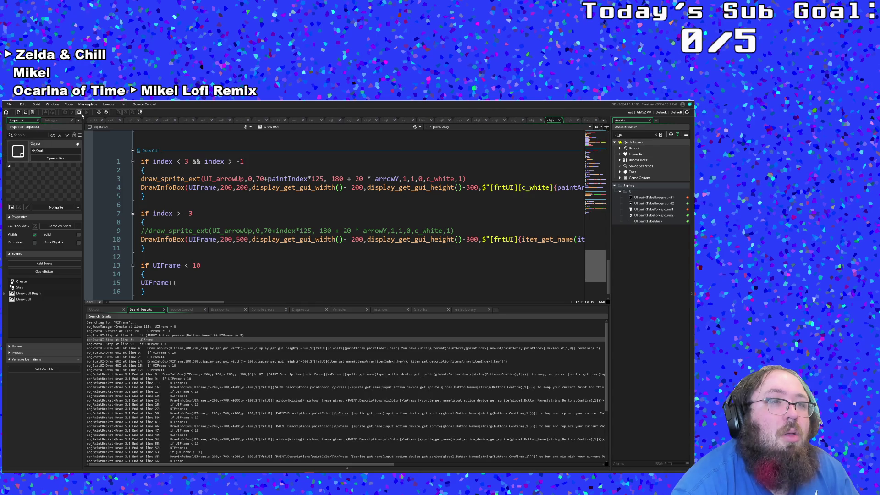
left_click(65, 111)
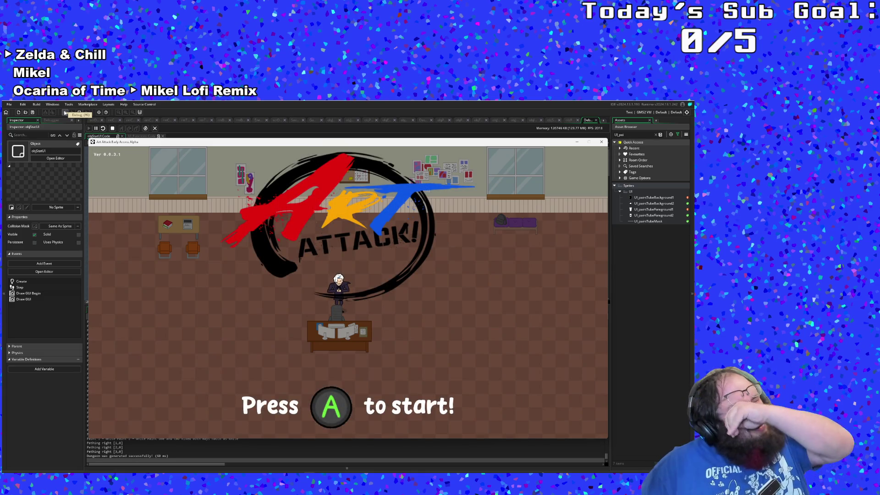
Start from the title screen, walk into the next room, and switch back to the code
key("Return")
key("Right")
key("Right")
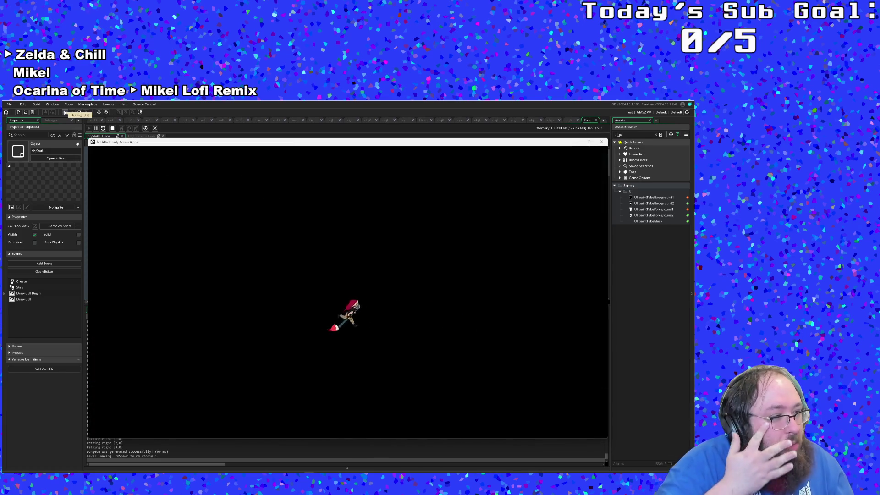
key("Right")
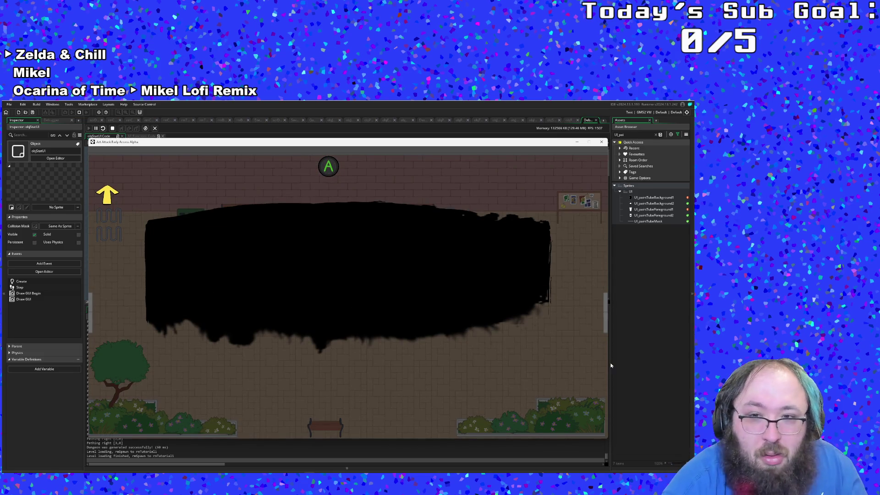
left_click(644, 343)
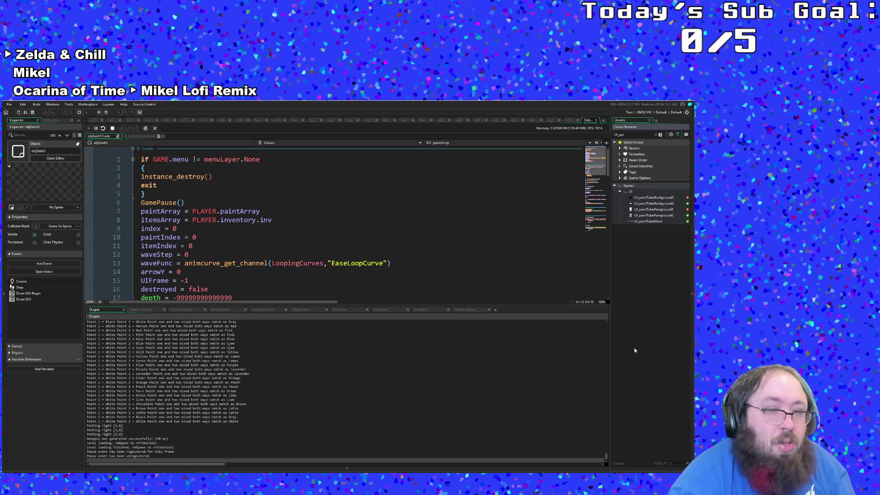
Set a breakpoint on line 13's 'if UIFrame < 10' check in Draw GUI
left_click(323, 196)
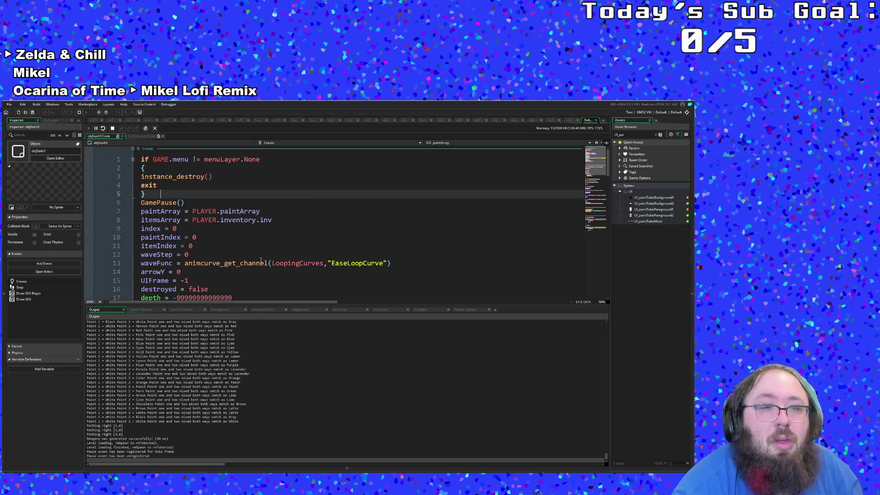
left_click(183, 202)
scroll(188, 212, "down", 8)
scroll(188, 212, "down", 15)
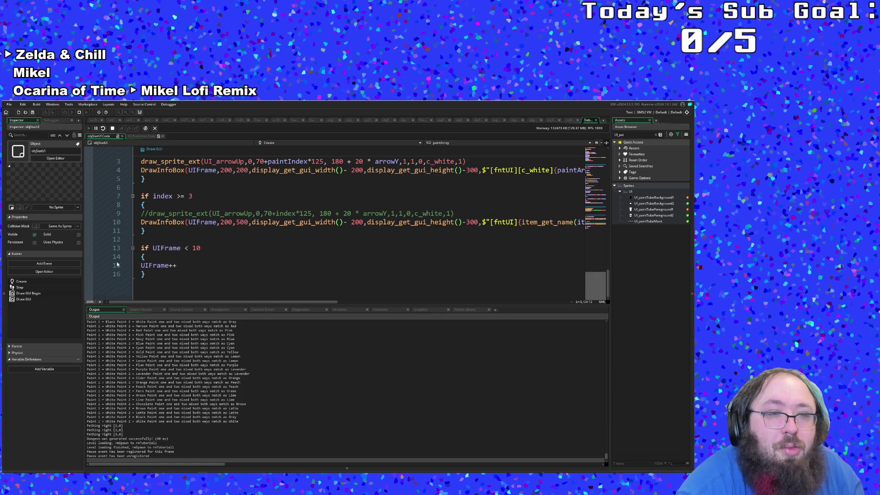
left_click(89, 248)
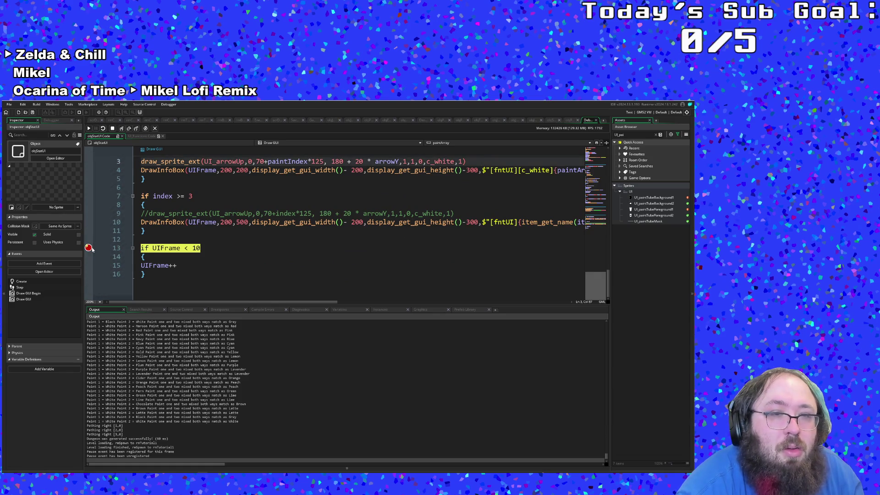
Step from the UIFrame check through live_auto_call into screenScale, then step back out
left_click(122, 128)
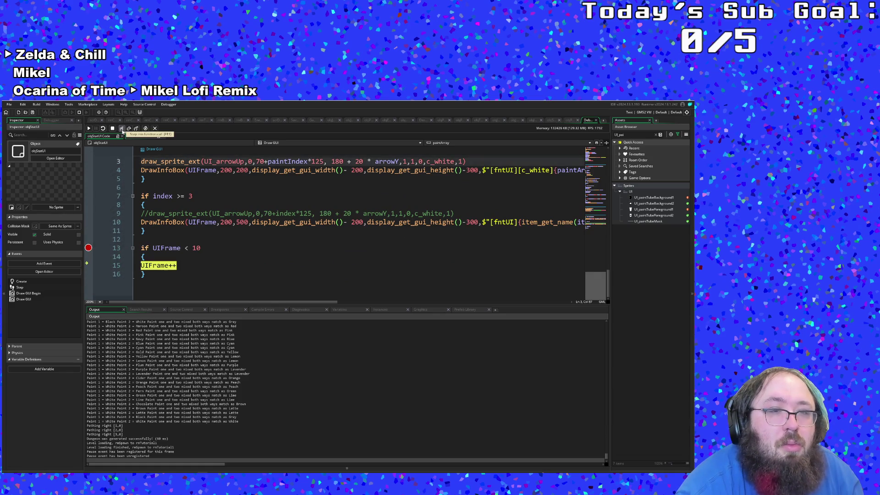
left_click(122, 128)
left_click(122, 128)
left_click(121, 128)
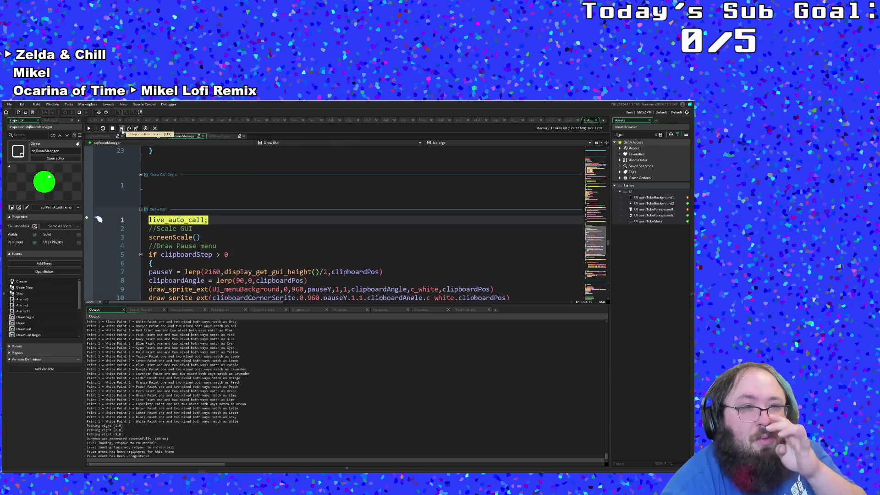
left_click(122, 129)
left_click(122, 128)
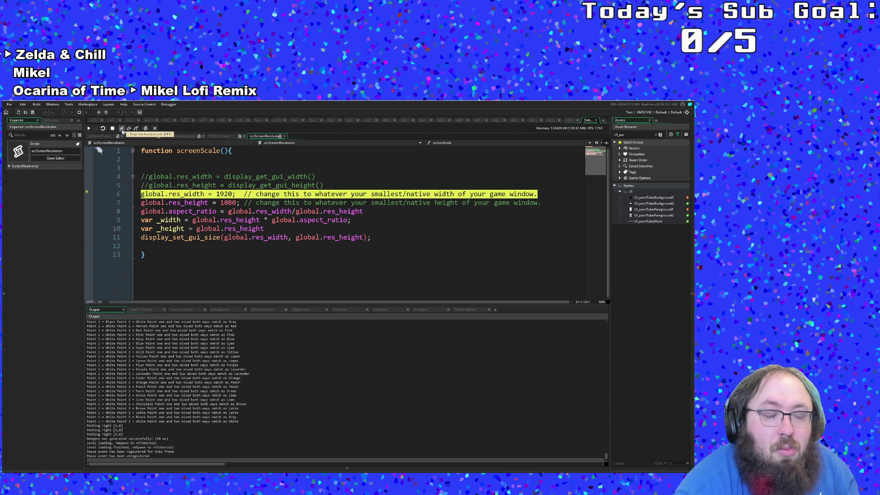
left_click(121, 129)
left_click(137, 129)
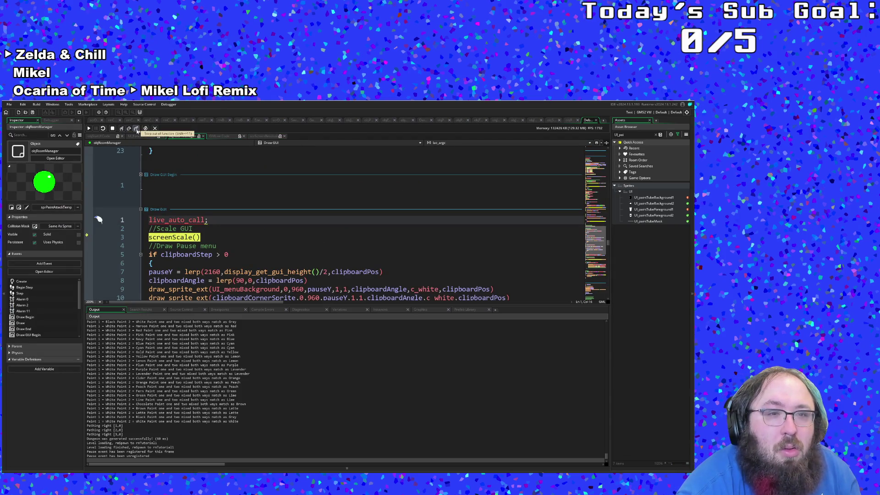
Resume the game until it halts at line 13 again, and show the Variables tab
left_click(89, 129)
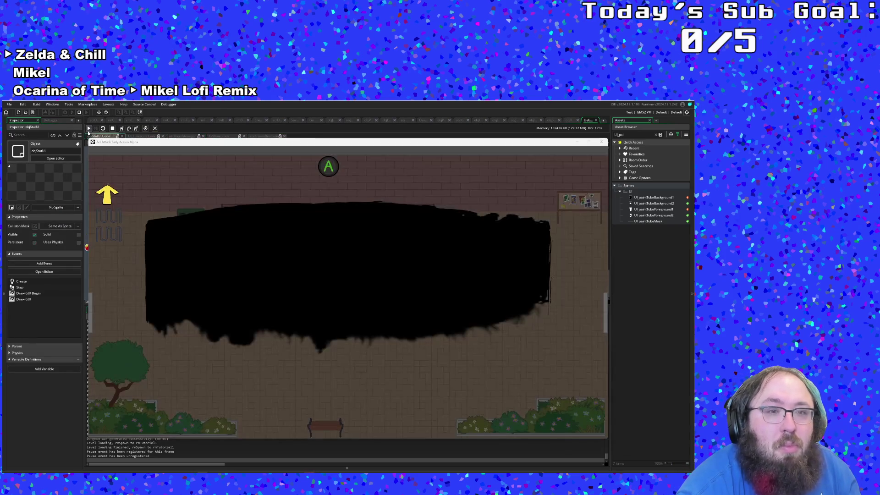
mouse_move(116, 142)
left_mouse_down()
mouse_move(231, 308)
mouse_move(265, 274)
mouse_move(115, 419)
left_mouse_up()
left_click(339, 309)
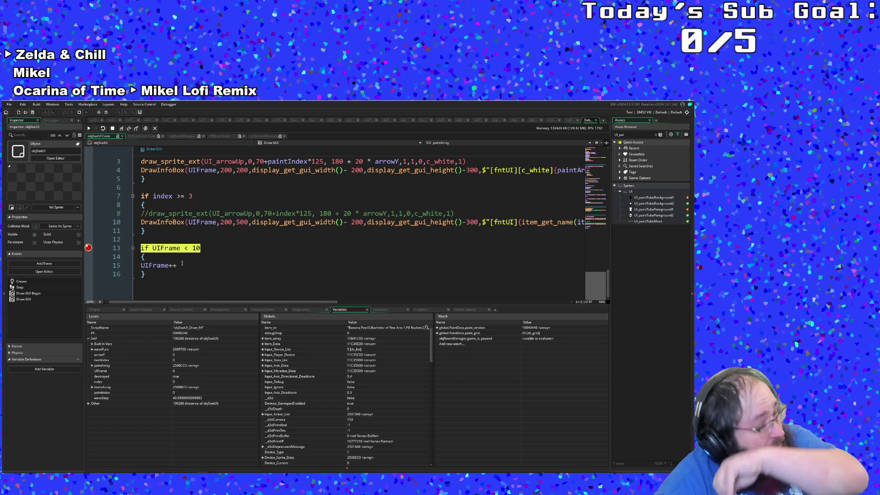
Step from the UIFrame check into the room manager's Draw GUI, step out, and continue to the breakpoint
left_click(122, 129)
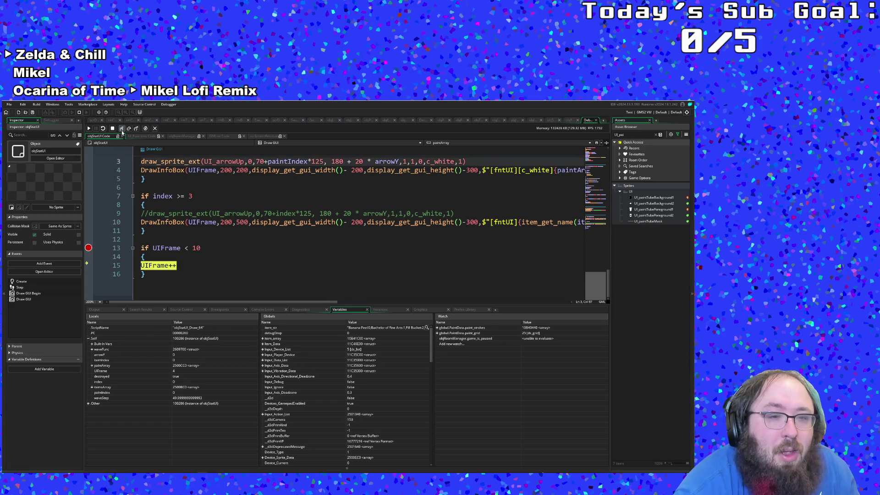
left_click(122, 130)
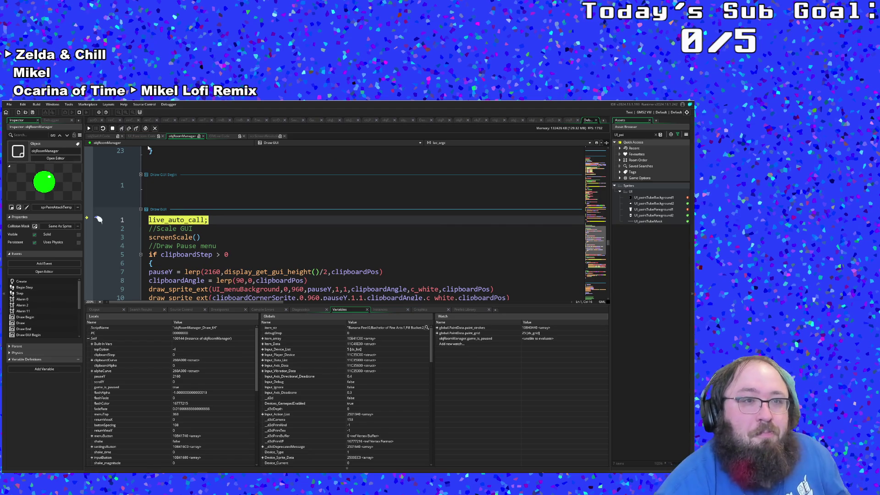
left_click(136, 129)
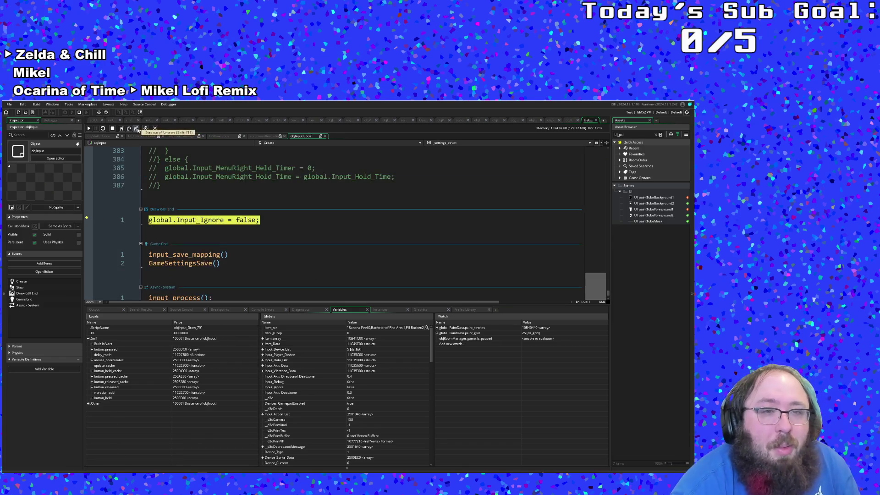
left_click(89, 129)
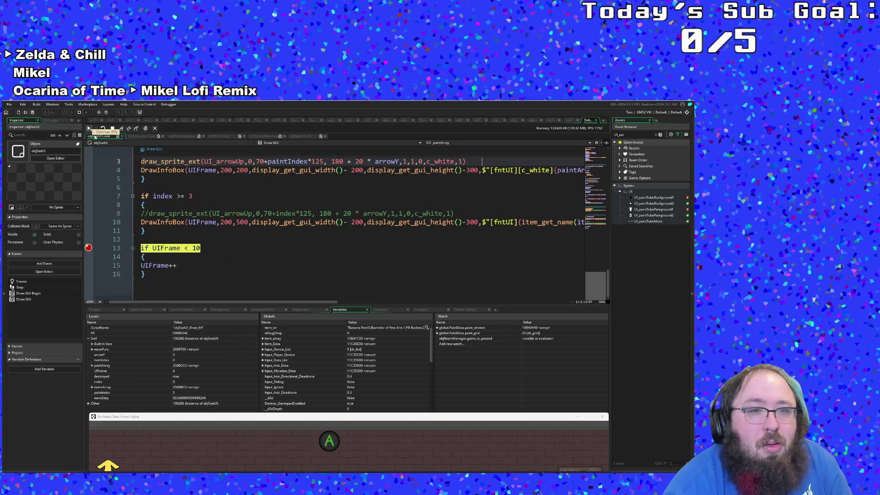
Step again into the room manager's Draw GUI, then begin a new watch expression
left_click(121, 128)
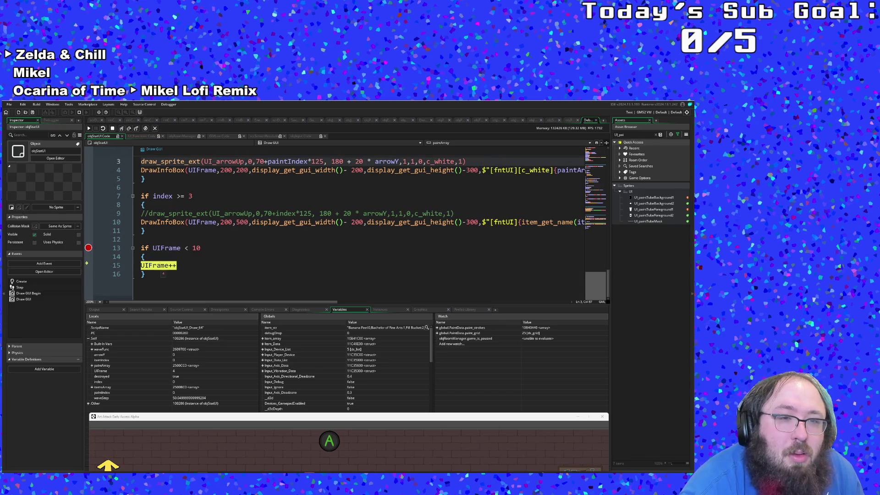
left_click(121, 129)
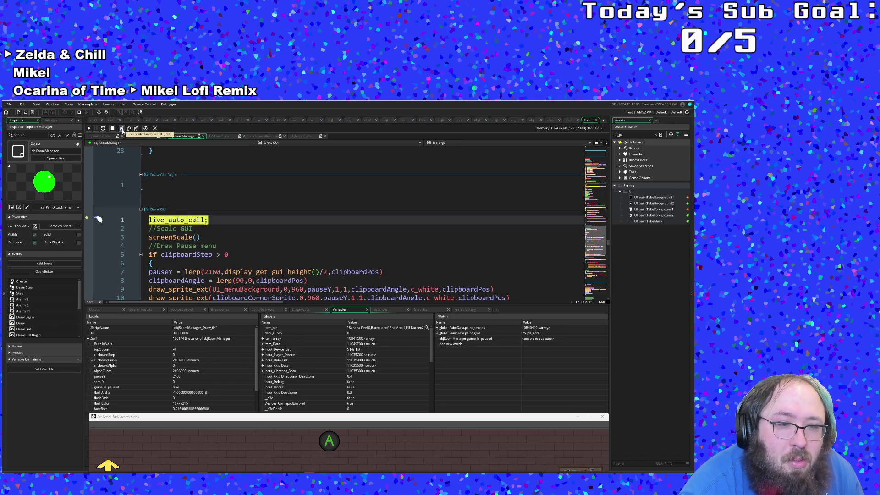
scroll(215, 361, "down", 5)
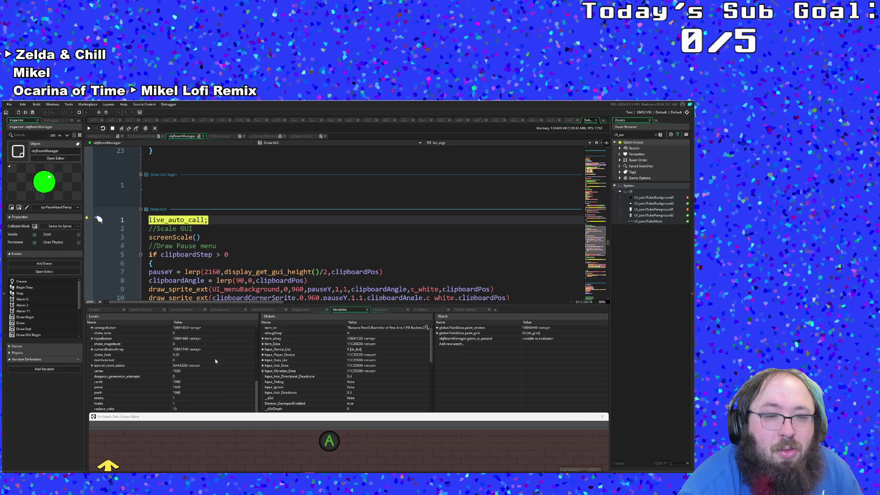
mouse_move(243, 420)
left_mouse_down()
mouse_move(241, 308)
mouse_move(213, 149)
left_mouse_up()
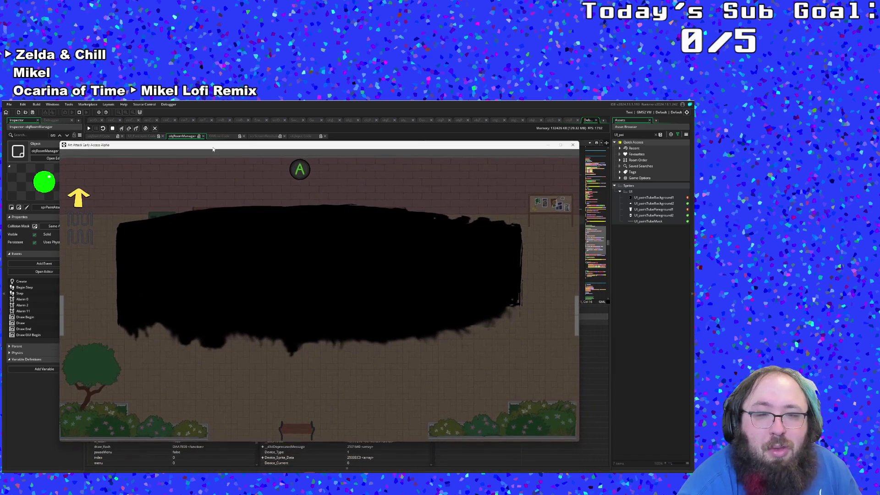
left_click(601, 306)
left_click(461, 344)
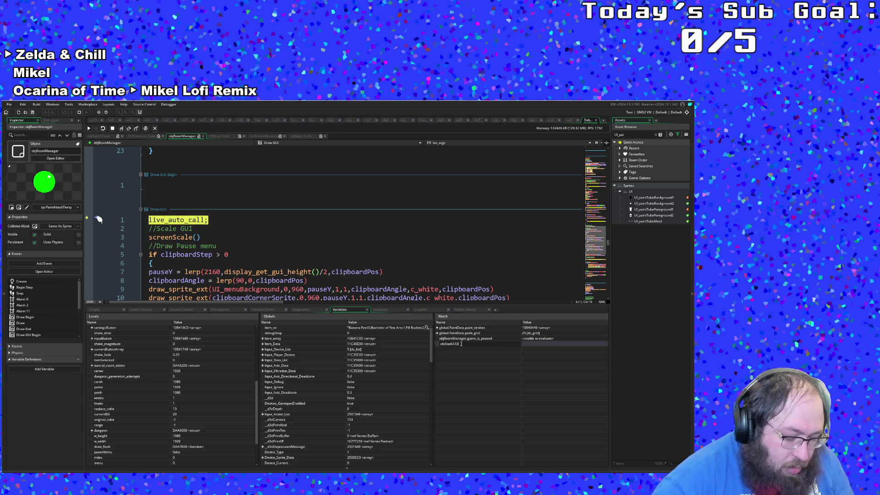
Add an objStatUI.UIFrame watch to the Watch panel
type("Frame")
key("Return")
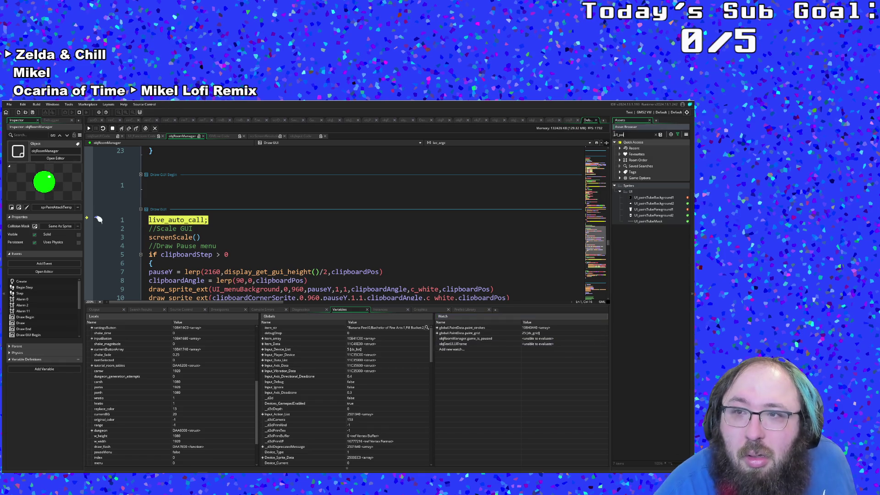
type("obj")
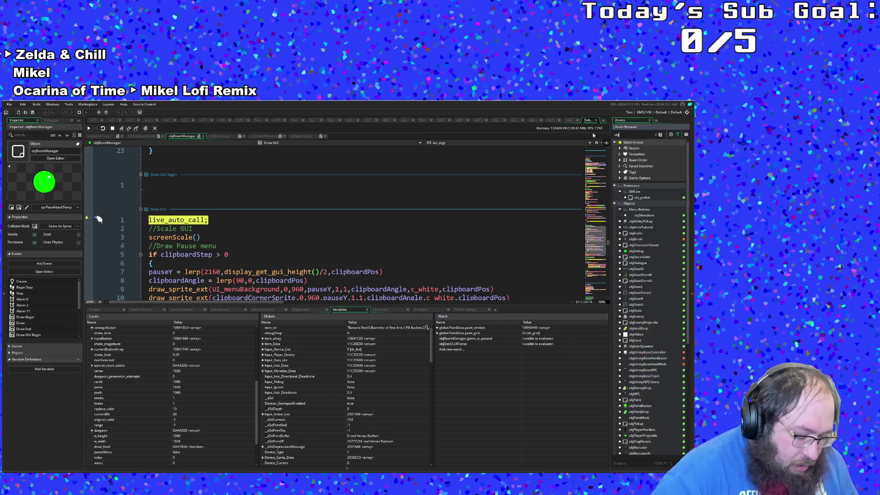
type("Sta")
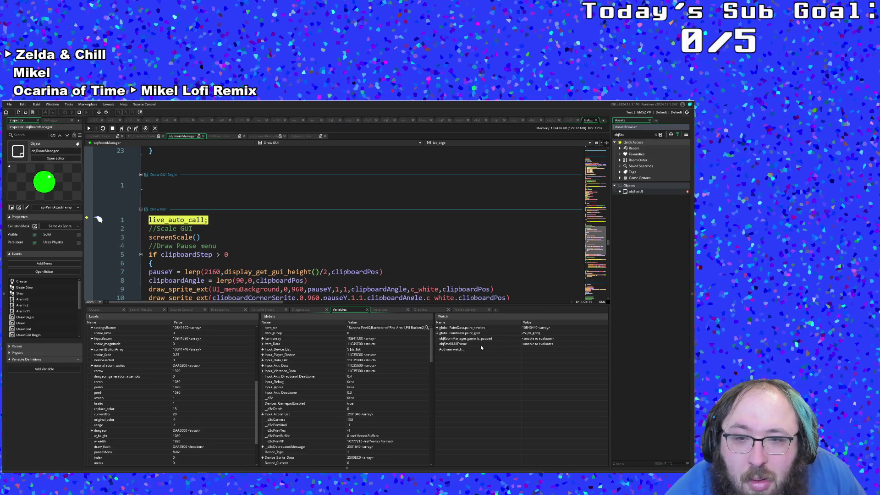
double_click(469, 344)
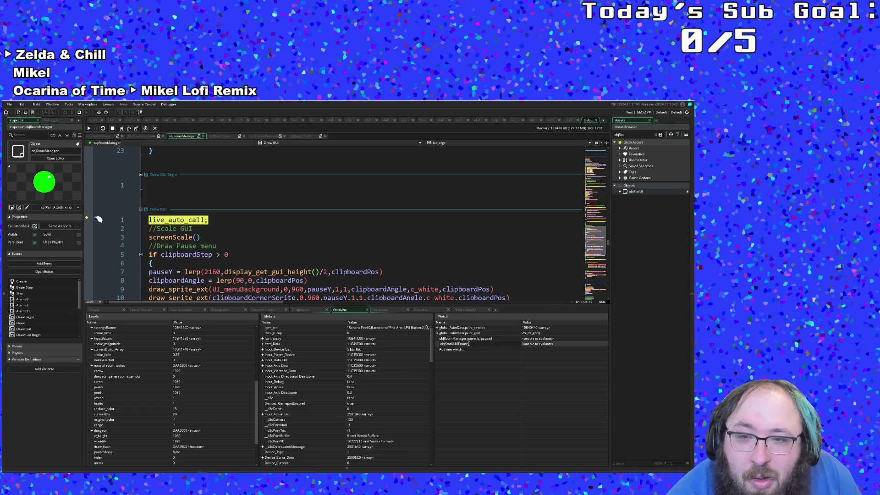
left_click(374, 282)
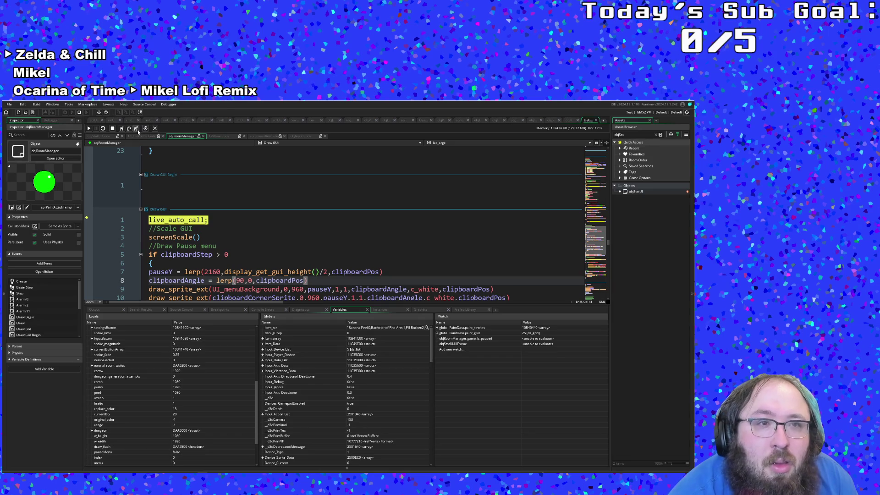
Step into screenScale down to the GUI size line, then resume the game
left_click(121, 128)
left_click(122, 129)
left_click(122, 129)
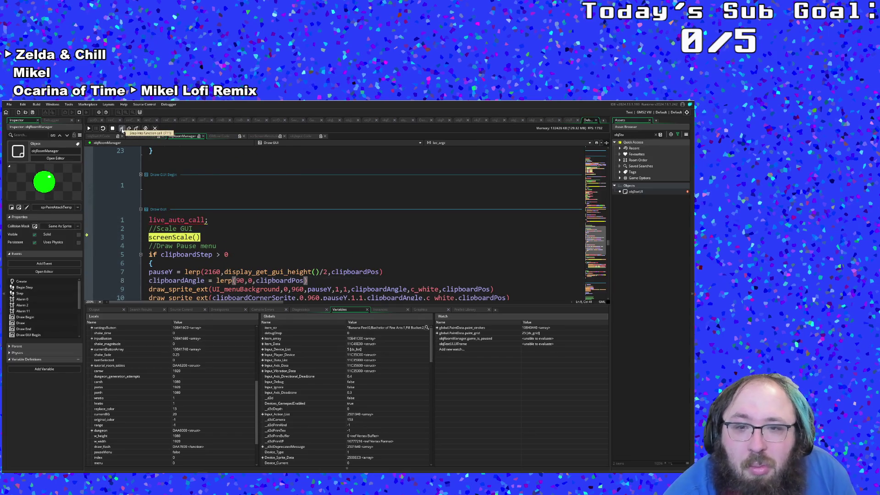
left_click(121, 129)
left_click(121, 129)
left_click(121, 129)
left_click(122, 129)
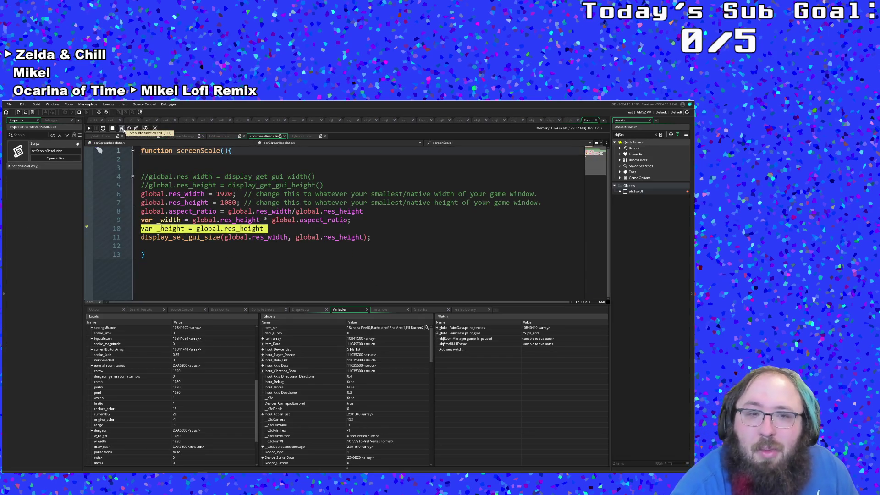
left_click(122, 128)
left_click(88, 128)
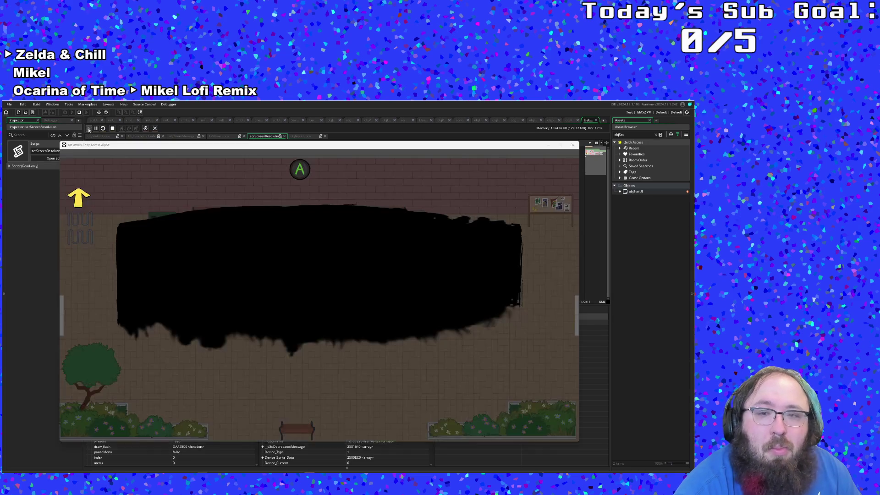